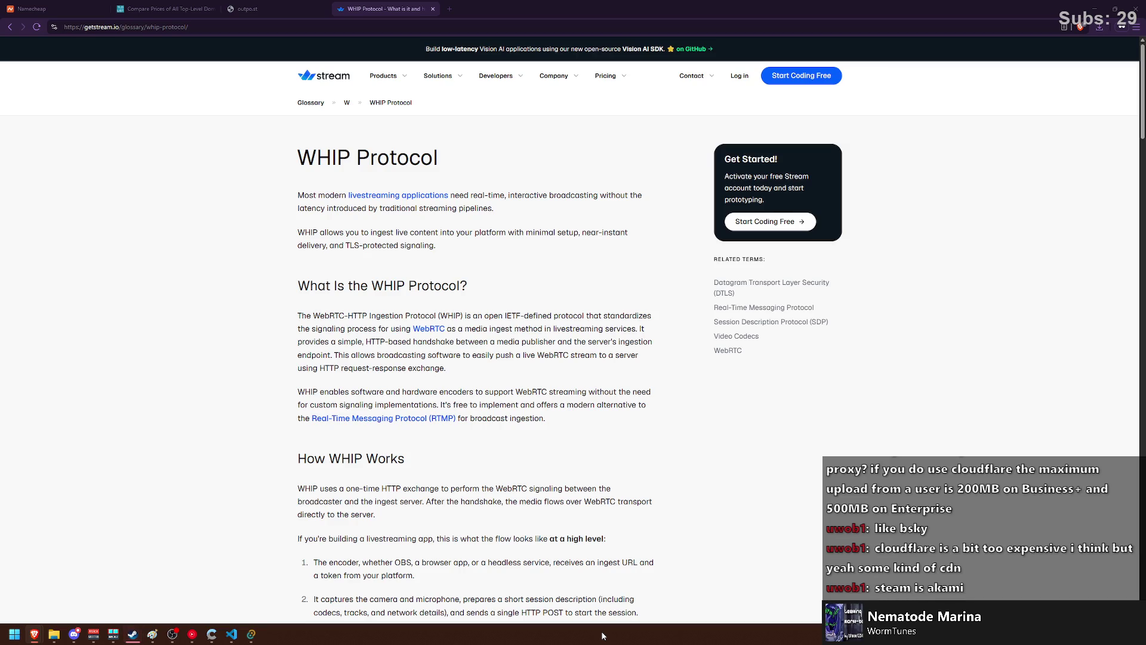
- Search Google for 'akami' in a new browser tab
{"action": "left_click", "coordinate": [211, 634]}
{"action": "left_click", "coordinate": [452, 9]}
{"action": "type", "text": "akami"}
{"action": "key", "text": "Return"}
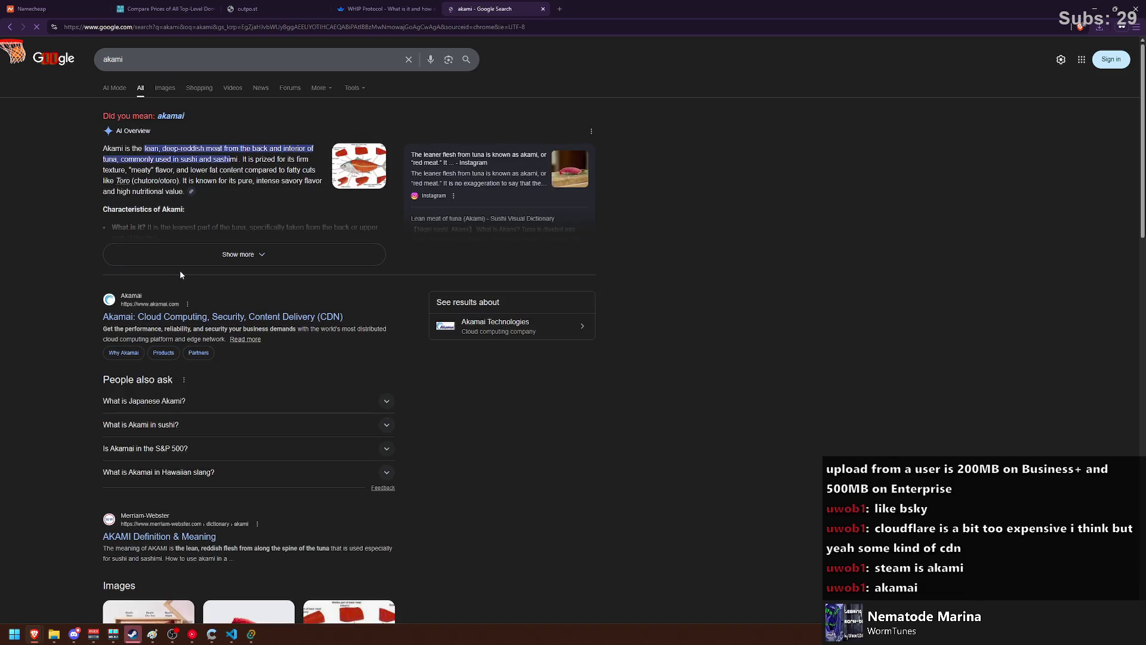
- Open Akamai's official website from the results and scroll through its home page
{"action": "left_click", "coordinate": [181, 317]}
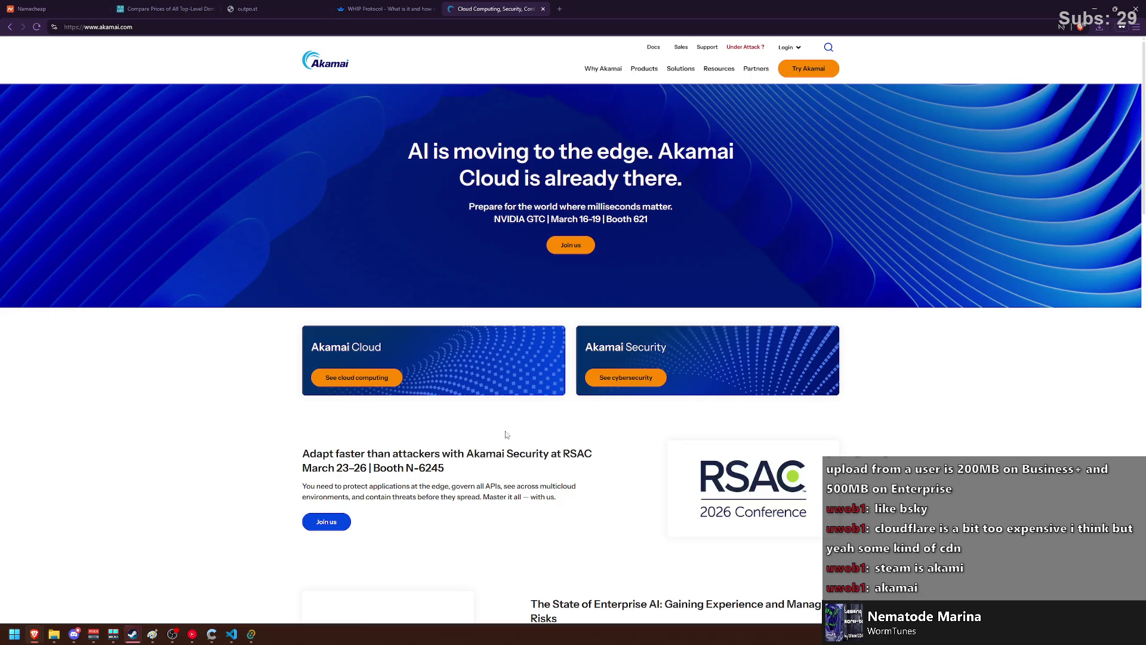
{"action": "scroll", "coordinate": [473, 445], "scroll_direction": "down", "scroll_amount": 4}
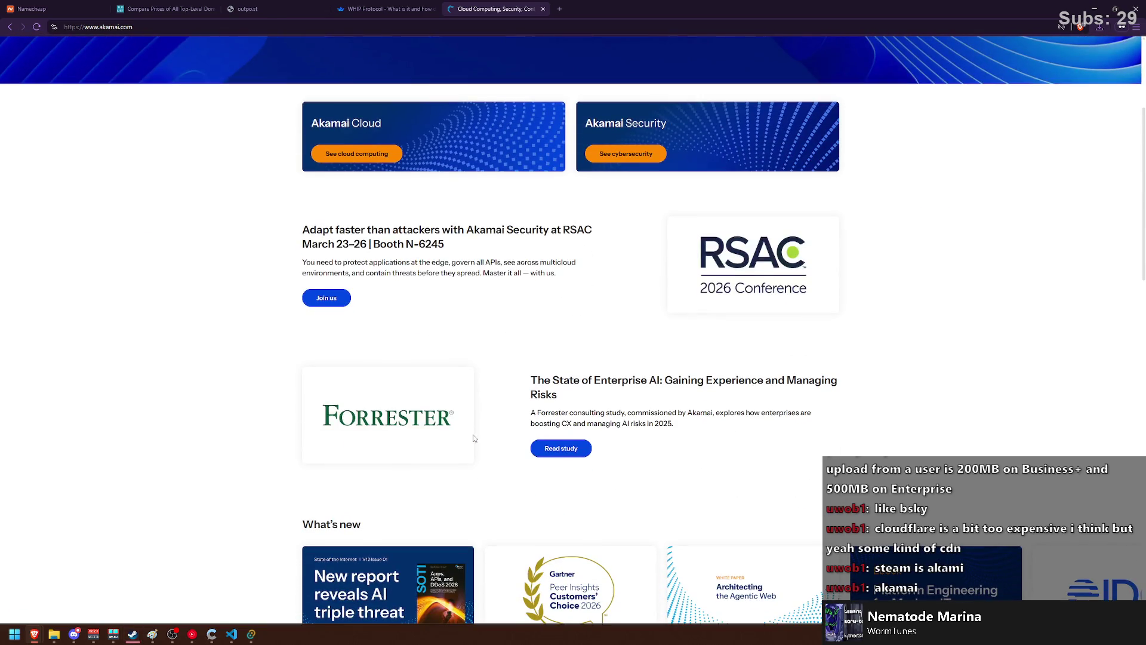
{"action": "scroll", "coordinate": [473, 439], "scroll_direction": "down", "scroll_amount": 3}
{"action": "scroll", "coordinate": [473, 438], "scroll_direction": "up", "scroll_amount": 7}
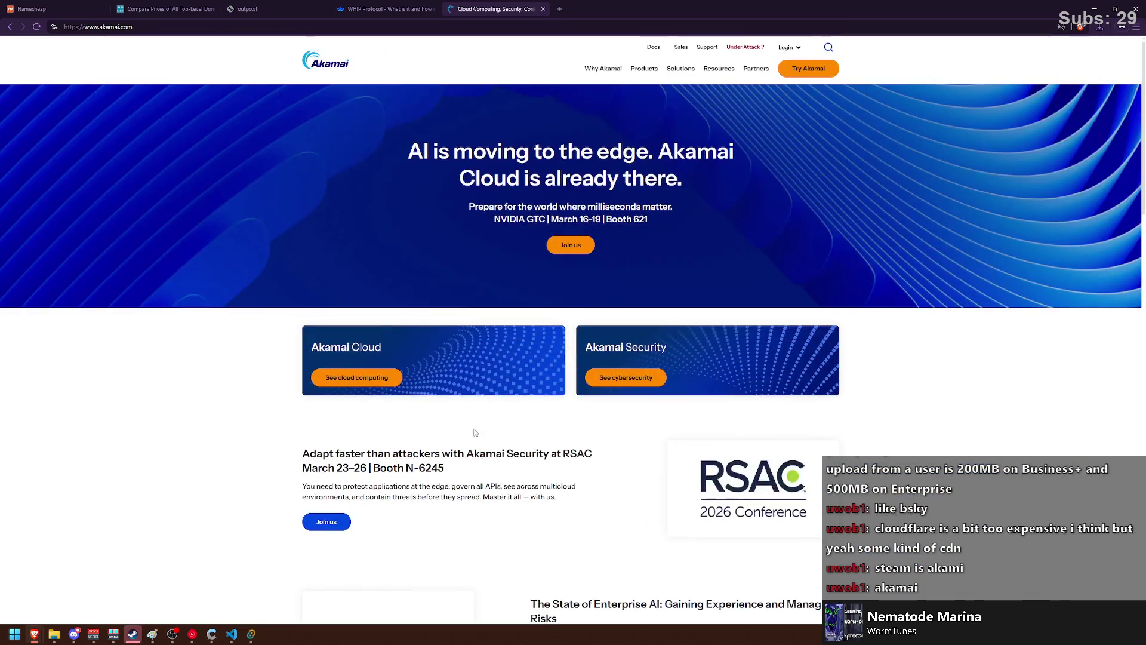
- Go to Akamai's cybersecurity page via Products, then return to the Namecheap outpost results
{"action": "left_click", "coordinate": [644, 69]}
{"action": "left_click", "coordinate": [648, 381]}
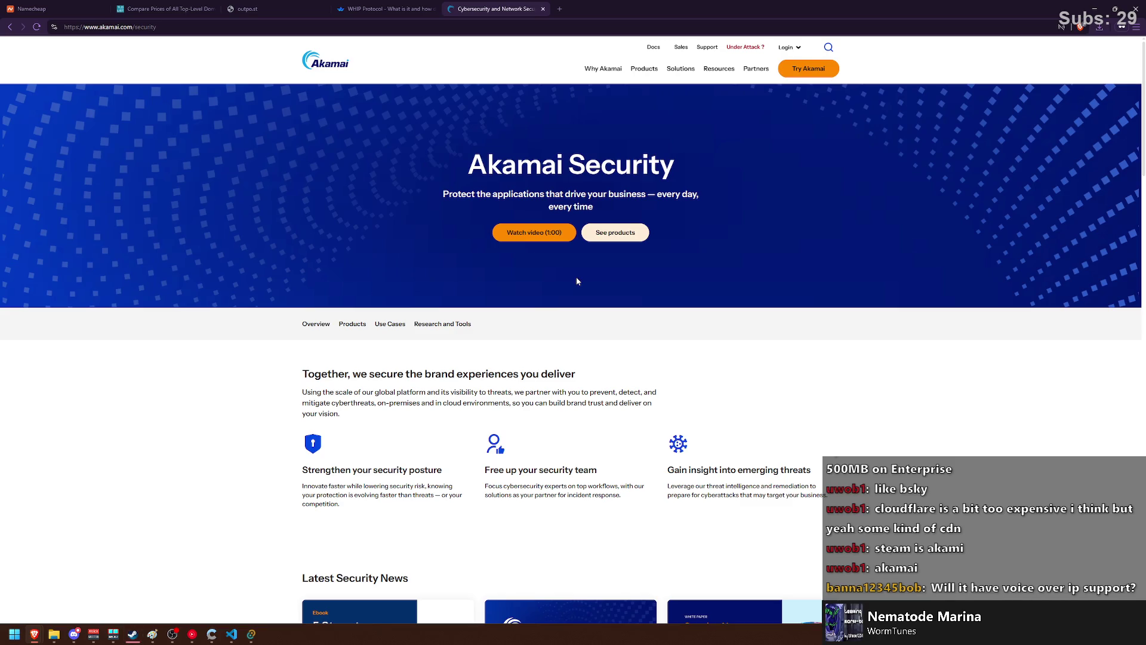
{"action": "scroll", "coordinate": [577, 281], "scroll_direction": "down", "scroll_amount": 3}
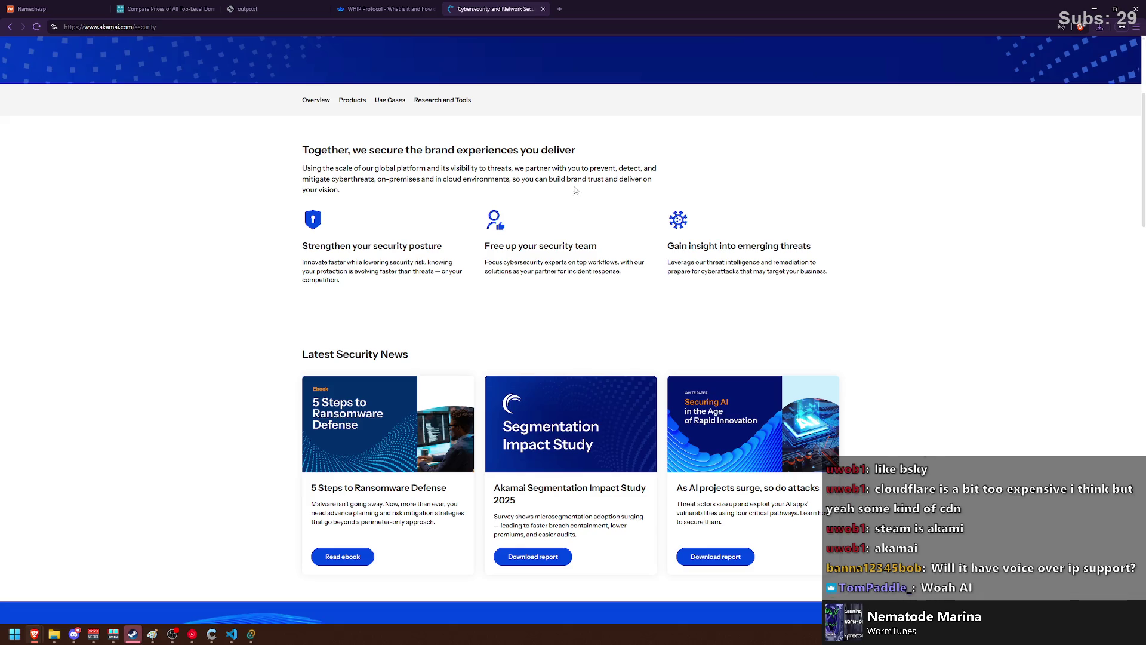
{"action": "left_click", "coordinate": [53, 16]}
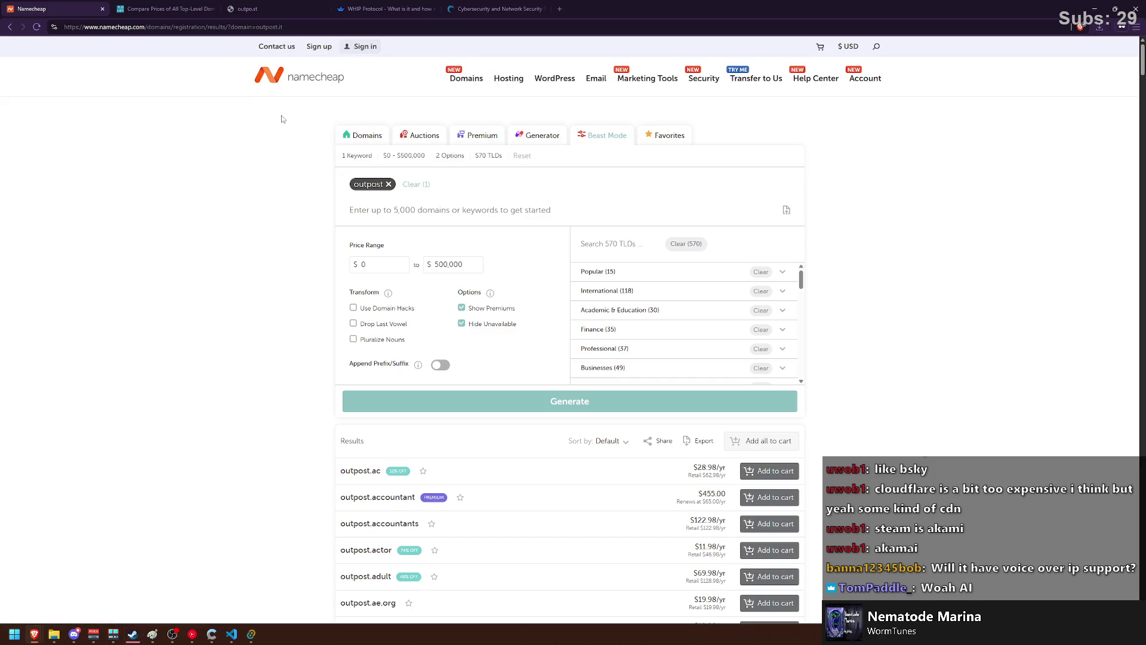
- Back on Akamai, jump to the cybersecurity products section through the Products menu
{"action": "left_click", "coordinate": [496, 8]}
{"action": "scroll", "coordinate": [378, 204], "scroll_direction": "up", "scroll_amount": 4}
{"action": "left_click", "coordinate": [644, 72]}
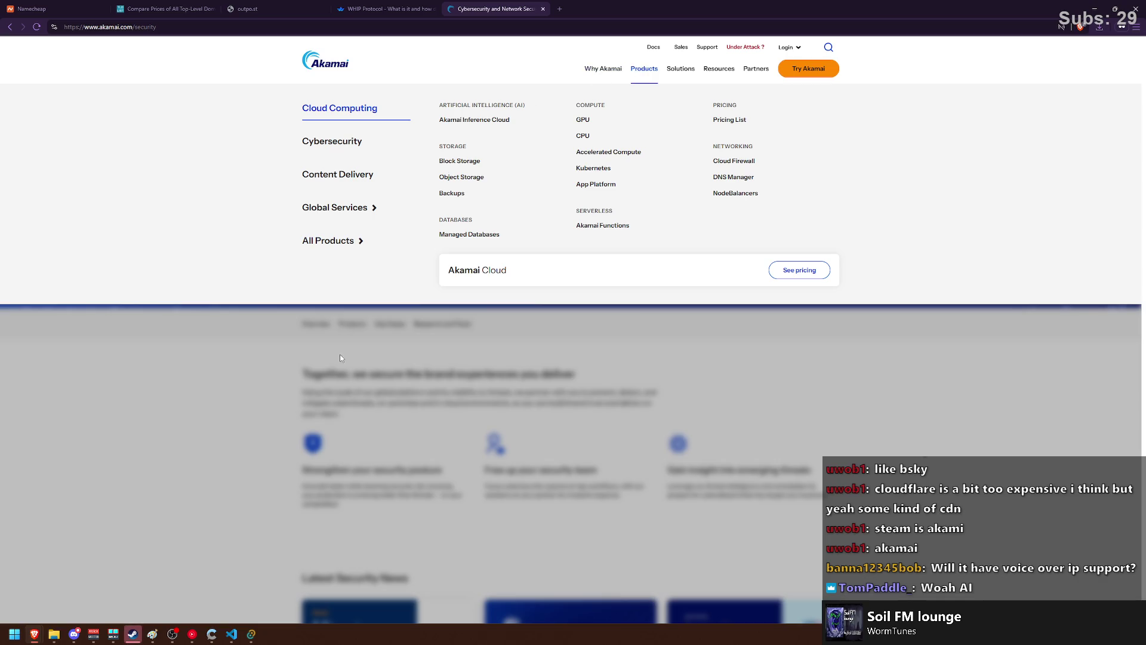
{"action": "left_click", "coordinate": [462, 345]}
{"action": "scroll", "coordinate": [422, 341], "scroll_direction": "down", "scroll_amount": 2}
{"action": "scroll", "coordinate": [435, 322], "scroll_direction": "down", "scroll_amount": 4}
{"action": "scroll", "coordinate": [433, 322], "scroll_direction": "down", "scroll_amount": 5}
{"action": "scroll", "coordinate": [433, 322], "scroll_direction": "down", "scroll_amount": 4}
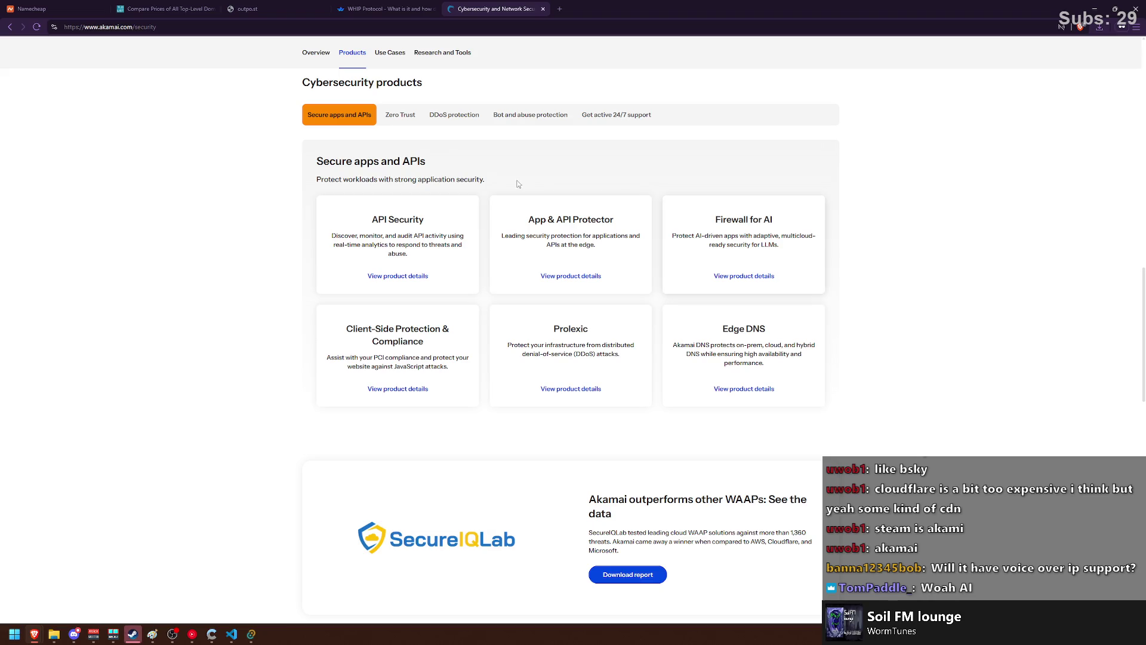
- View the Zero Trust and DDoS protection products, then return to Namecheap's results
{"action": "left_click", "coordinate": [401, 119]}
{"action": "left_click", "coordinate": [444, 120]}
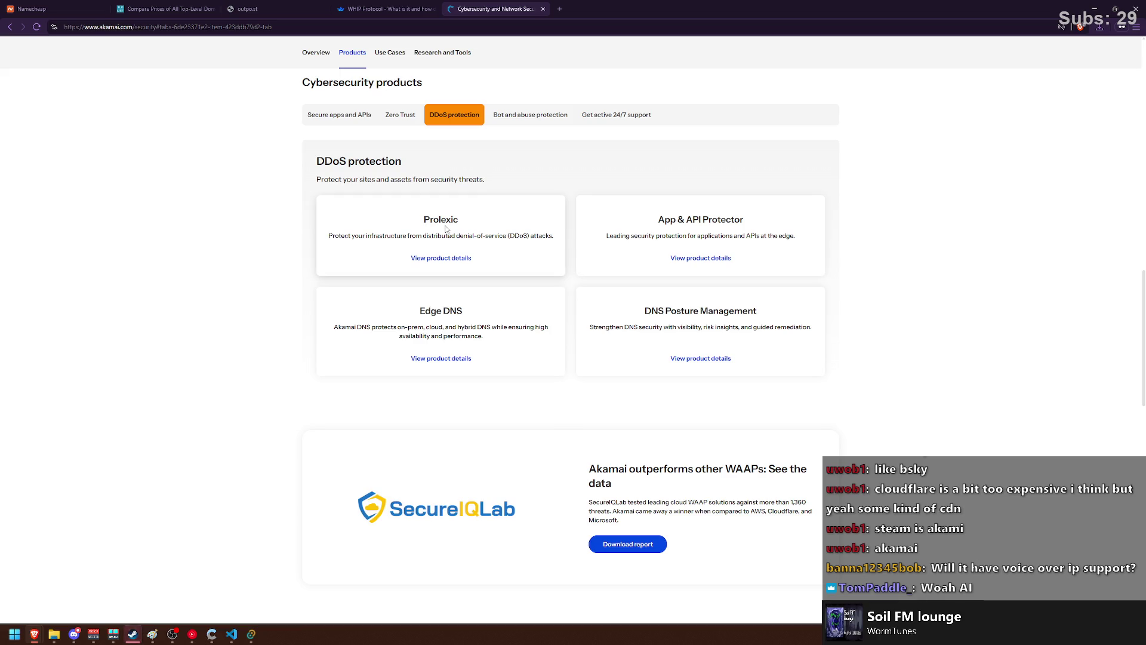
{"action": "left_click", "coordinate": [30, 8]}
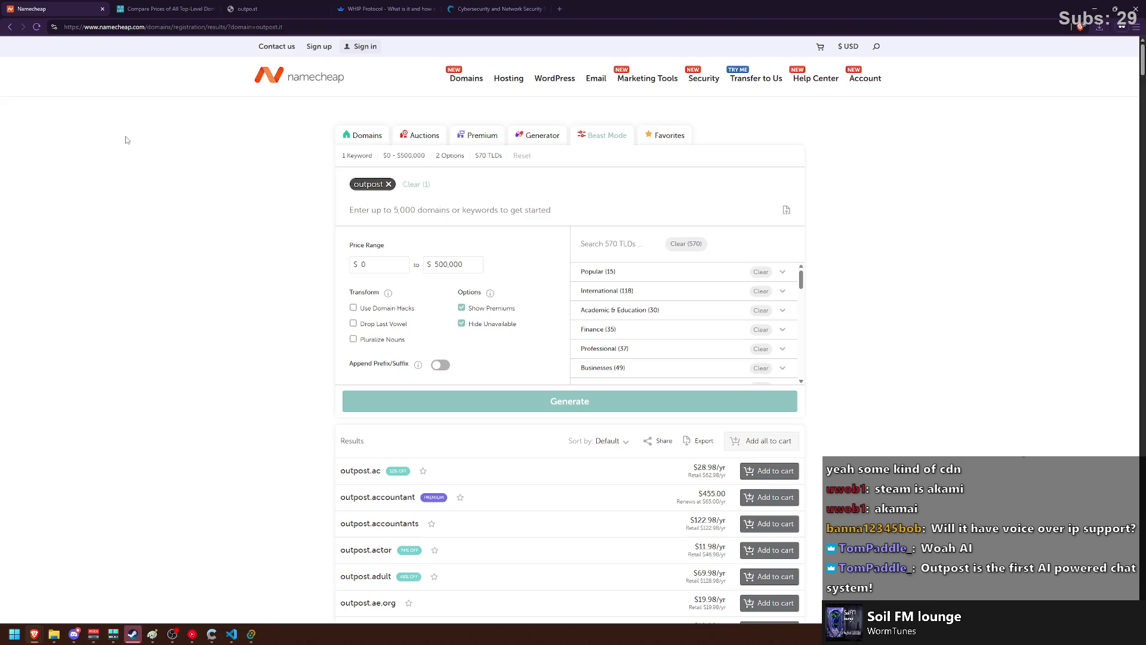
- Scroll the Namecheap outpost results into the domain price list, then bring Discord forward
{"action": "scroll", "coordinate": [78, 322], "scroll_direction": "down", "scroll_amount": 10}
{"action": "scroll", "coordinate": [89, 301], "scroll_direction": "down", "scroll_amount": 5}
{"action": "scroll", "coordinate": [91, 287], "scroll_direction": "down", "scroll_amount": 5}
{"action": "scroll", "coordinate": [91, 286], "scroll_direction": "down", "scroll_amount": 10}
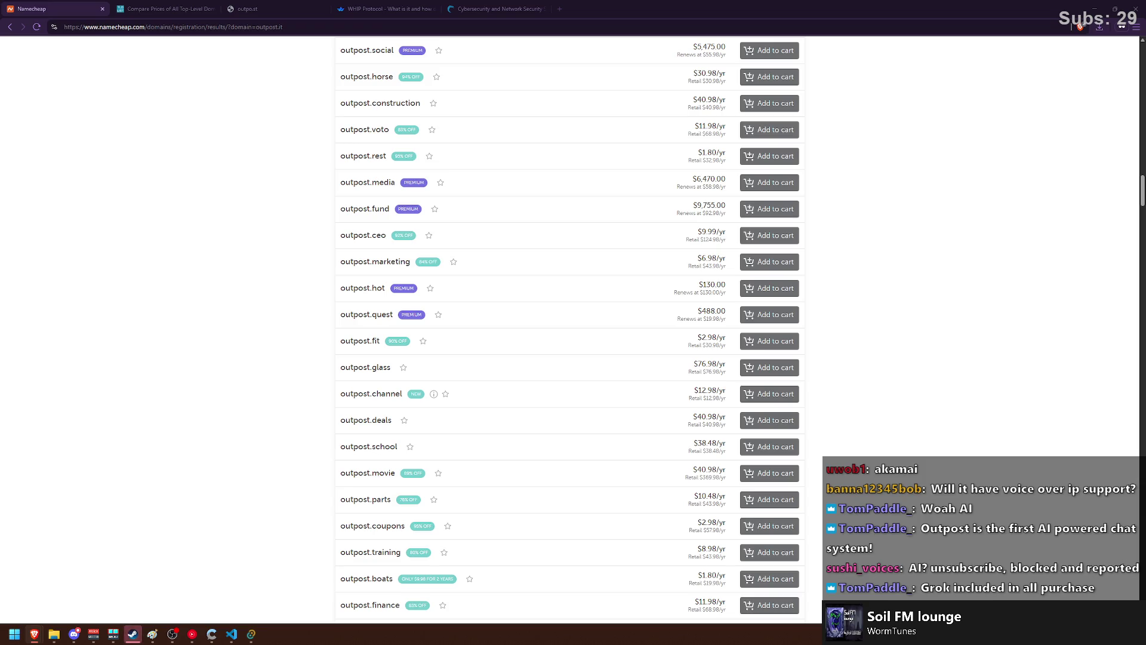
{"action": "left_click", "coordinate": [73, 633]}
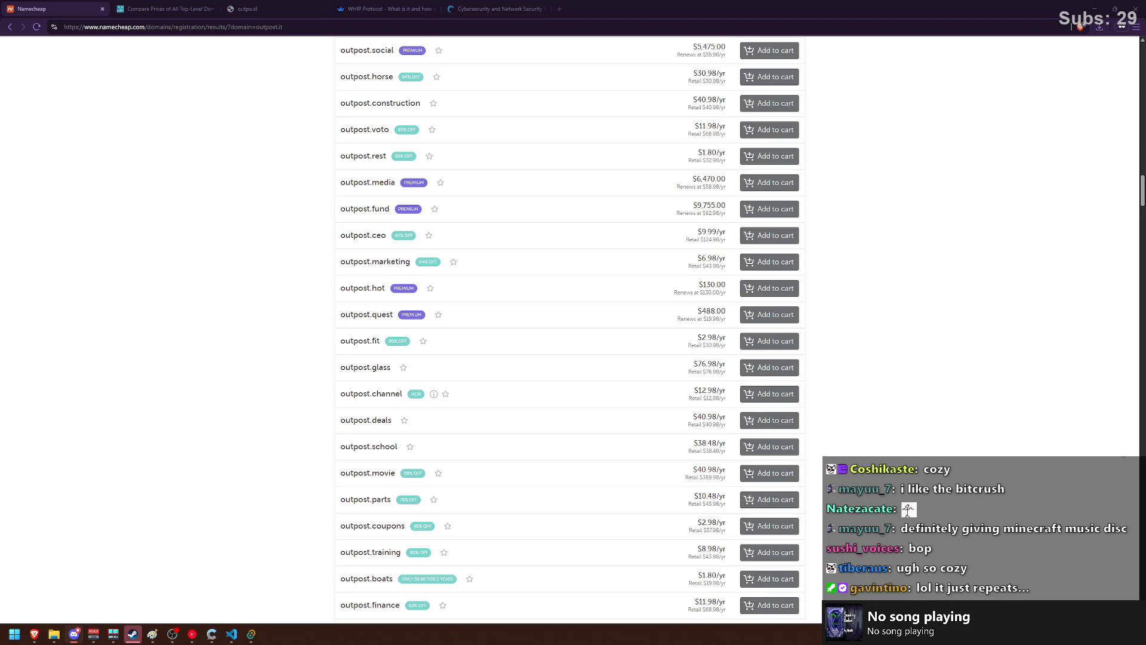
- Scroll down to outpost.talk, select its name, then clear the selection
{"action": "scroll", "coordinate": [513, 372], "scroll_direction": "down", "scroll_amount": 2}
{"action": "scroll", "coordinate": [513, 372], "scroll_direction": "down", "scroll_amount": 3}
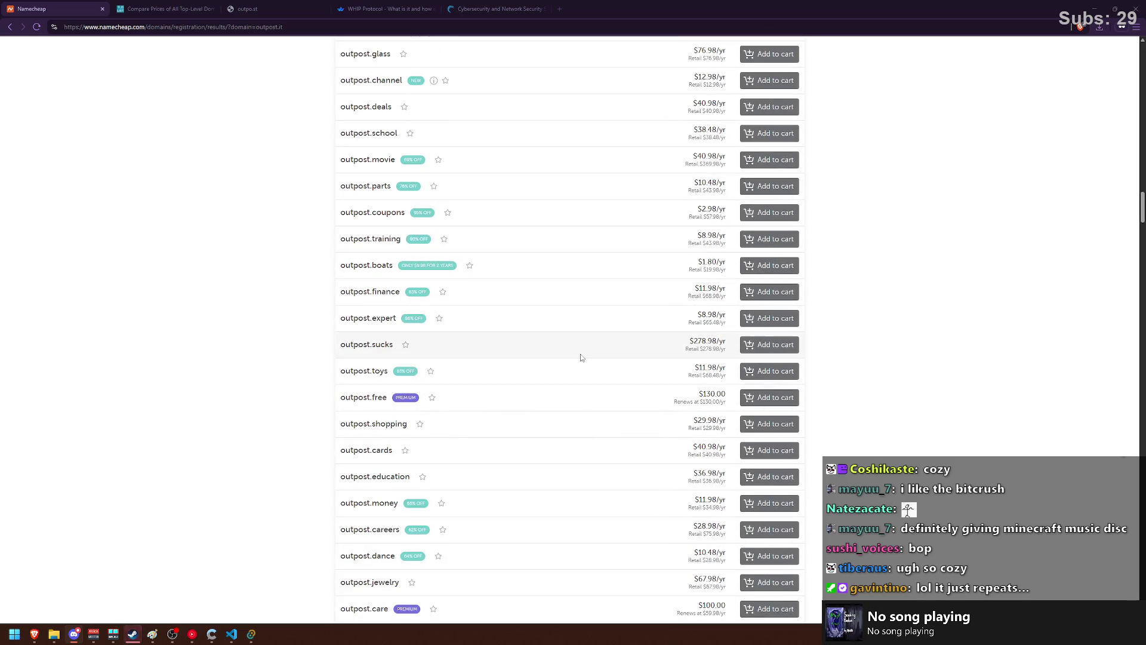
{"action": "scroll", "coordinate": [424, 371], "scroll_direction": "down", "scroll_amount": 2}
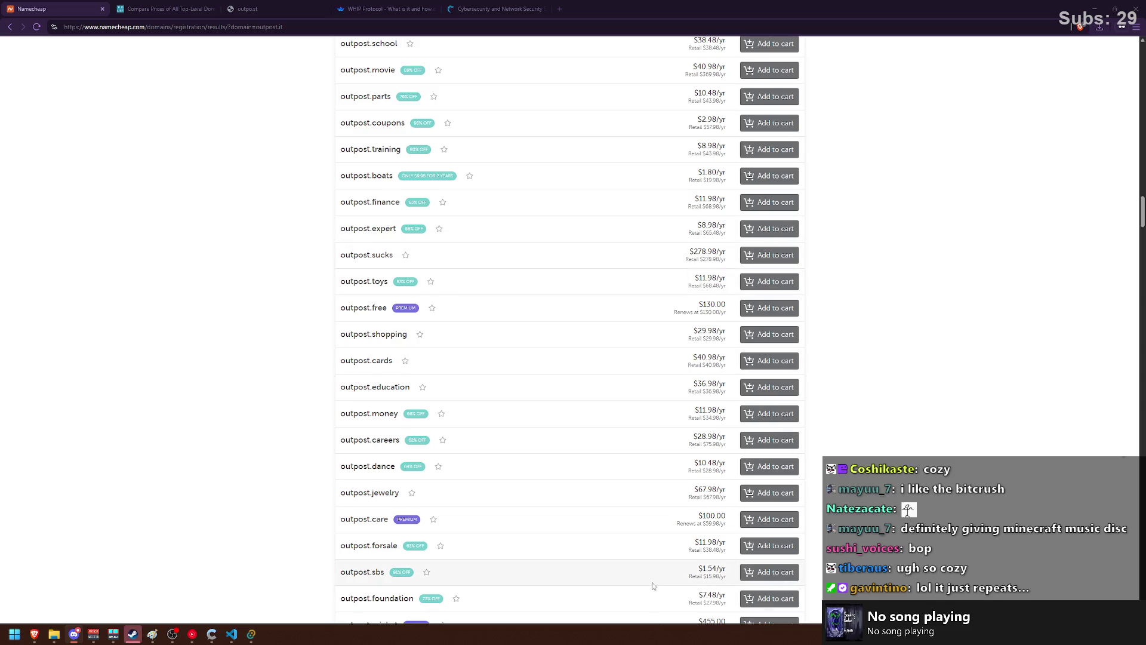
{"action": "scroll", "coordinate": [537, 322], "scroll_direction": "down", "scroll_amount": 8}
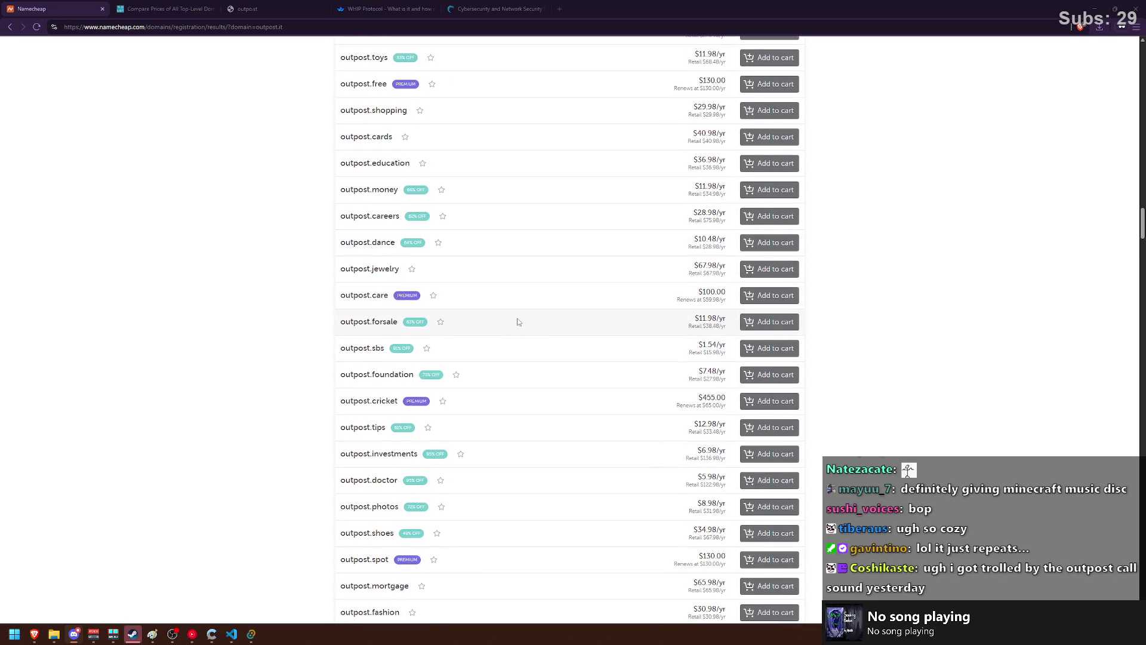
{"action": "scroll", "coordinate": [518, 322], "scroll_direction": "down", "scroll_amount": 5}
{"action": "scroll", "coordinate": [518, 322], "scroll_direction": "down", "scroll_amount": 2}
{"action": "scroll", "coordinate": [518, 322], "scroll_direction": "down", "scroll_amount": 1}
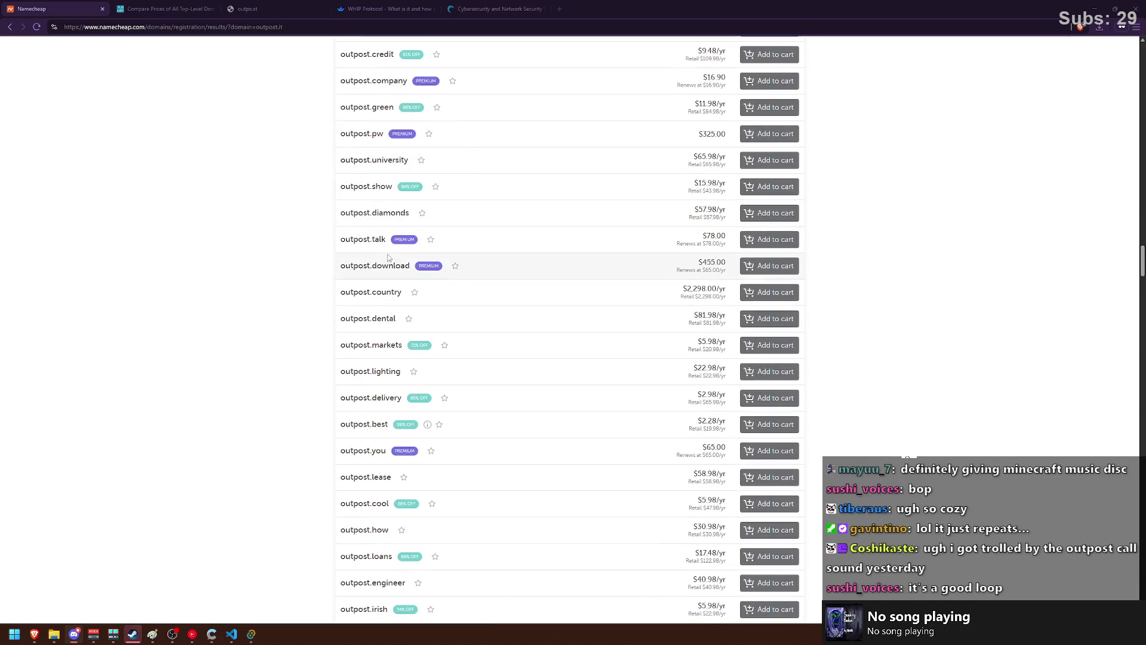
{"action": "left_click_drag", "start_coordinate": [389, 252], "coordinate": [293, 245]}
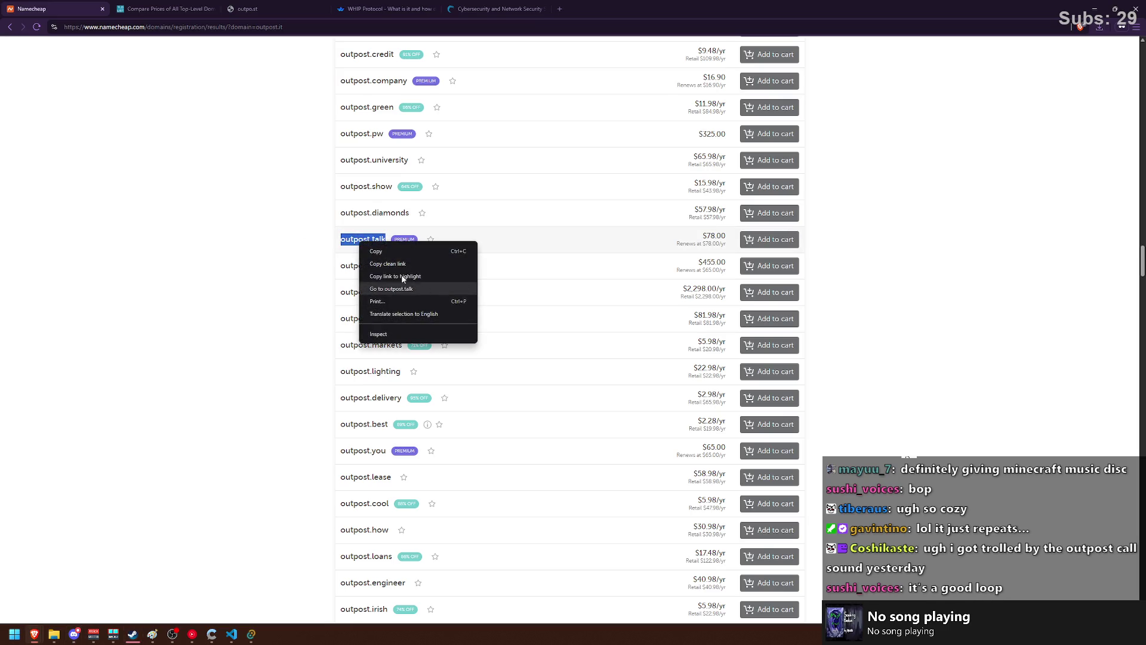
{"action": "left_click", "coordinate": [546, 227]}
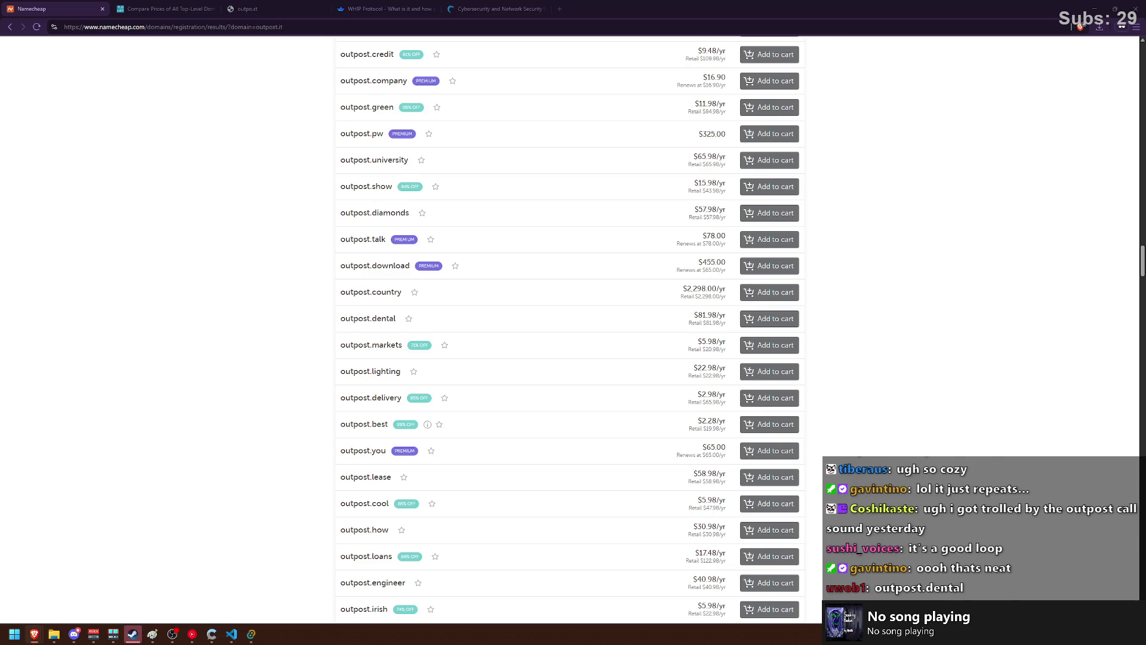
- Scroll the outpost results down past outpost.security and outpost.protection to outpost.ing
{"action": "scroll", "coordinate": [563, 415], "scroll_direction": "down", "scroll_amount": 4}
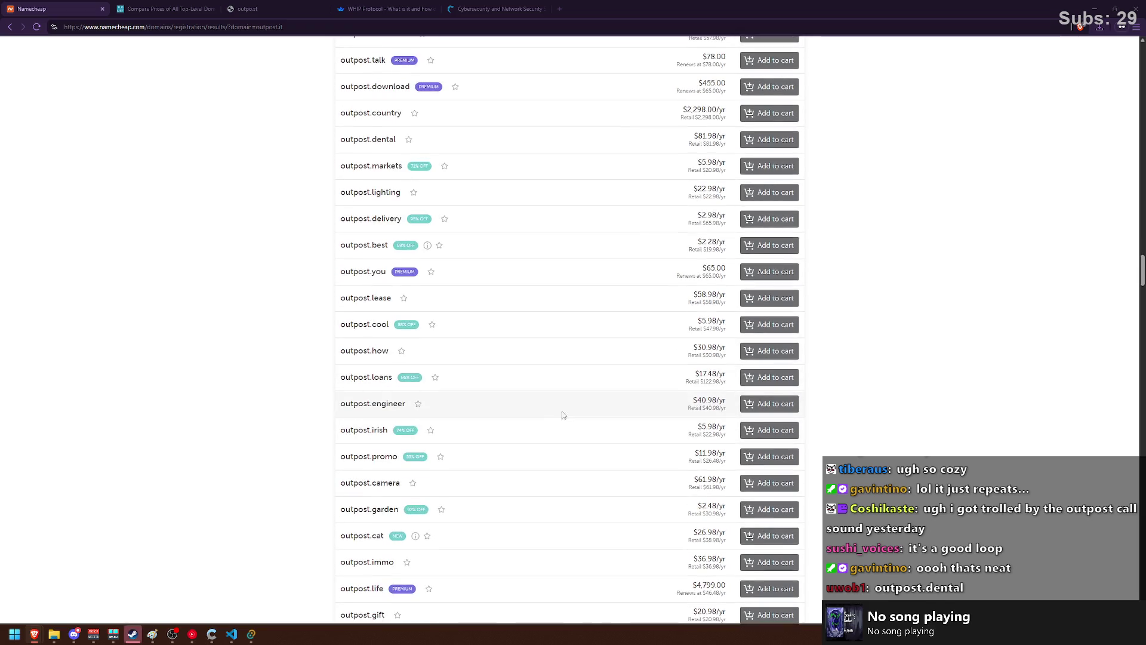
{"action": "scroll", "coordinate": [540, 376], "scroll_direction": "down", "scroll_amount": 2}
{"action": "scroll", "coordinate": [544, 371], "scroll_direction": "down", "scroll_amount": 2}
{"action": "scroll", "coordinate": [545, 367], "scroll_direction": "down", "scroll_amount": 2}
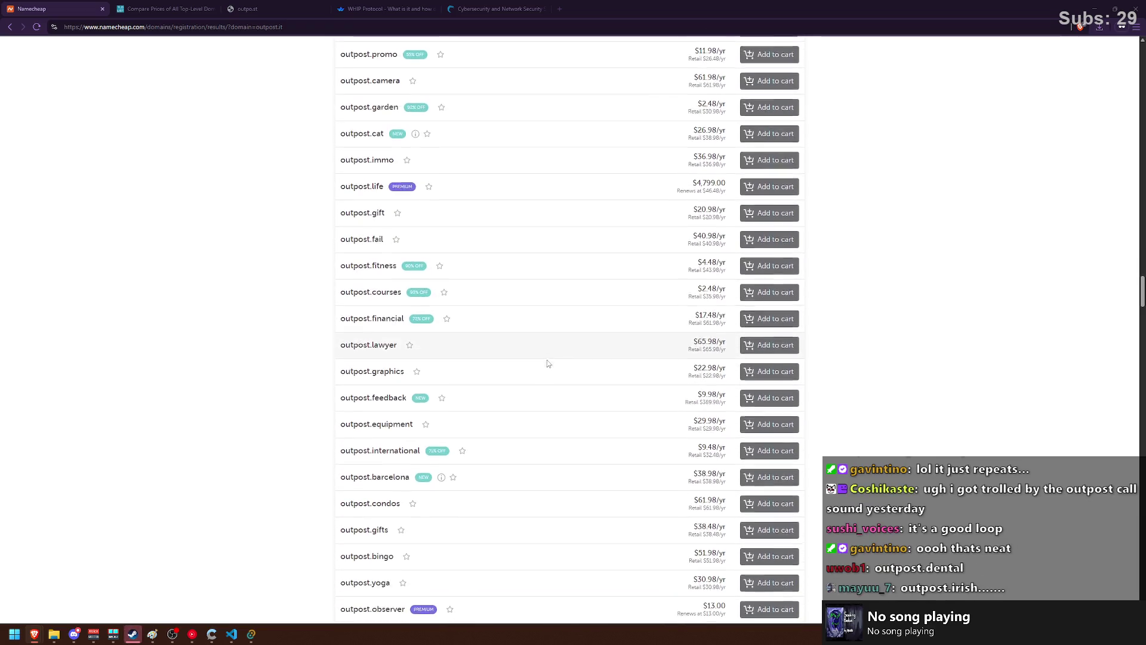
{"action": "scroll", "coordinate": [548, 362], "scroll_direction": "down", "scroll_amount": 2}
{"action": "scroll", "coordinate": [548, 361], "scroll_direction": "down", "scroll_amount": 2}
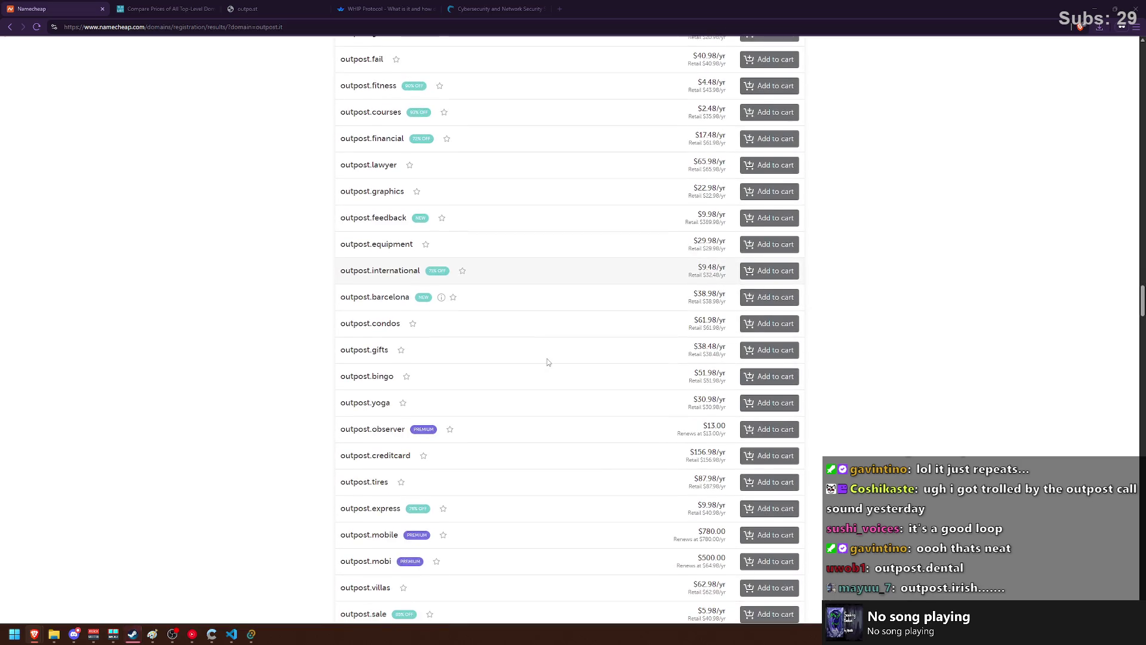
{"action": "scroll", "coordinate": [548, 362], "scroll_direction": "up", "scroll_amount": 3}
{"action": "scroll", "coordinate": [545, 363], "scroll_direction": "up", "scroll_amount": 2}
{"action": "scroll", "coordinate": [476, 363], "scroll_direction": "down", "scroll_amount": 3}
{"action": "scroll", "coordinate": [478, 360], "scroll_direction": "down", "scroll_amount": 2}
{"action": "scroll", "coordinate": [478, 360], "scroll_direction": "down", "scroll_amount": 2}
{"action": "scroll", "coordinate": [480, 359], "scroll_direction": "down", "scroll_amount": 2}
{"action": "scroll", "coordinate": [481, 355], "scroll_direction": "down", "scroll_amount": 2}
{"action": "scroll", "coordinate": [481, 356], "scroll_direction": "down", "scroll_amount": 2}
{"action": "scroll", "coordinate": [478, 357], "scroll_direction": "down", "scroll_amount": 2}
{"action": "scroll", "coordinate": [477, 357], "scroll_direction": "down", "scroll_amount": 1}
{"action": "scroll", "coordinate": [475, 370], "scroll_direction": "down", "scroll_amount": 1}
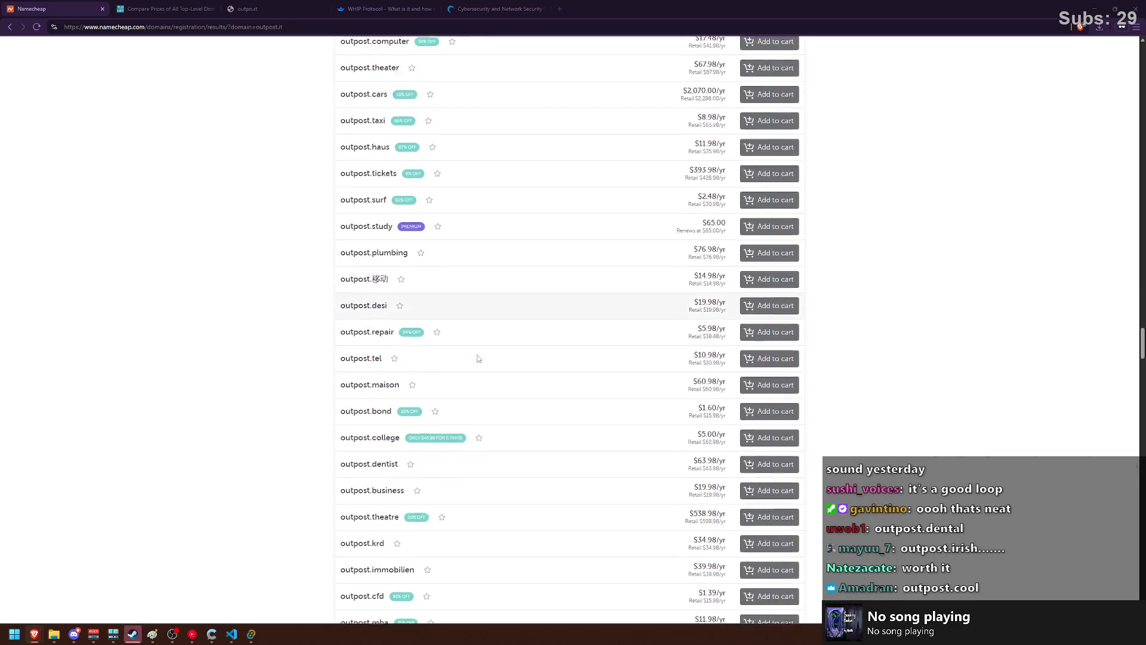
{"action": "scroll", "coordinate": [471, 371], "scroll_direction": "down", "scroll_amount": 1}
{"action": "scroll", "coordinate": [463, 393], "scroll_direction": "down", "scroll_amount": 1}
{"action": "scroll", "coordinate": [463, 385], "scroll_direction": "down", "scroll_amount": 1}
{"action": "scroll", "coordinate": [463, 385], "scroll_direction": "down", "scroll_amount": 2}
{"action": "scroll", "coordinate": [463, 384], "scroll_direction": "down", "scroll_amount": 1}
{"action": "scroll", "coordinate": [463, 385], "scroll_direction": "down", "scroll_amount": 1}
{"action": "scroll", "coordinate": [464, 384], "scroll_direction": "down", "scroll_amount": 1}
{"action": "scroll", "coordinate": [457, 388], "scroll_direction": "down", "scroll_amount": 1}
{"action": "scroll", "coordinate": [457, 388], "scroll_direction": "down", "scroll_amount": 1}
{"action": "scroll", "coordinate": [457, 387], "scroll_direction": "down", "scroll_amount": 1}
{"action": "scroll", "coordinate": [456, 385], "scroll_direction": "down", "scroll_amount": 1}
{"action": "scroll", "coordinate": [456, 382], "scroll_direction": "down", "scroll_amount": 1}
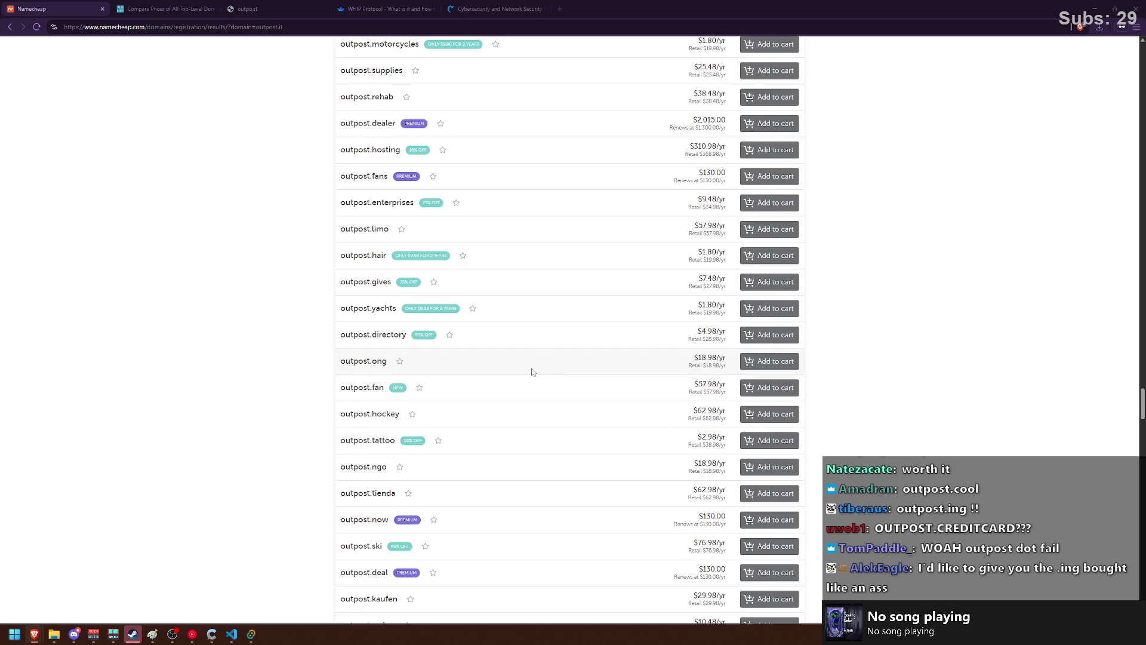
{"action": "scroll", "coordinate": [532, 372], "scroll_direction": "down", "scroll_amount": 2}
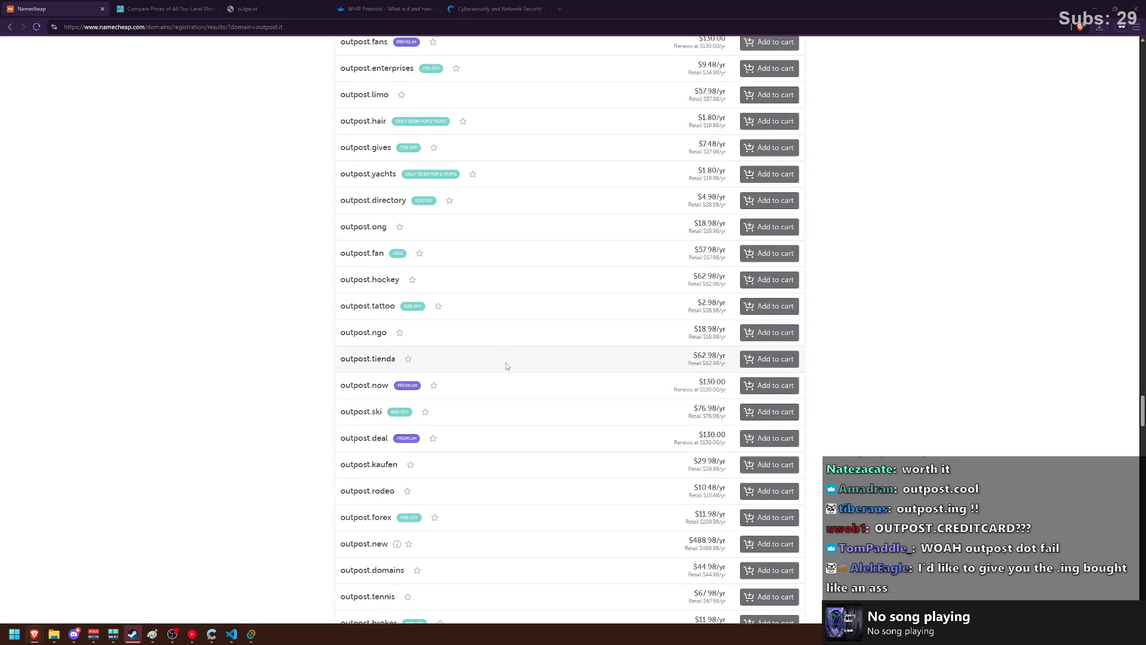
{"action": "scroll", "coordinate": [490, 371], "scroll_direction": "down", "scroll_amount": 2}
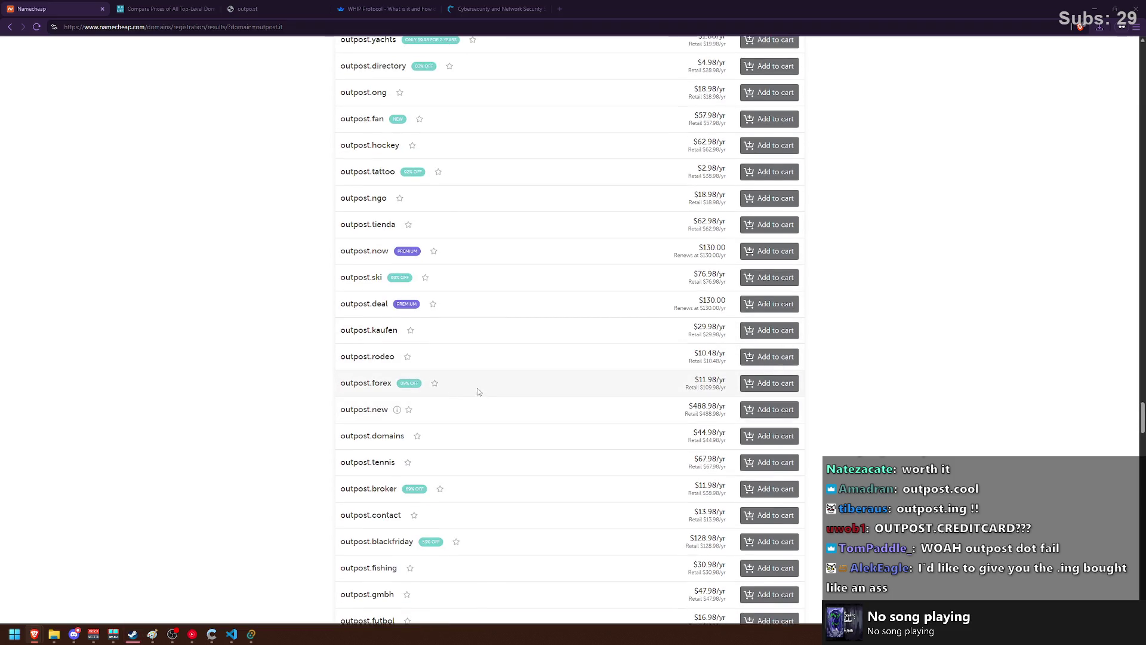
{"action": "scroll", "coordinate": [418, 382], "scroll_direction": "down", "scroll_amount": 2}
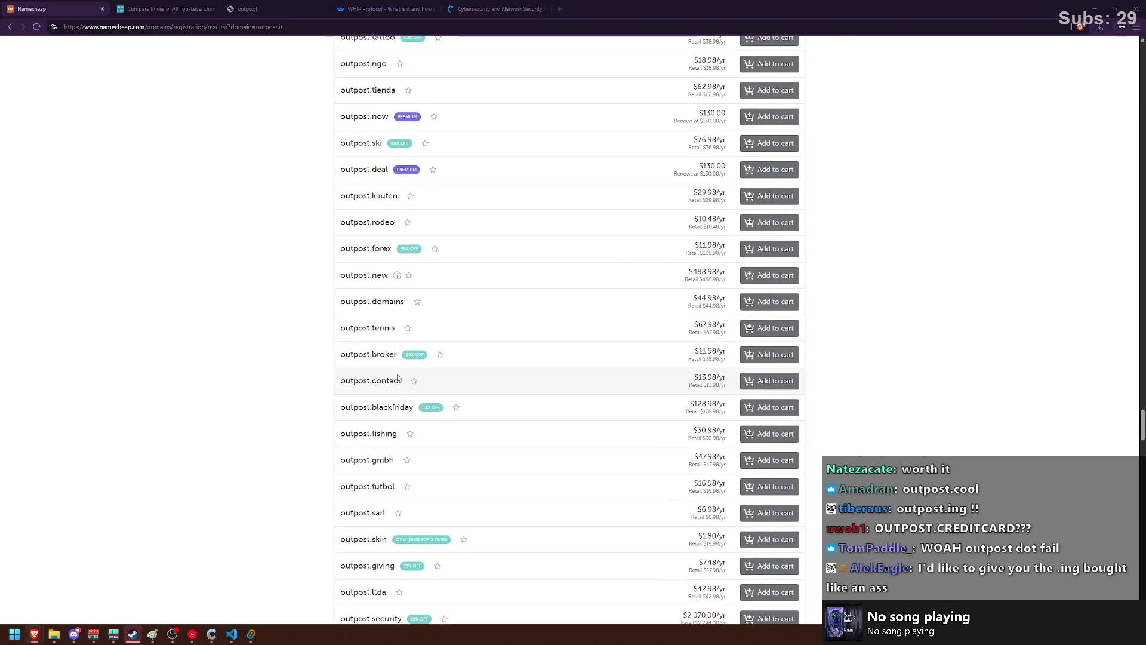
{"action": "scroll", "coordinate": [398, 377], "scroll_direction": "down", "scroll_amount": 2}
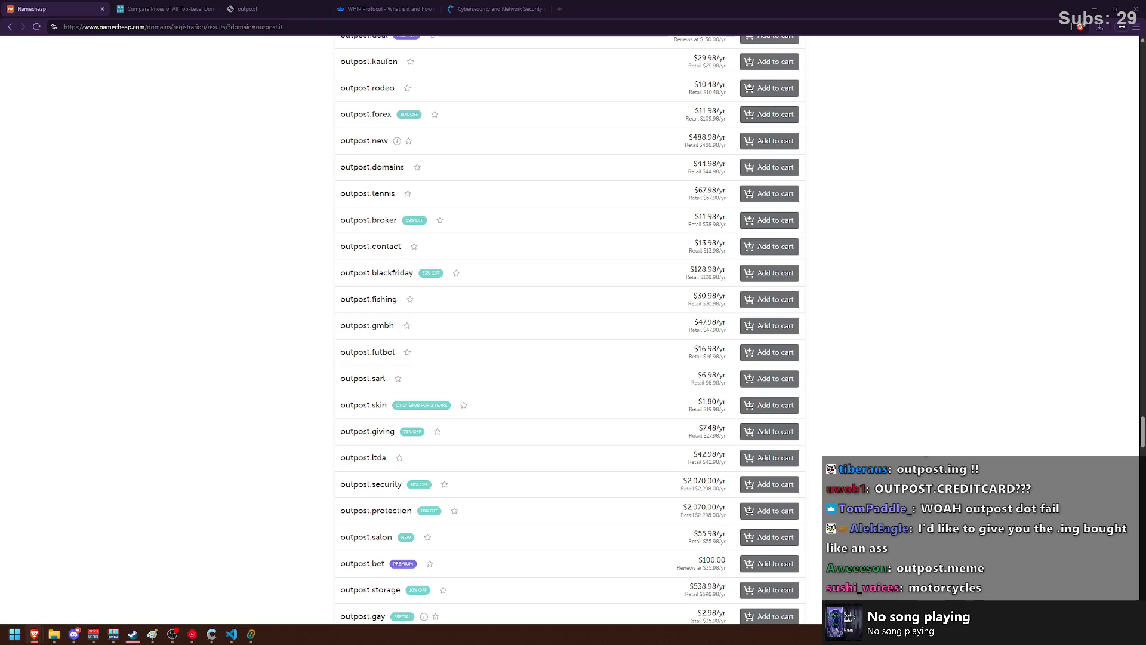
{"action": "scroll", "coordinate": [493, 335], "scroll_direction": "down", "scroll_amount": 2}
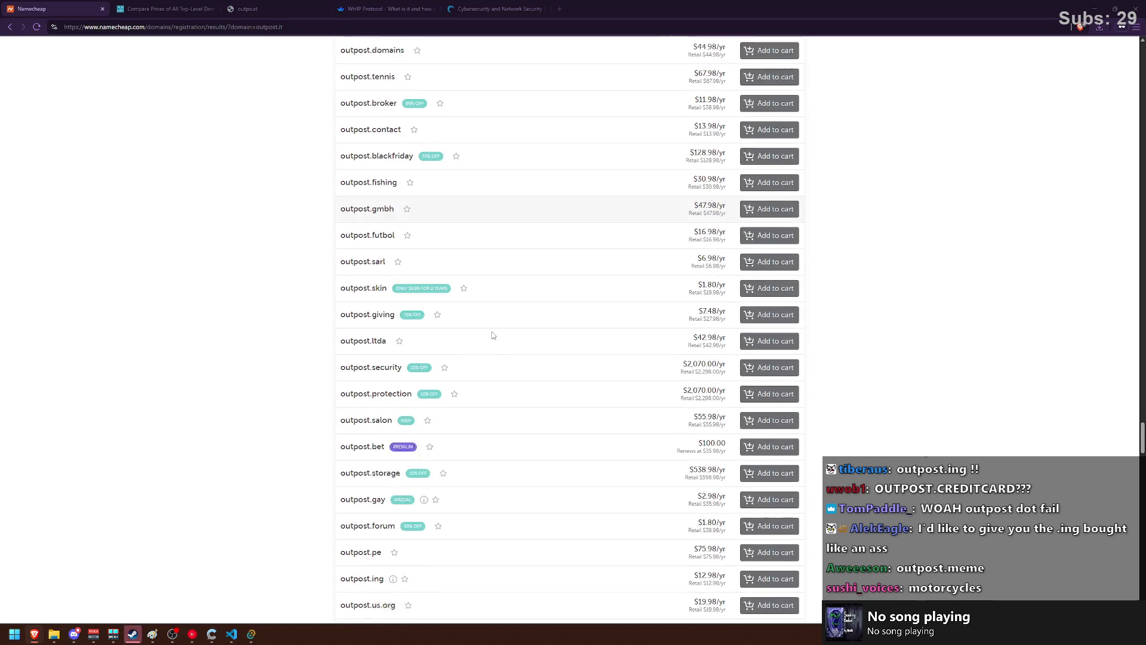
{"action": "scroll", "coordinate": [492, 335], "scroll_direction": "down", "scroll_amount": 3}
{"action": "scroll", "coordinate": [493, 334], "scroll_direction": "down", "scroll_amount": 2}
{"action": "scroll", "coordinate": [494, 333], "scroll_direction": "up", "scroll_amount": 3}
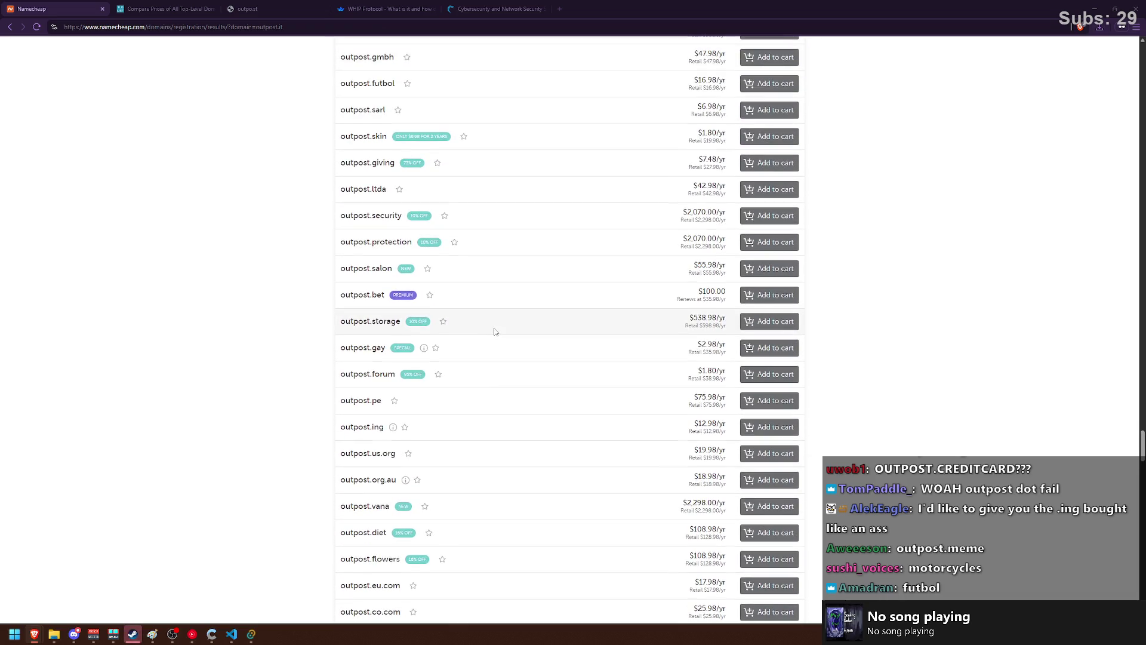
{"action": "scroll", "coordinate": [494, 332], "scroll_direction": "down", "scroll_amount": 2}
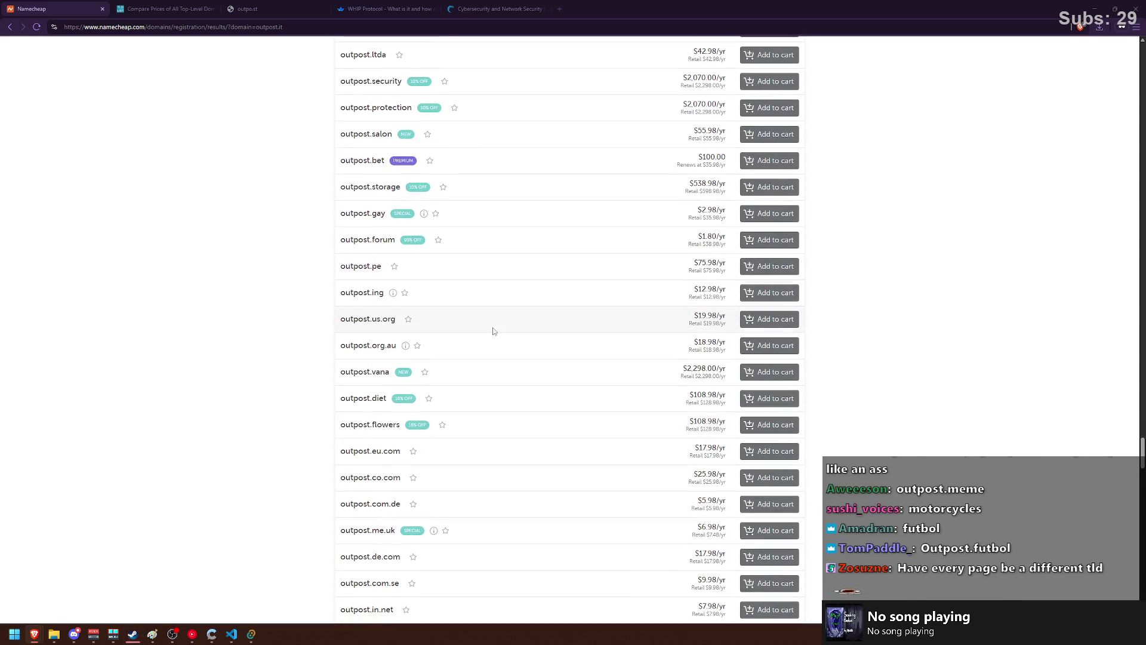
{"action": "scroll", "coordinate": [493, 330], "scroll_direction": "down", "scroll_amount": 2}
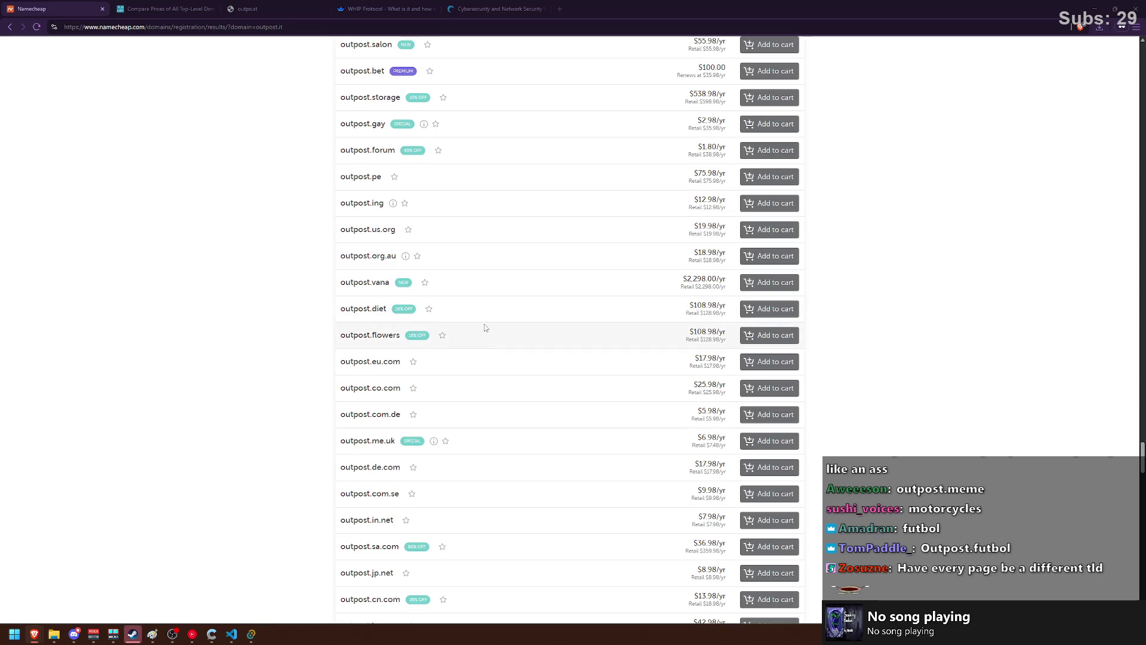
{"action": "scroll", "coordinate": [412, 336], "scroll_direction": "down", "scroll_amount": 1}
{"action": "scroll", "coordinate": [411, 336], "scroll_direction": "down", "scroll_amount": 2}
{"action": "scroll", "coordinate": [409, 335], "scroll_direction": "down", "scroll_amount": 3}
{"action": "scroll", "coordinate": [405, 336], "scroll_direction": "down", "scroll_amount": 2}
{"action": "scroll", "coordinate": [402, 333], "scroll_direction": "down", "scroll_amount": 4}
{"action": "scroll", "coordinate": [404, 333], "scroll_direction": "down", "scroll_amount": 3}
{"action": "scroll", "coordinate": [404, 334], "scroll_direction": "down", "scroll_amount": 1}
{"action": "scroll", "coordinate": [402, 332], "scroll_direction": "down", "scroll_amount": 2}
{"action": "scroll", "coordinate": [394, 329], "scroll_direction": "down", "scroll_amount": 2}
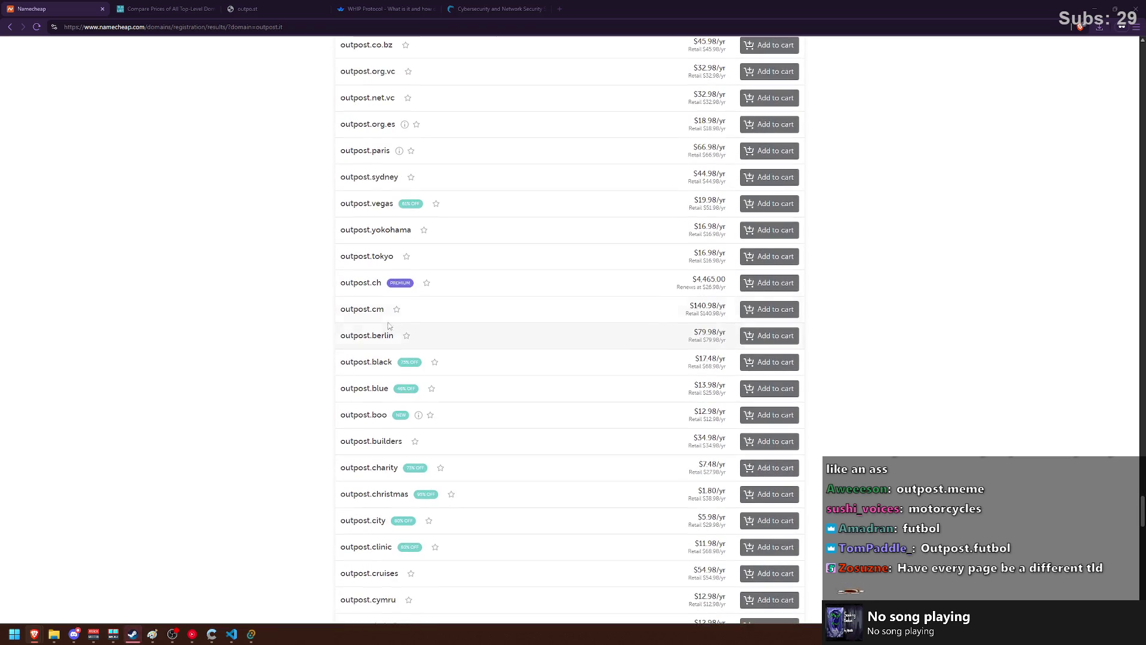
{"action": "scroll", "coordinate": [379, 315], "scroll_direction": "down", "scroll_amount": 2}
{"action": "scroll", "coordinate": [375, 322], "scroll_direction": "down", "scroll_amount": 2}
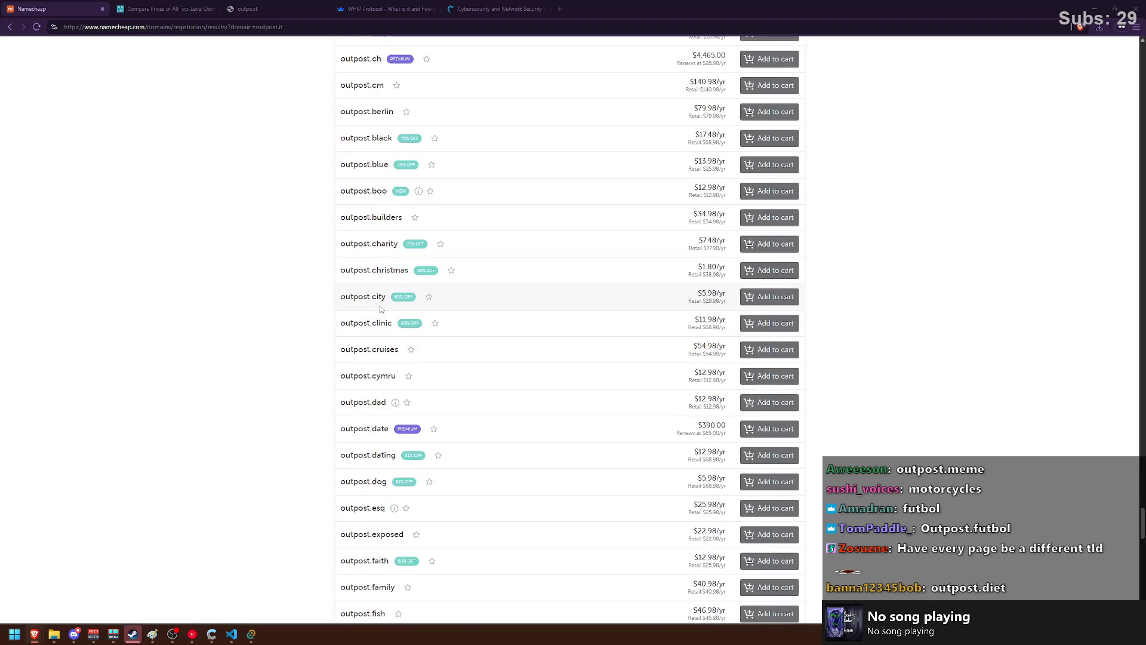
{"action": "scroll", "coordinate": [385, 303], "scroll_direction": "down", "scroll_amount": 2}
{"action": "scroll", "coordinate": [386, 301], "scroll_direction": "down", "scroll_amount": 2}
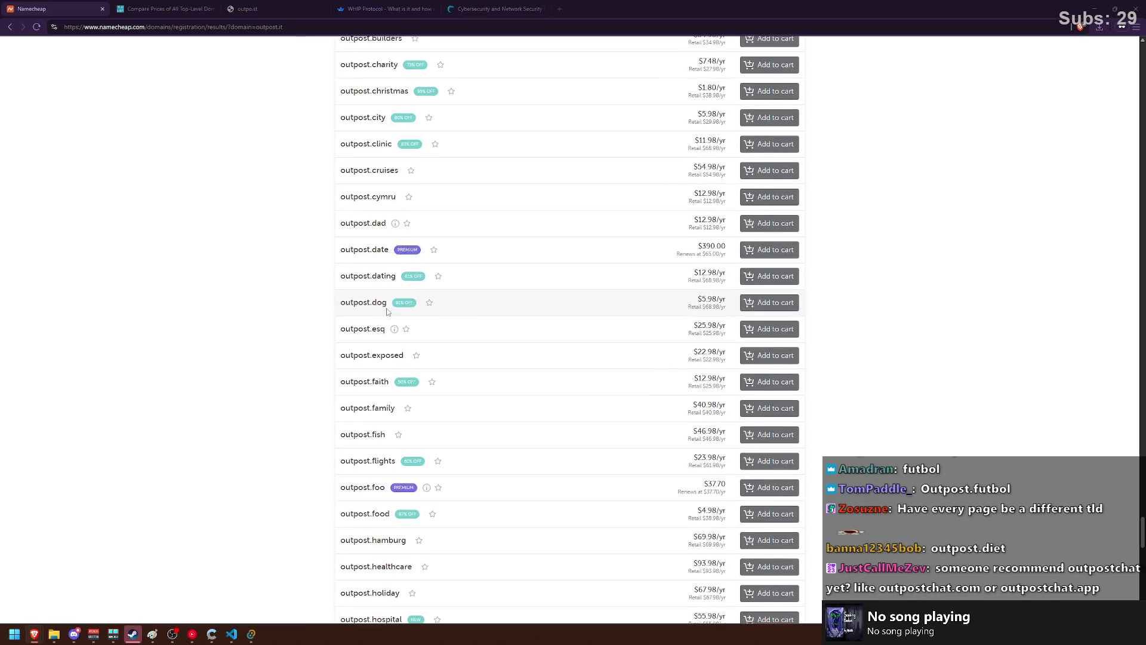
{"action": "scroll", "coordinate": [385, 306], "scroll_direction": "down", "scroll_amount": 1}
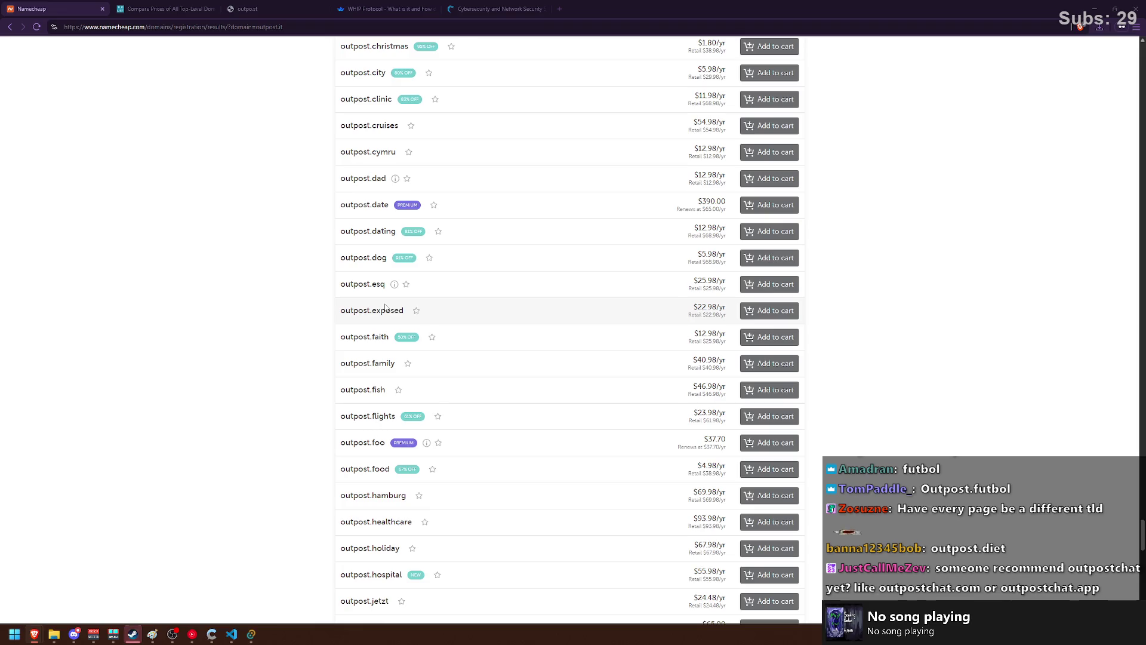
{"action": "scroll", "coordinate": [385, 305], "scroll_direction": "down", "scroll_amount": 3}
{"action": "scroll", "coordinate": [384, 303], "scroll_direction": "down", "scroll_amount": 2}
{"action": "scroll", "coordinate": [394, 305], "scroll_direction": "down", "scroll_amount": 7}
{"action": "scroll", "coordinate": [400, 306], "scroll_direction": "down", "scroll_amount": 5}
{"action": "scroll", "coordinate": [397, 303], "scroll_direction": "down", "scroll_amount": 5}
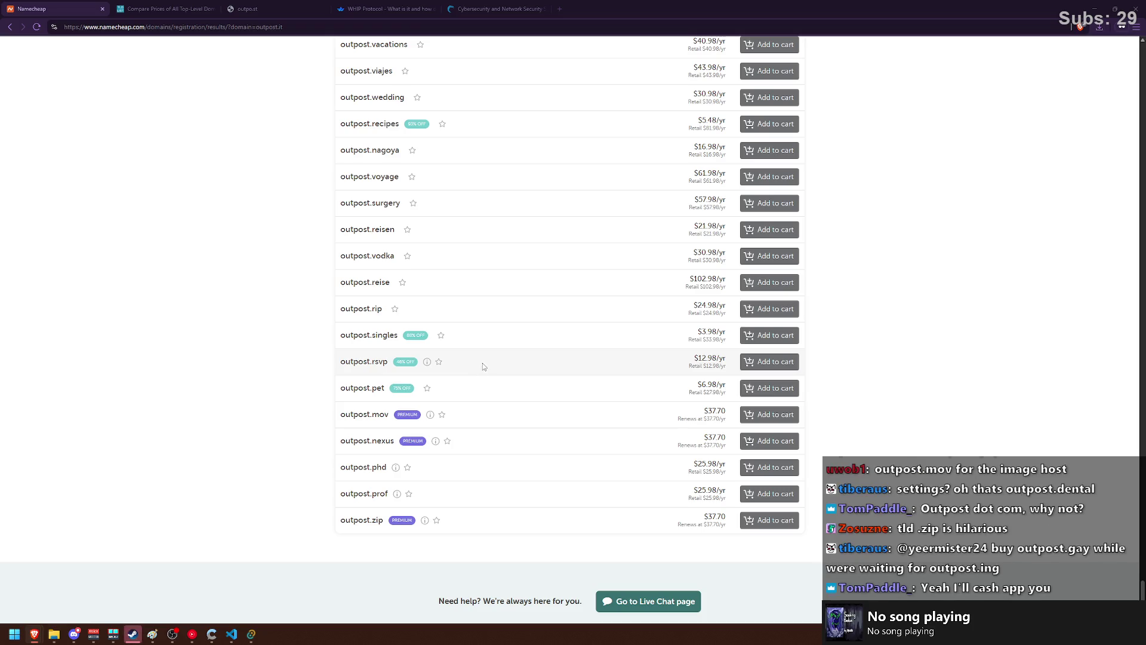
{"action": "scroll", "coordinate": [487, 374], "scroll_direction": "up", "scroll_amount": 3}
{"action": "scroll", "coordinate": [489, 367], "scroll_direction": "up", "scroll_amount": 4}
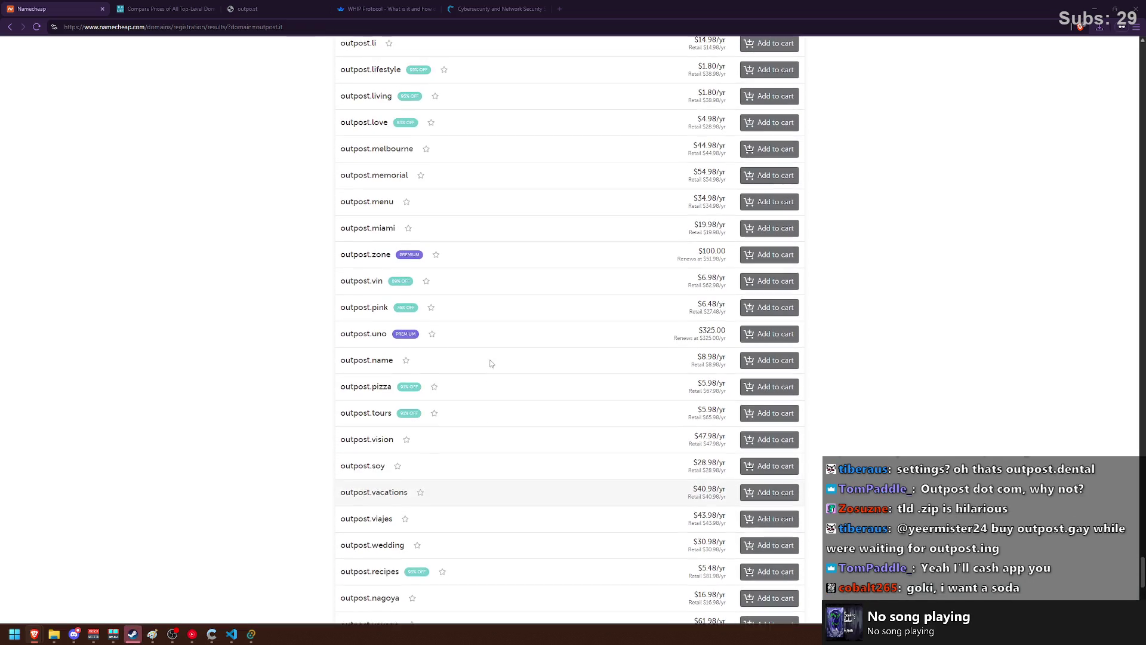
{"action": "scroll", "coordinate": [490, 364], "scroll_direction": "up", "scroll_amount": 2}
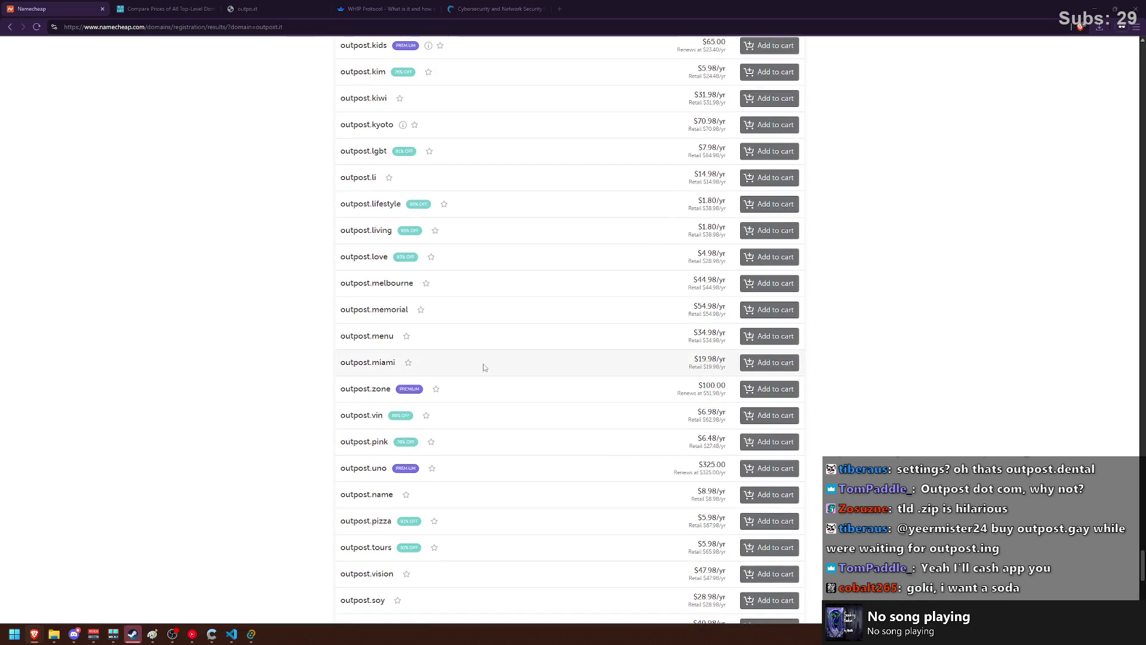
{"action": "scroll", "coordinate": [482, 364], "scroll_direction": "up", "scroll_amount": 1}
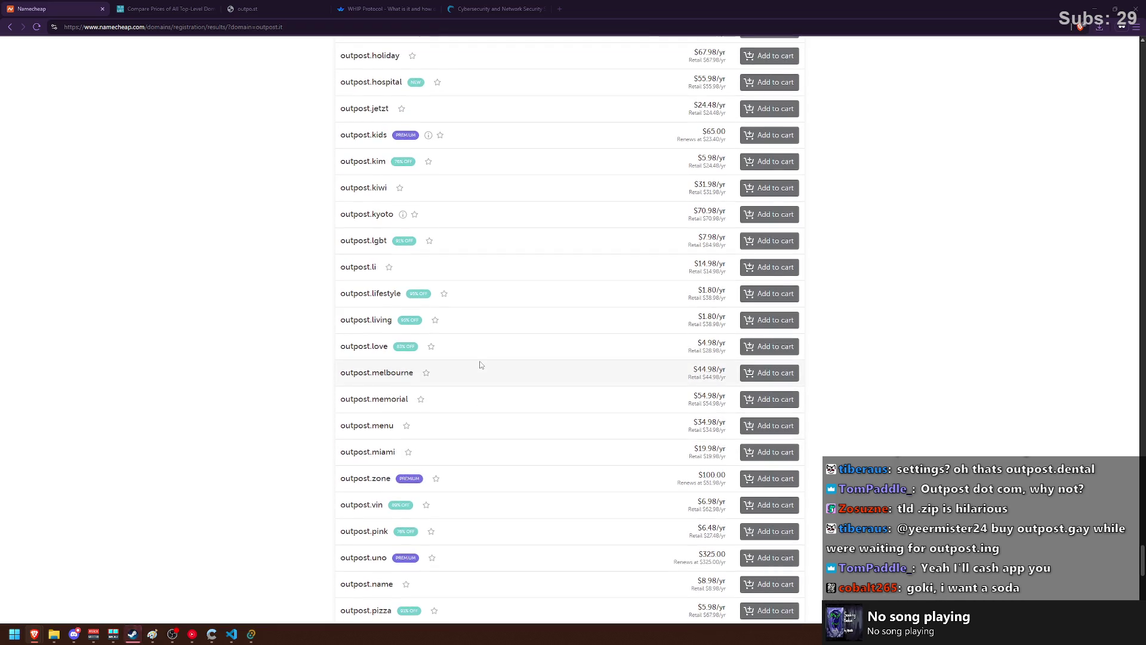
{"action": "scroll", "coordinate": [481, 365], "scroll_direction": "up", "scroll_amount": 1}
{"action": "scroll", "coordinate": [481, 365], "scroll_direction": "up", "scroll_amount": 2}
{"action": "scroll", "coordinate": [483, 364], "scroll_direction": "up", "scroll_amount": 1}
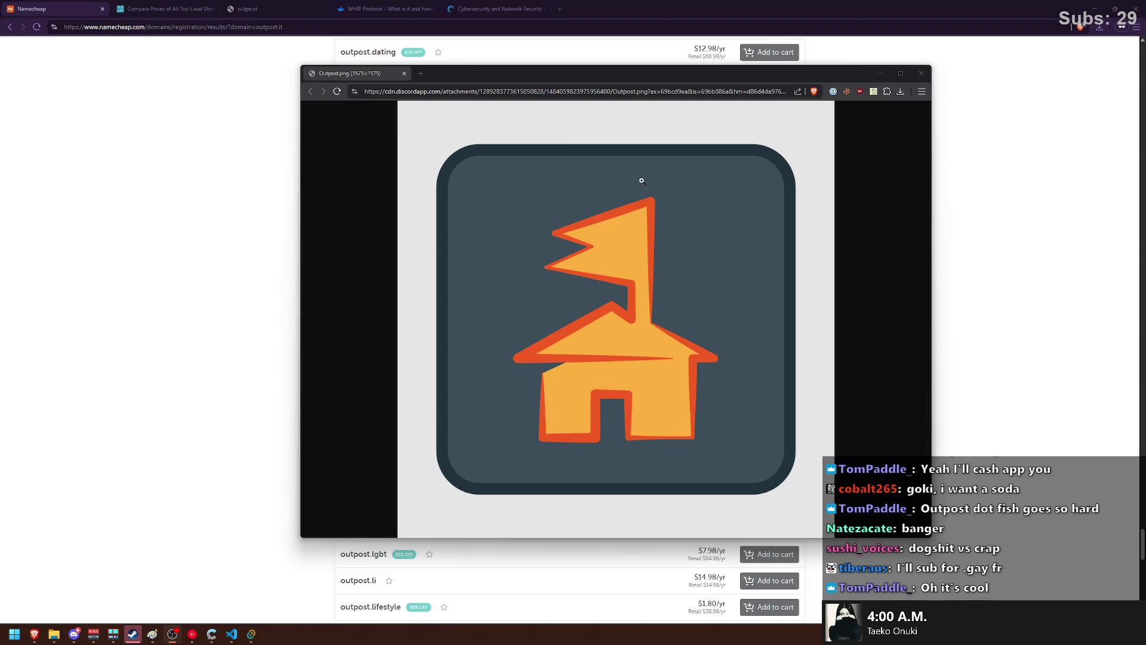
{"action": "left_click_drag", "start_coordinate": [641, 80], "coordinate": [642, 73]}
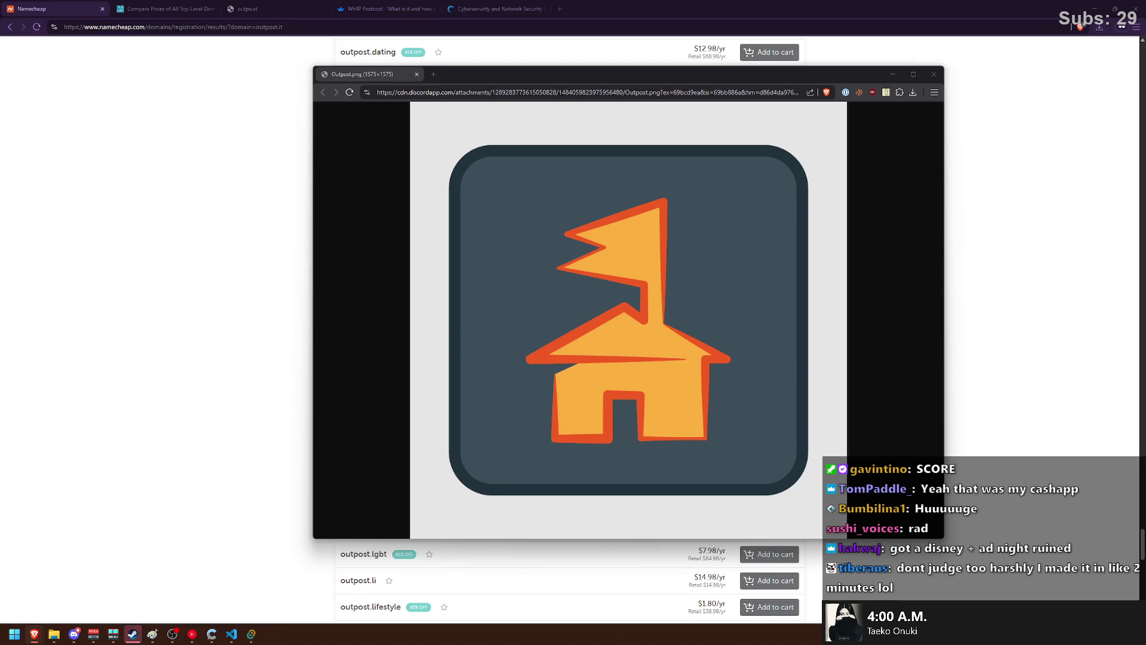
{"action": "left_click", "coordinate": [933, 74]}
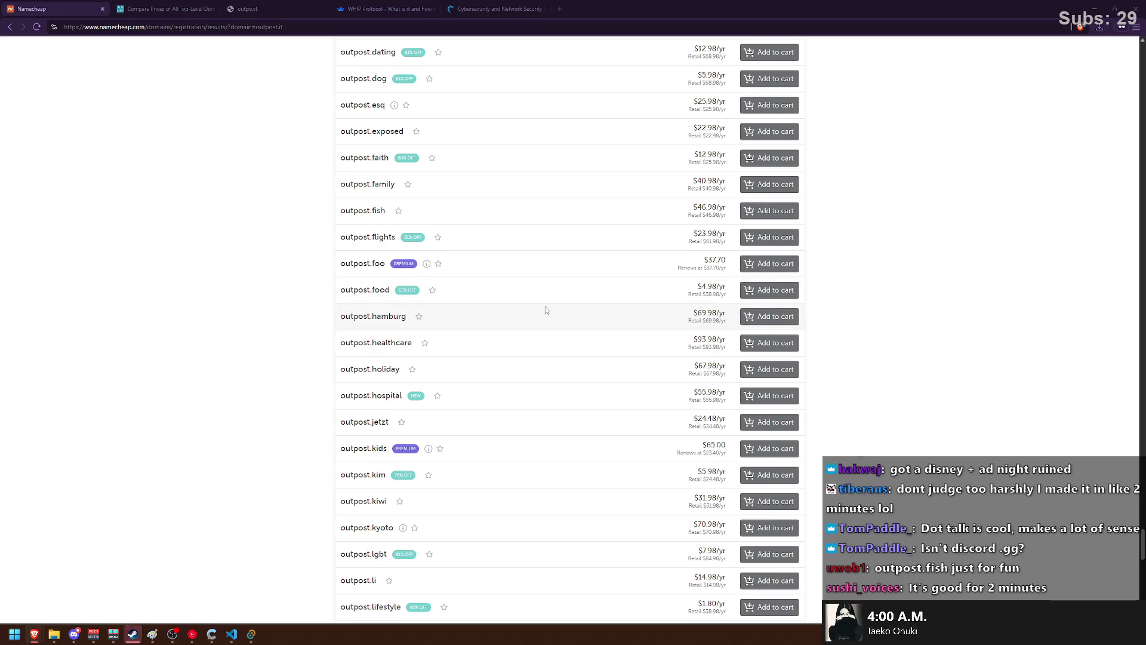
{"action": "scroll", "coordinate": [537, 307], "scroll_direction": "down", "scroll_amount": 10}
{"action": "scroll", "coordinate": [527, 307], "scroll_direction": "down", "scroll_amount": 10}
{"action": "scroll", "coordinate": [525, 317], "scroll_direction": "down", "scroll_amount": 10}
{"action": "scroll", "coordinate": [519, 326], "scroll_direction": "up", "scroll_amount": 20}
{"action": "scroll", "coordinate": [478, 238], "scroll_direction": "up", "scroll_amount": 15}
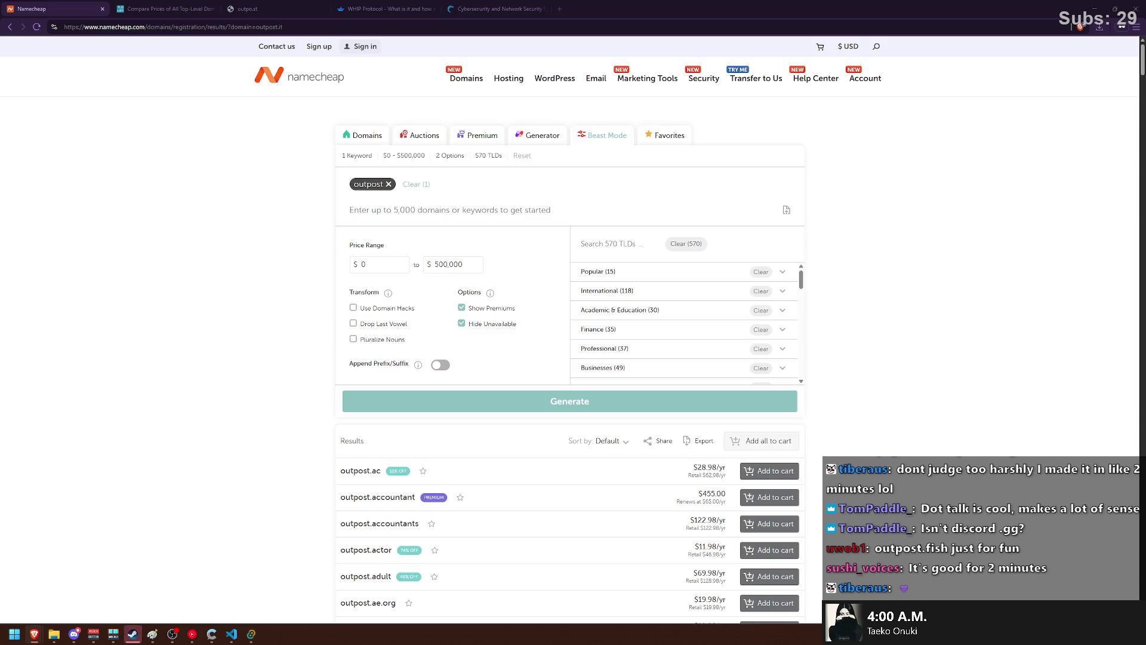
{"action": "left_click", "coordinate": [523, 155]}
{"action": "type", "text": "outpost.gg"}
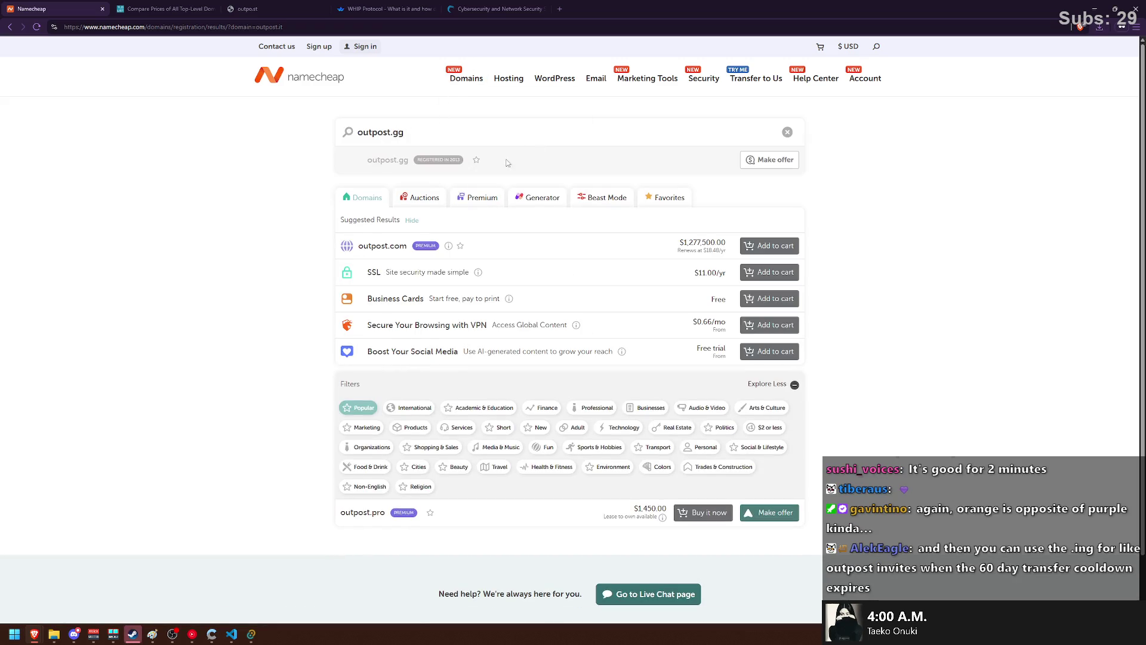
- Check outpost.gg's Registered in 2013 badge, then bring the Paint sketch window forward
{"action": "mouse_move", "coordinate": [438, 171]}
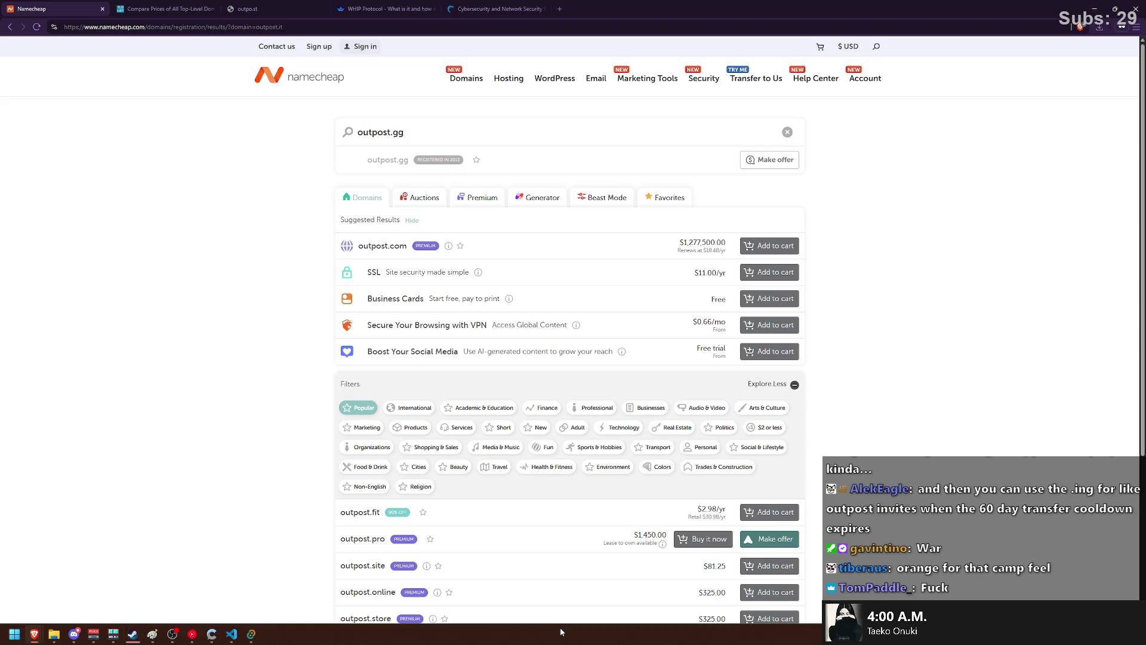
{"action": "mouse_move", "coordinate": [152, 634]}
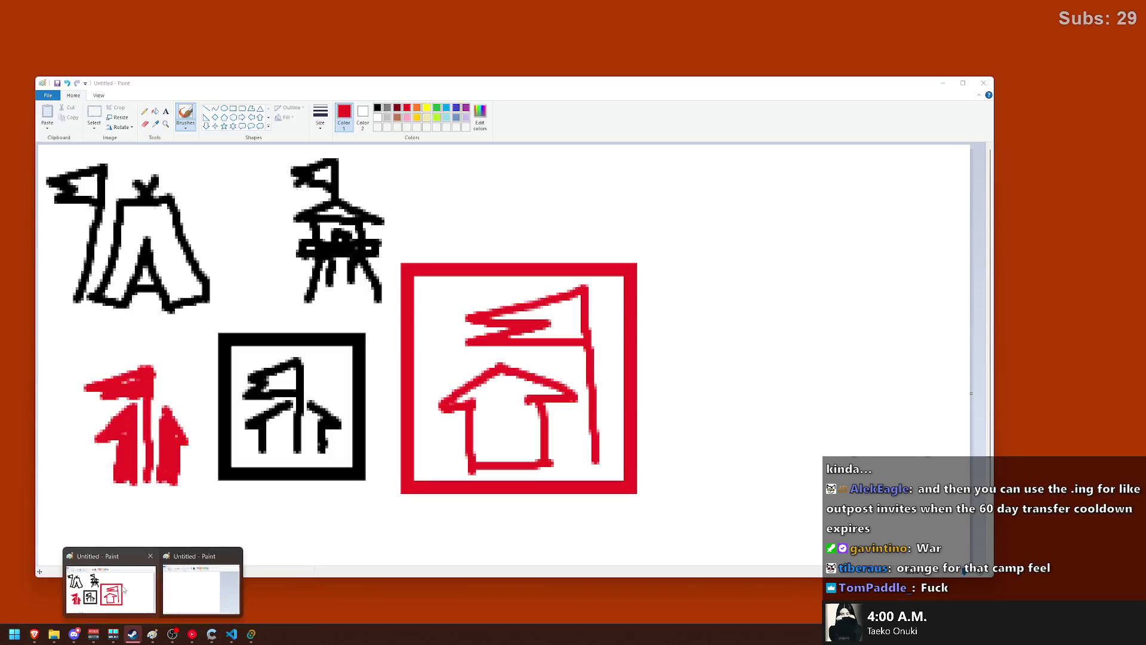
{"action": "left_click", "coordinate": [124, 590]}
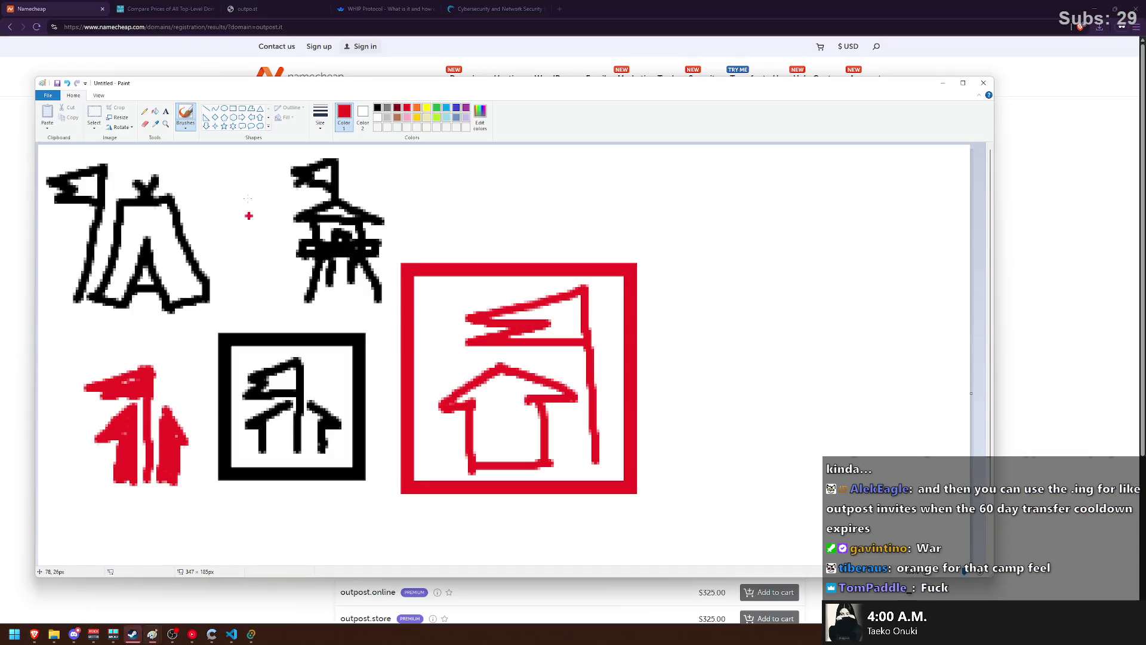
- Brush an orange campfire log base and flame, undoing the misdrawn stroke
{"action": "left_click", "coordinate": [417, 109]}
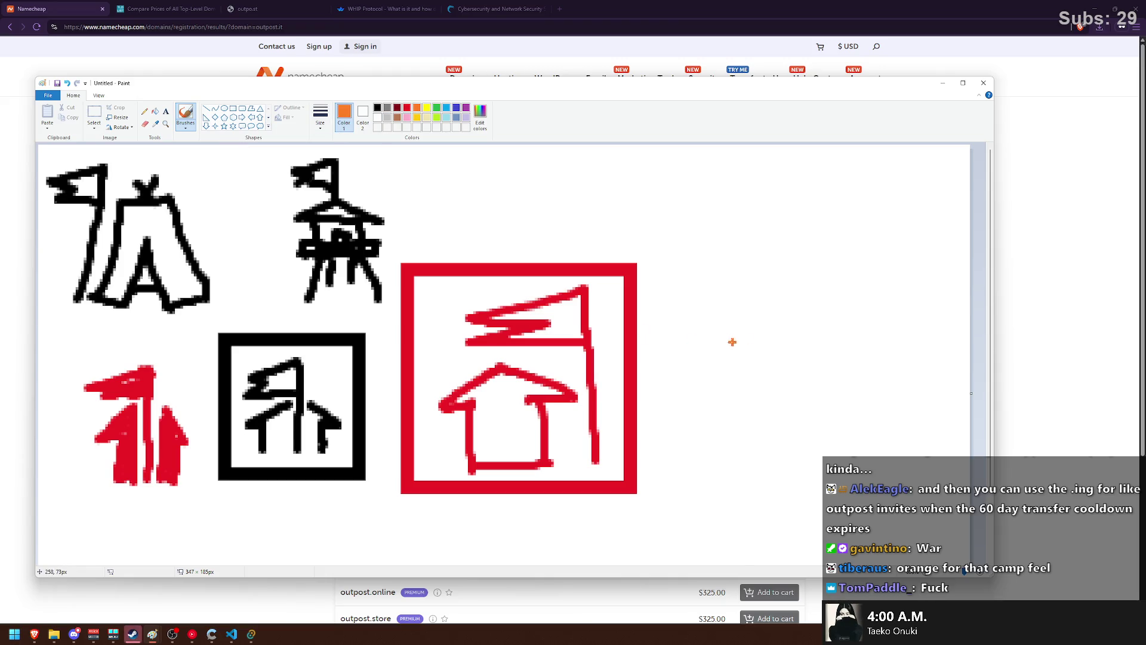
{"action": "left_click_drag", "start_coordinate": [702, 418], "coordinate": [876, 447]}
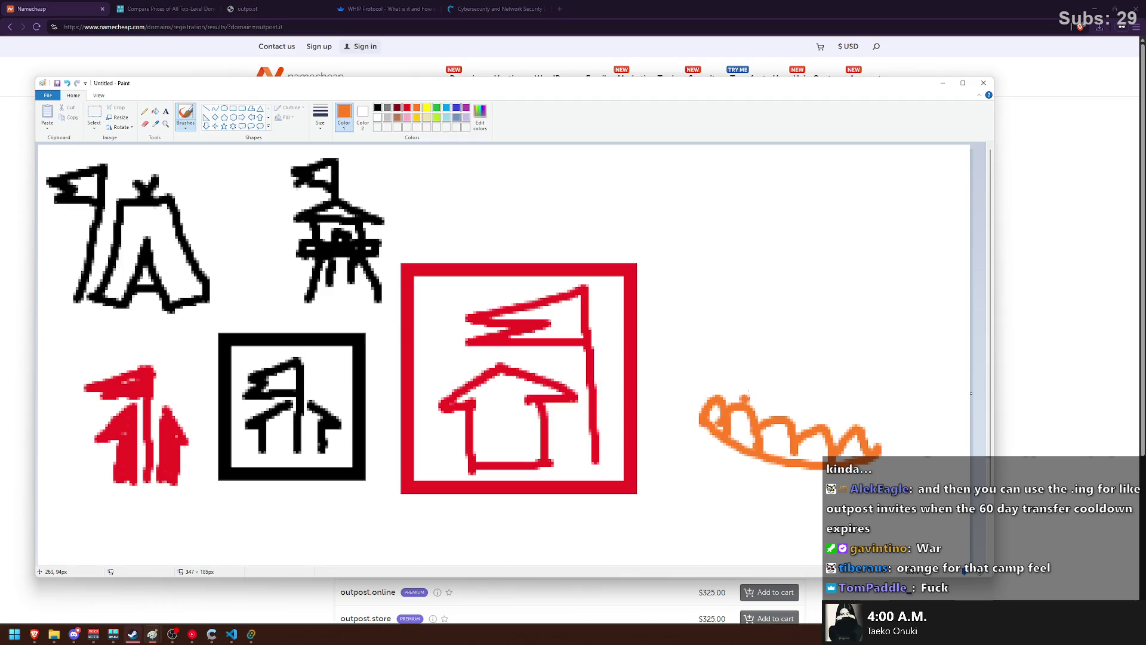
{"action": "mouse_move", "coordinate": [761, 409]}
{"action": "left_mouse_down"}
{"action": "mouse_move", "coordinate": [788, 341]}
{"action": "mouse_move", "coordinate": [822, 300]}
{"action": "mouse_move", "coordinate": [851, 418]}
{"action": "left_mouse_up"}
{"action": "key", "text": "ctrl+z"}
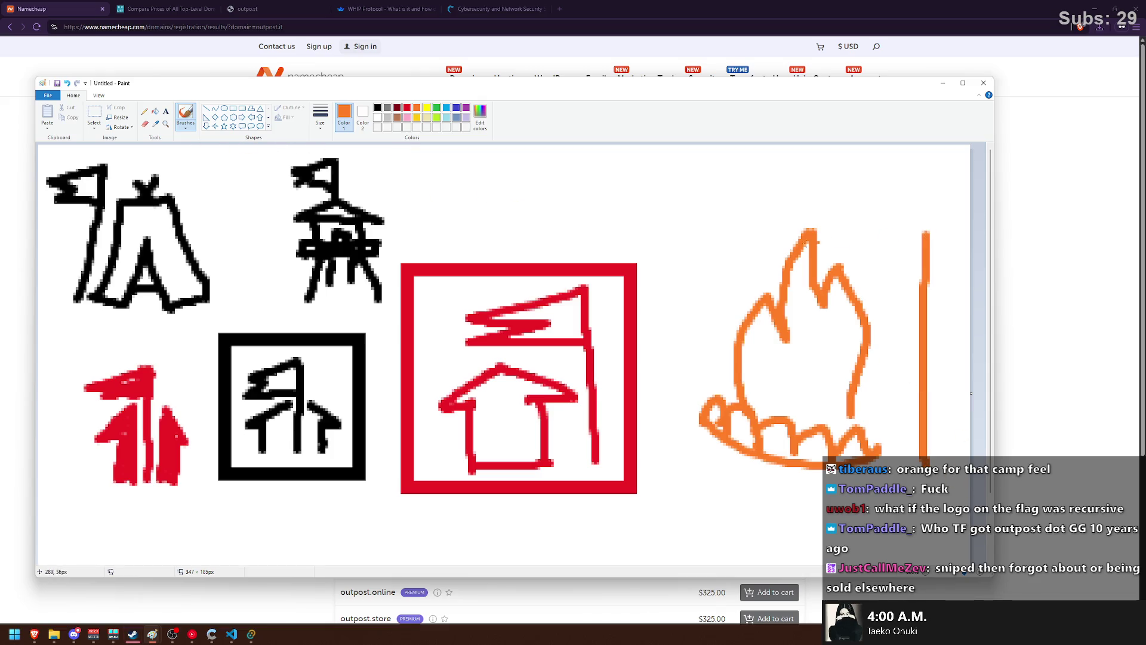
- Widen the canvas to the right and move the fire drawing right and down
{"action": "scroll", "coordinate": [296, 194], "scroll_direction": "down", "scroll_amount": 2}
{"action": "left_click_drag", "start_coordinate": [661, 311], "coordinate": [859, 310]}
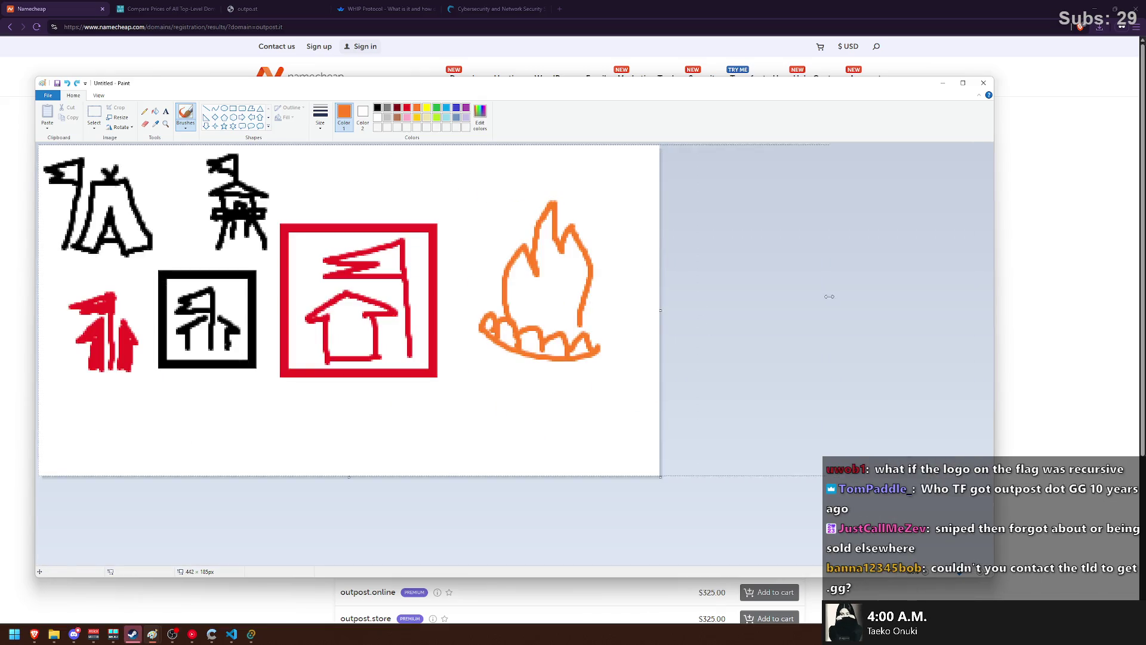
{"action": "left_click", "coordinate": [94, 114]}
{"action": "left_click_drag", "start_coordinate": [473, 194], "coordinate": [622, 390]}
{"action": "left_click_drag", "start_coordinate": [572, 299], "coordinate": [683, 355]}
- Brush an orange pole and flag above the fire, then select the fire-and-flag drawing
{"action": "left_click", "coordinate": [185, 115]}
{"action": "left_click_drag", "start_coordinate": [720, 407], "coordinate": [735, 241]}
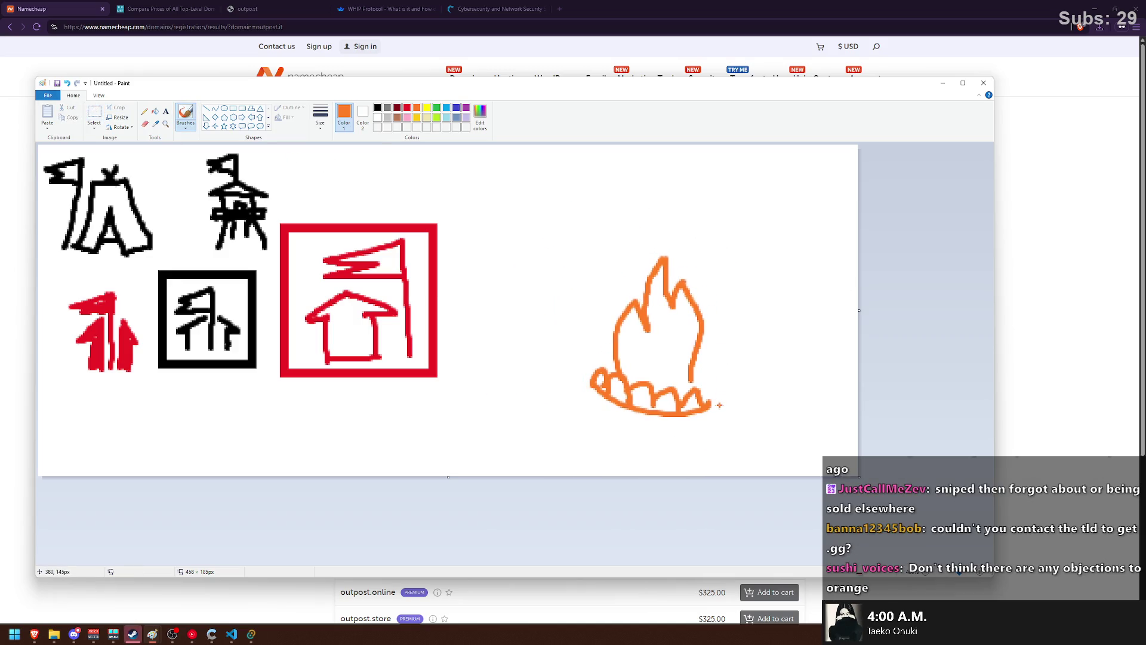
{"action": "key", "text": "ctrl+z"}
{"action": "mouse_move", "coordinate": [725, 402]}
{"action": "left_mouse_down"}
{"action": "mouse_move", "coordinate": [578, 197]}
{"action": "mouse_move", "coordinate": [590, 227]}
{"action": "mouse_move", "coordinate": [740, 245]}
{"action": "left_mouse_up"}
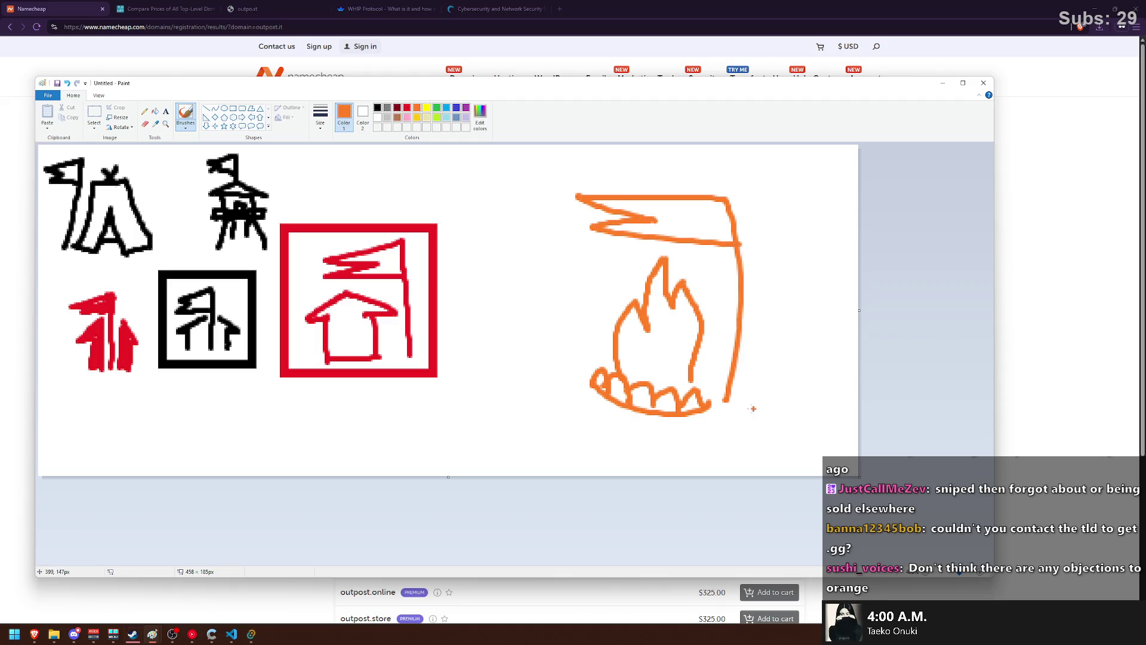
{"action": "left_click", "coordinate": [93, 115]}
{"action": "left_click_drag", "start_coordinate": [539, 177], "coordinate": [780, 426]}
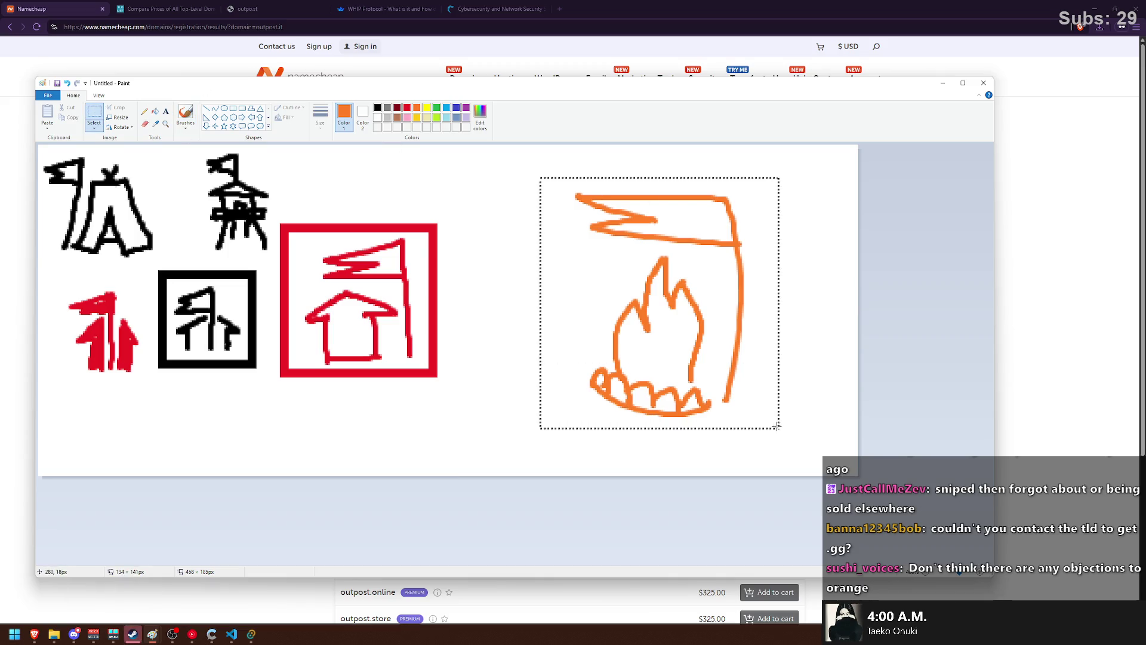
{"action": "left_click_drag", "start_coordinate": [667, 424], "coordinate": [660, 386]}
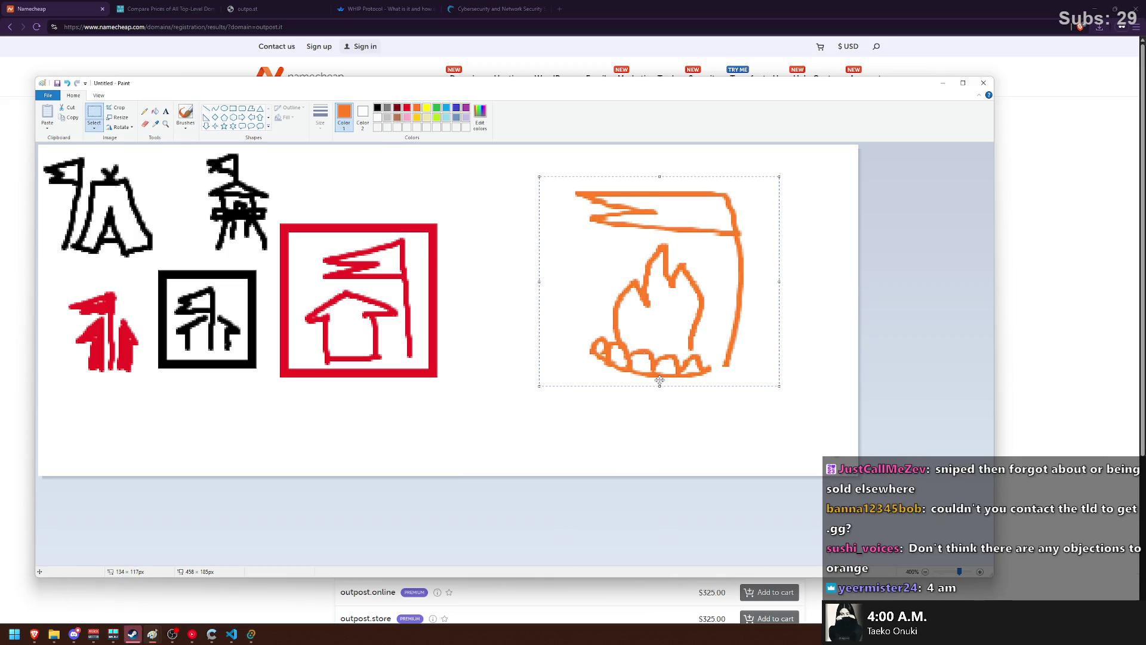
{"action": "left_click_drag", "start_coordinate": [533, 285], "coordinate": [564, 284]}
{"action": "left_click", "coordinate": [777, 339]}
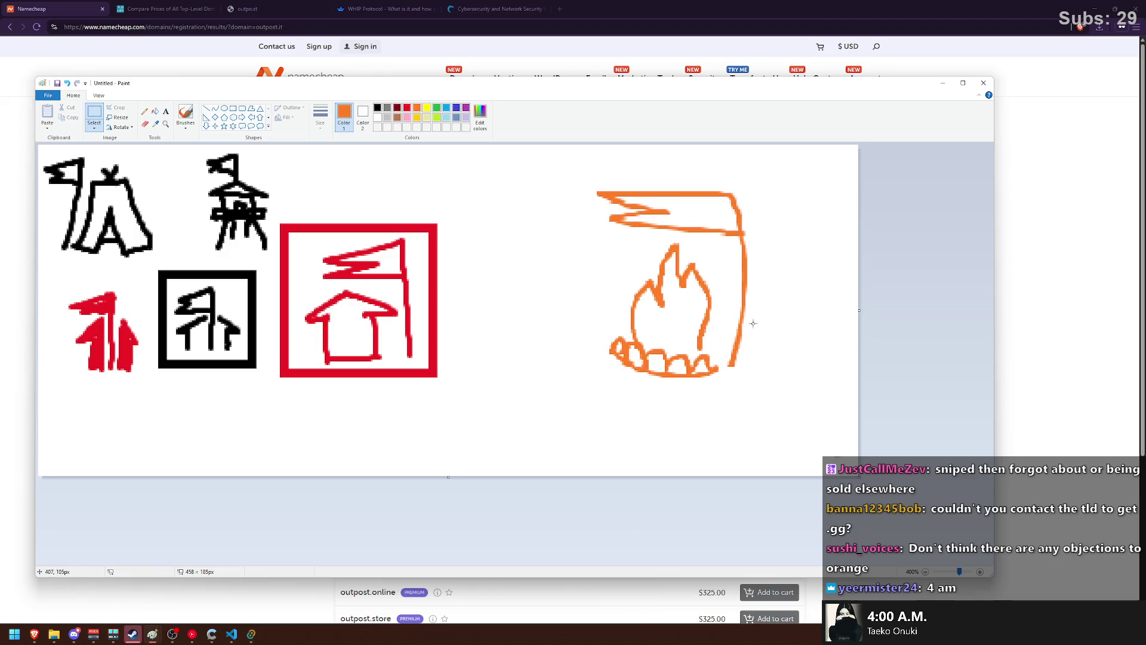
{"action": "left_click", "coordinate": [232, 108]}
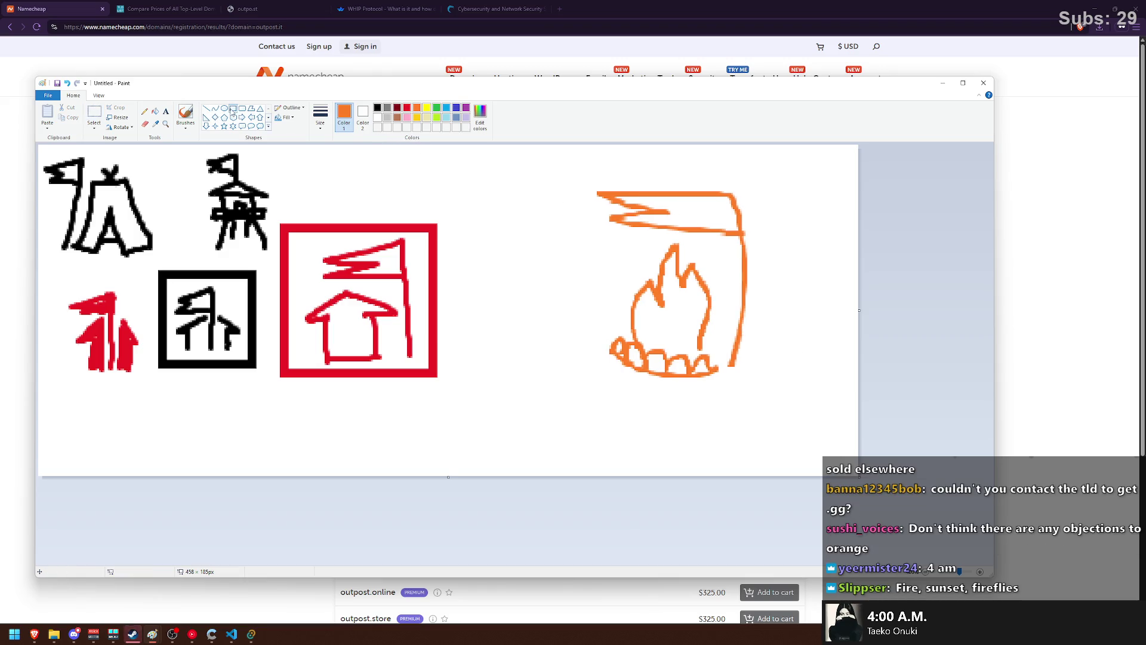
{"action": "left_click_drag", "start_coordinate": [560, 161], "coordinate": [791, 392]}
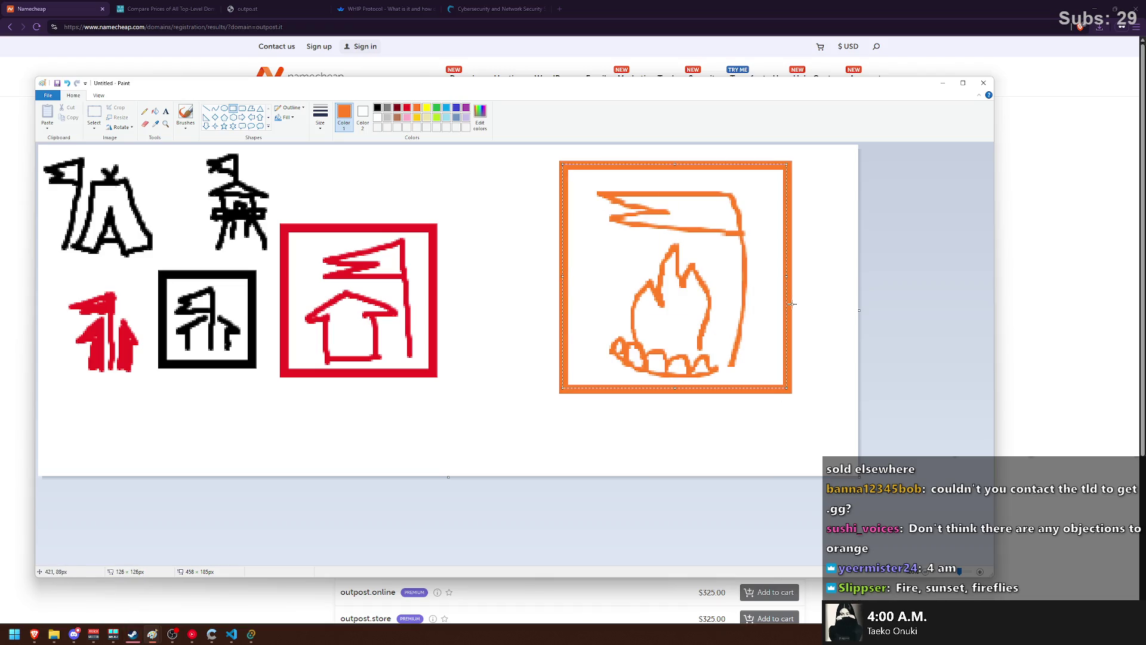
{"action": "left_click_drag", "start_coordinate": [788, 300], "coordinate": [777, 305]}
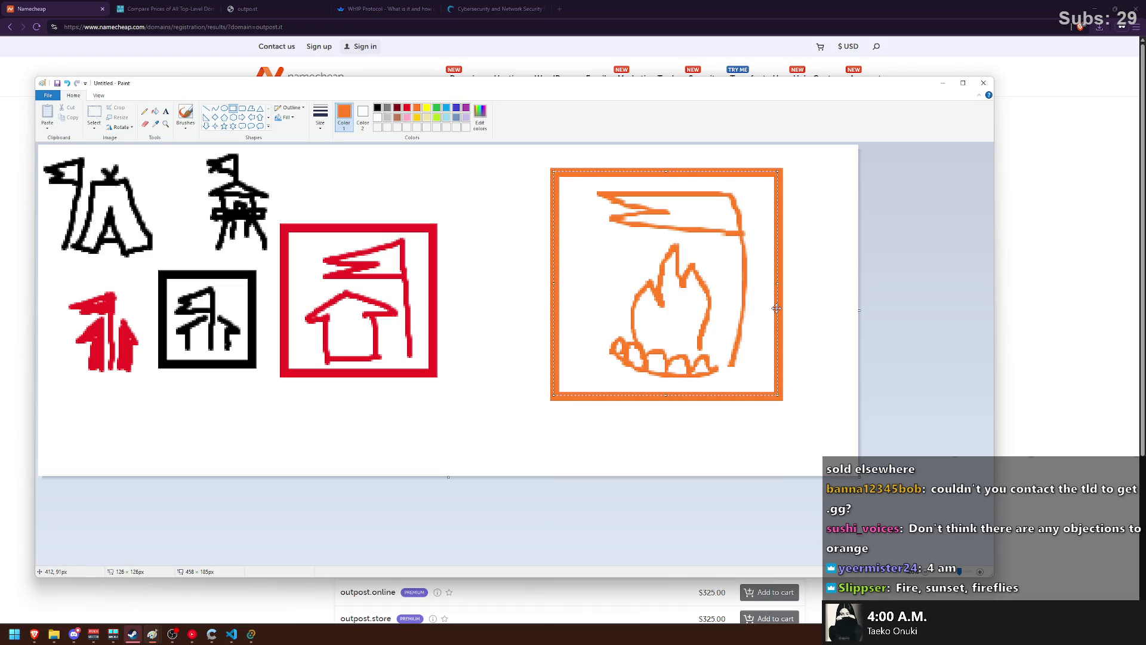
{"action": "left_click", "coordinate": [858, 292]}
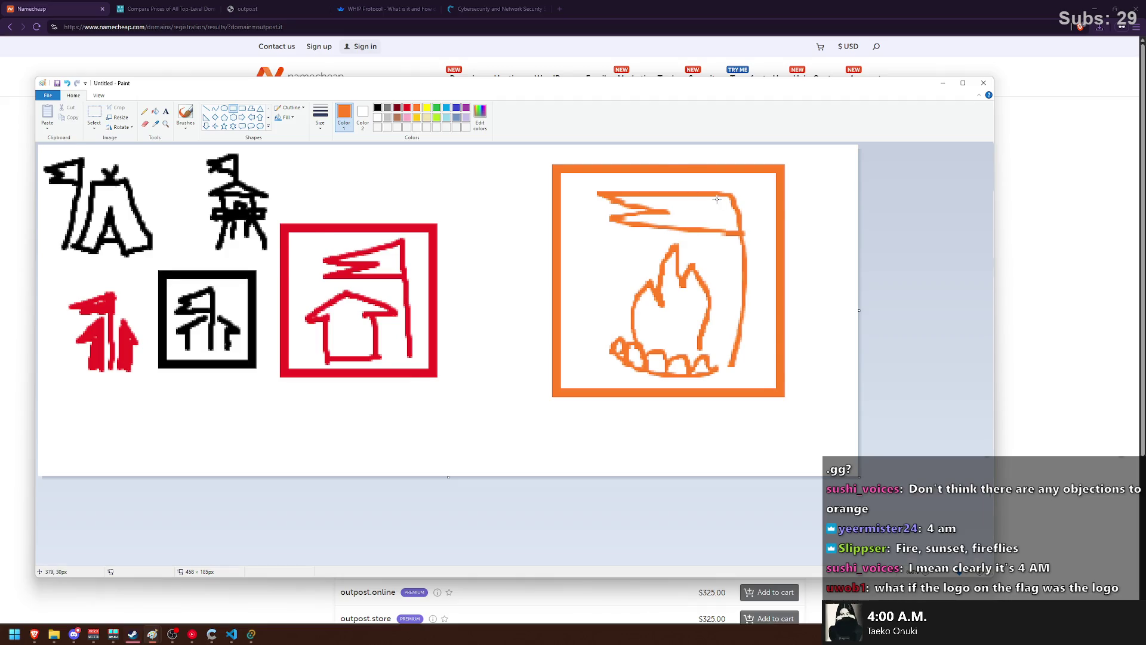
{"action": "scroll", "coordinate": [717, 199], "scroll_direction": "up", "scroll_amount": 1}
{"action": "left_click", "coordinate": [186, 115]}
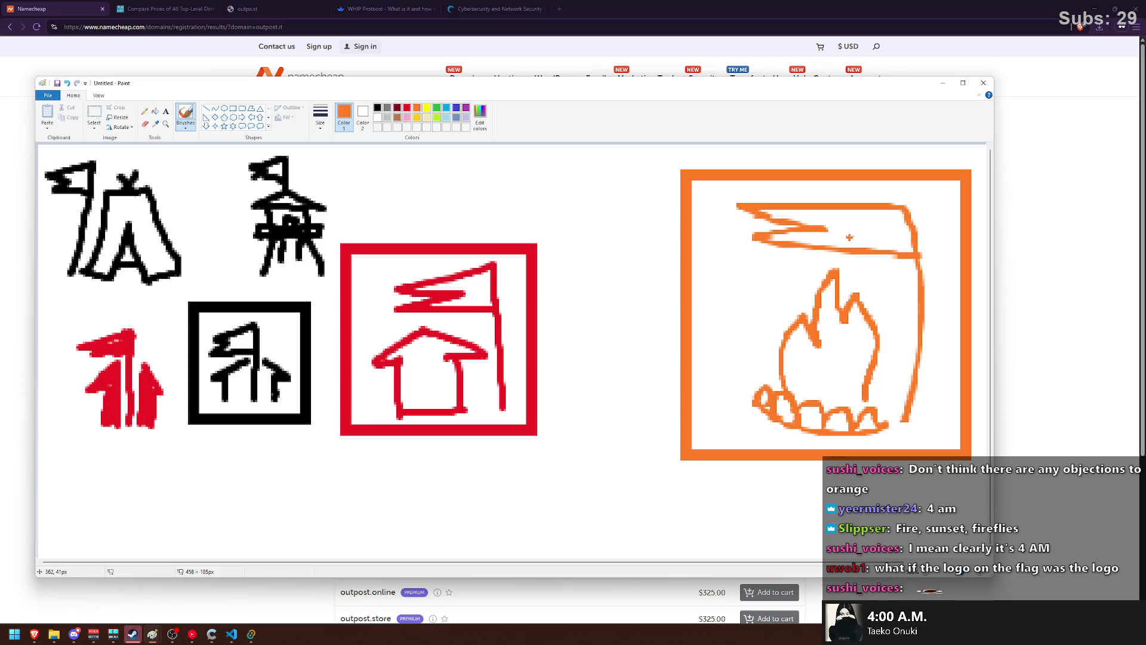
{"action": "mouse_move", "coordinate": [849, 237]}
{"action": "left_mouse_down"}
{"action": "mouse_move", "coordinate": [878, 239]}
{"action": "mouse_move", "coordinate": [878, 221]}
{"action": "mouse_move", "coordinate": [859, 224]}
{"action": "mouse_move", "coordinate": [877, 212]}
{"action": "mouse_move", "coordinate": [873, 224]}
{"action": "left_mouse_up"}
{"action": "key", "text": "ctrl+z"}
{"action": "key", "text": "ctrl+z"}
{"action": "key", "text": "ctrl+z"}
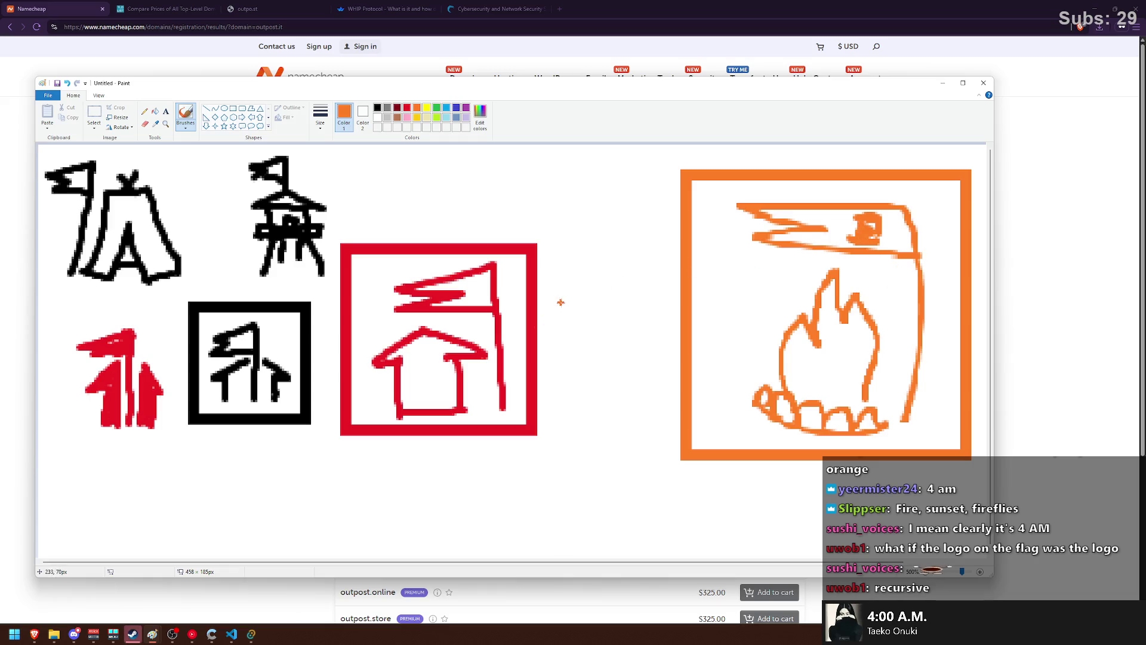
{"action": "scroll", "coordinate": [561, 302], "scroll_direction": "down", "scroll_amount": 1}
{"action": "scroll", "coordinate": [555, 300], "scroll_direction": "down", "scroll_amount": 1}
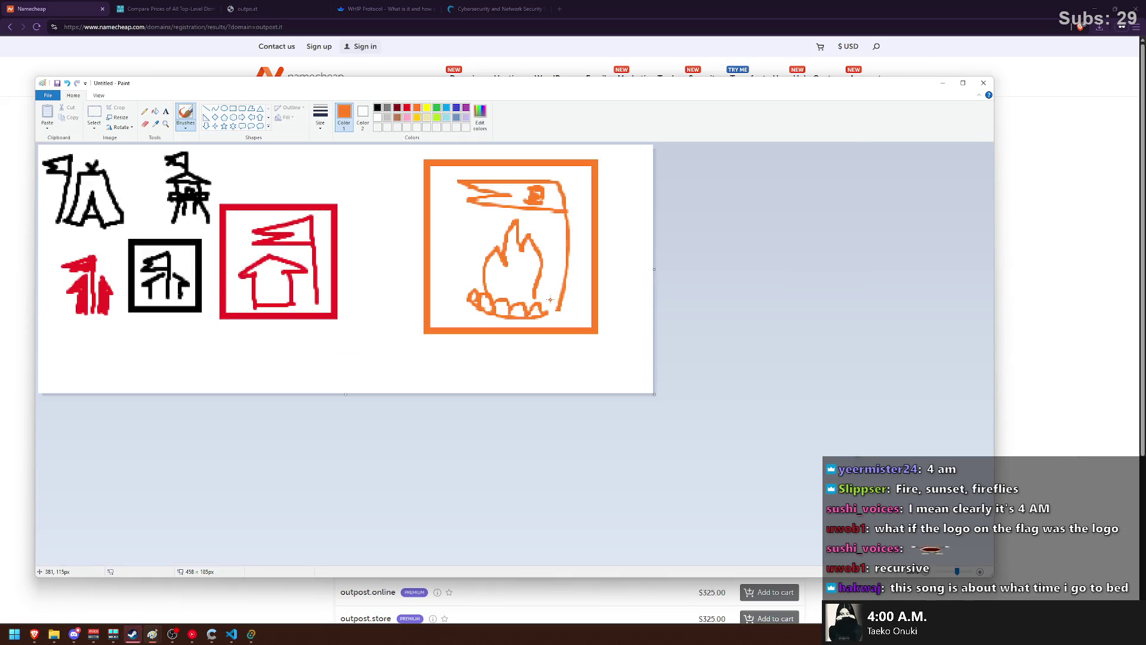
{"action": "scroll", "coordinate": [551, 299], "scroll_direction": "up", "scroll_amount": 1}
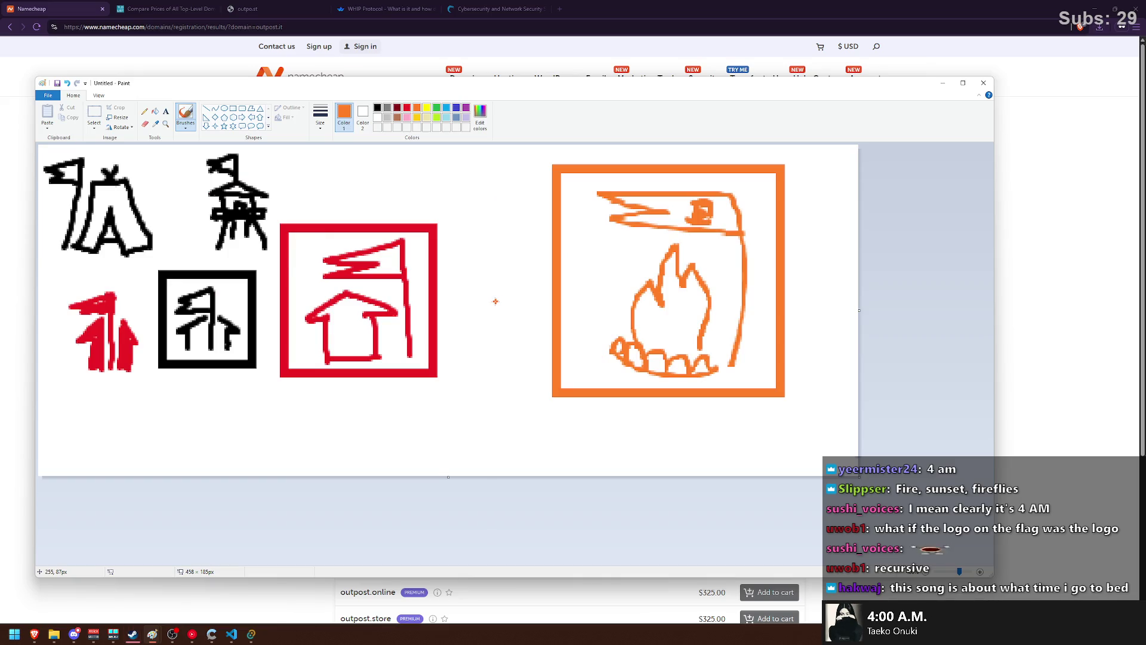
{"action": "scroll", "coordinate": [496, 301], "scroll_direction": "up", "scroll_amount": 1, "text": "ctrl"}
{"action": "scroll", "coordinate": [575, 384], "scroll_direction": "down", "scroll_amount": 1}
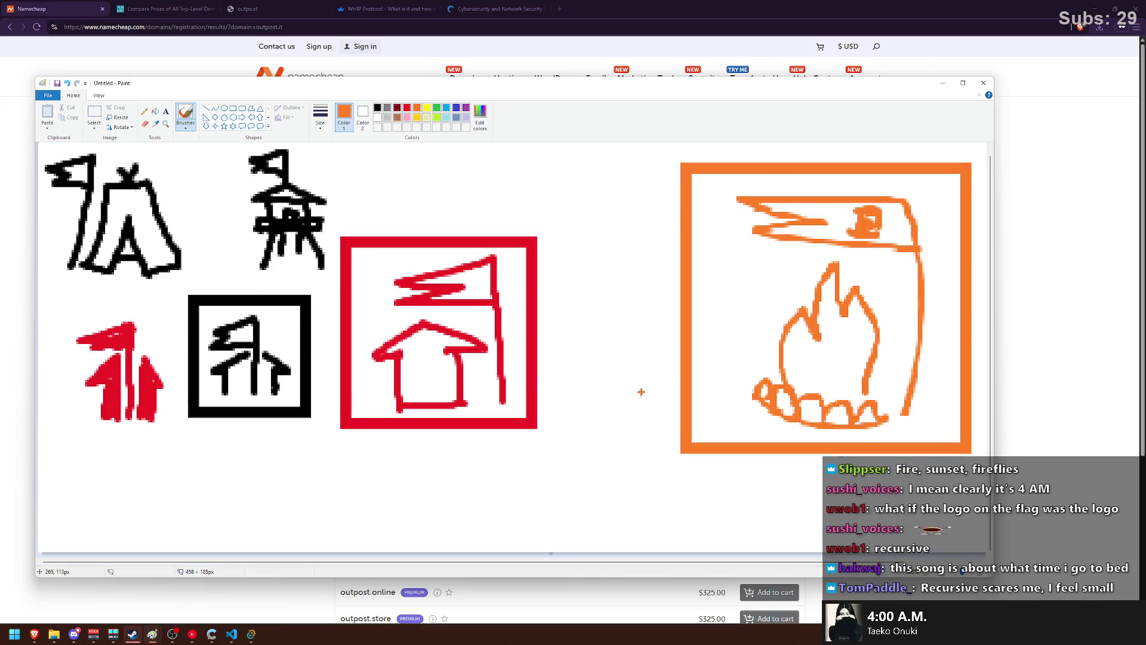
{"action": "scroll", "coordinate": [597, 425], "scroll_direction": "up", "scroll_amount": 1, "text": "ctrl"}
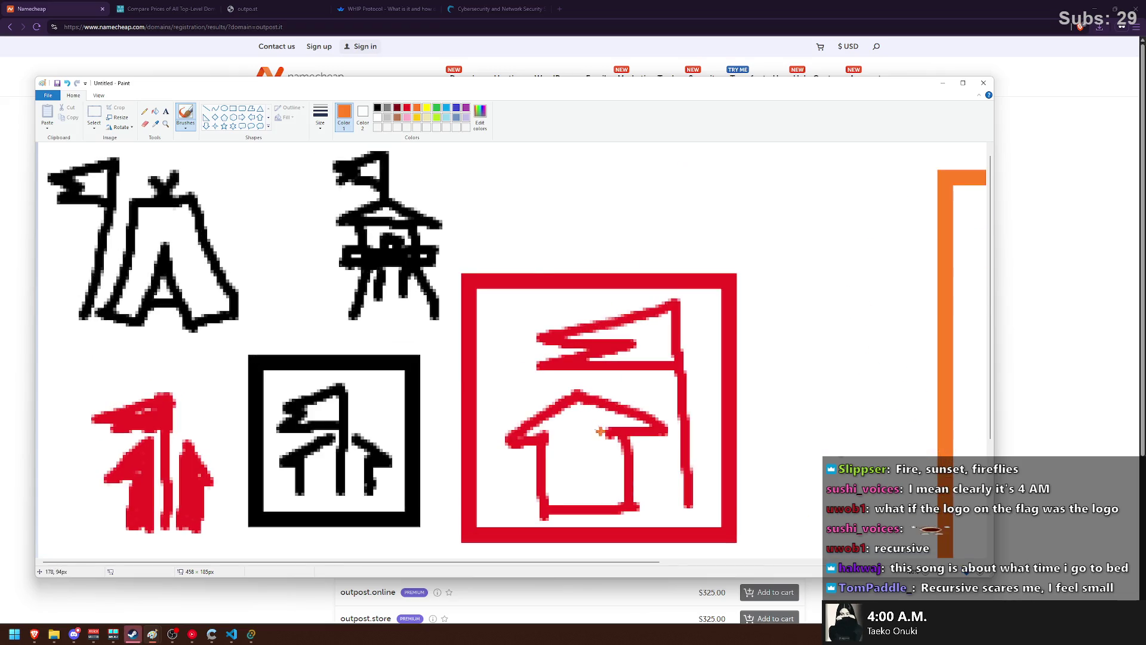
{"action": "scroll", "coordinate": [633, 438], "scroll_direction": "down", "scroll_amount": 3}
{"action": "scroll", "coordinate": [633, 436], "scroll_direction": "down", "scroll_amount": 1, "text": "ctrl"}
{"action": "scroll", "coordinate": [629, 433], "scroll_direction": "down", "scroll_amount": 1, "text": "ctrl"}
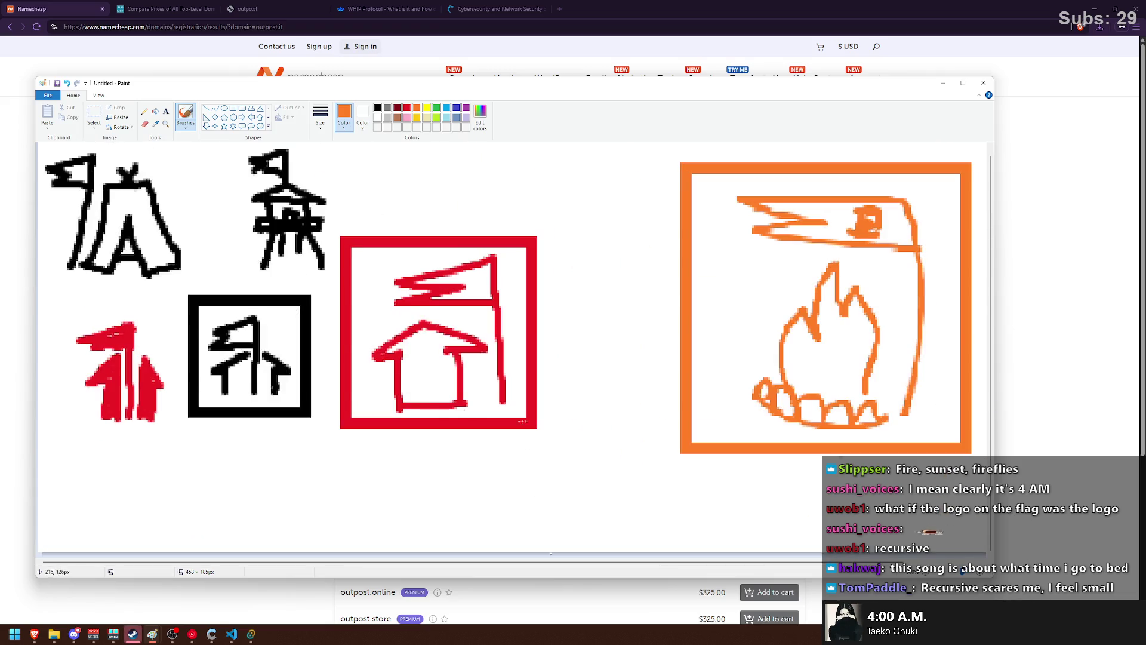
- Try sketching an orange flag mark near the red badge, undoing the failed strokes
{"action": "mouse_move", "coordinate": [326, 541]}
{"action": "left_mouse_down"}
{"action": "mouse_move", "coordinate": [328, 490]}
{"action": "mouse_move", "coordinate": [362, 464]}
{"action": "left_mouse_up"}
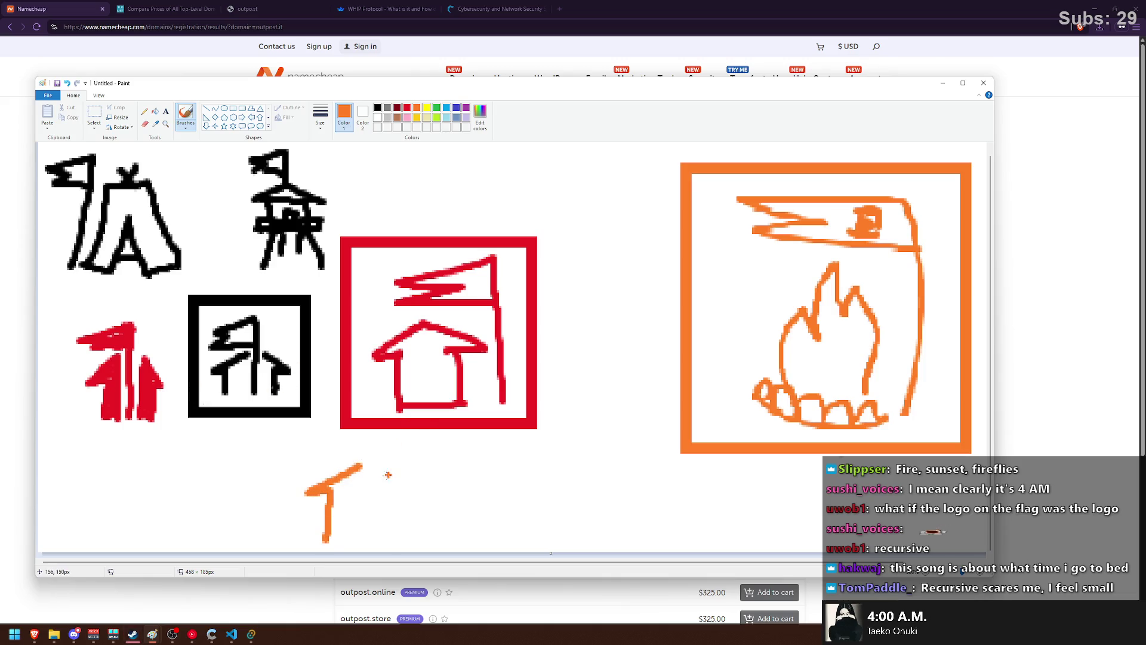
{"action": "mouse_move", "coordinate": [373, 542]}
{"action": "left_mouse_down"}
{"action": "mouse_move", "coordinate": [331, 461]}
{"action": "mouse_move", "coordinate": [447, 495]}
{"action": "mouse_move", "coordinate": [406, 552]}
{"action": "left_mouse_up"}
{"action": "key", "text": "ctrl+z"}
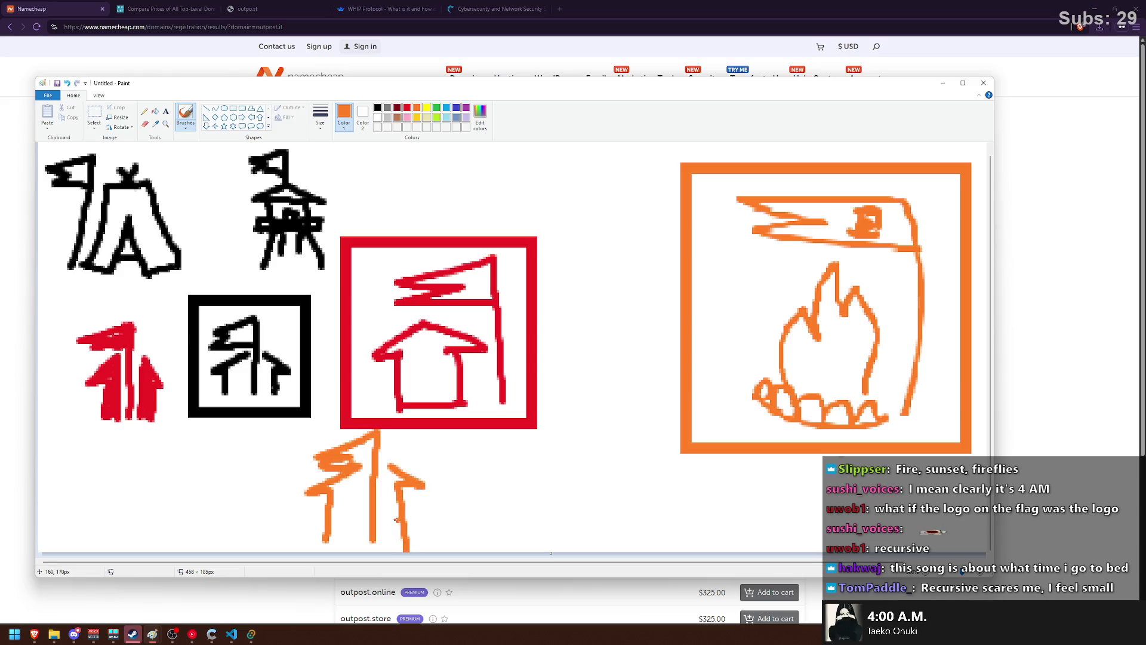
{"action": "key", "text": "ctrl+z"}
{"action": "key", "text": "ctrl+z"}
{"action": "key", "text": "ctrl+z"}
{"action": "key", "text": "ctrl+z"}
{"action": "key", "text": "ctrl+z"}
{"action": "key", "text": "ctrl+z"}
{"action": "key", "text": "ctrl+z"}
{"action": "mouse_move", "coordinate": [457, 224]}
{"action": "left_mouse_down"}
{"action": "mouse_move", "coordinate": [479, 151]}
{"action": "mouse_move", "coordinate": [476, 187]}
{"action": "mouse_move", "coordinate": [514, 195]}
{"action": "mouse_move", "coordinate": [497, 222]}
{"action": "left_mouse_up"}
{"action": "key", "text": "ctrl+z"}
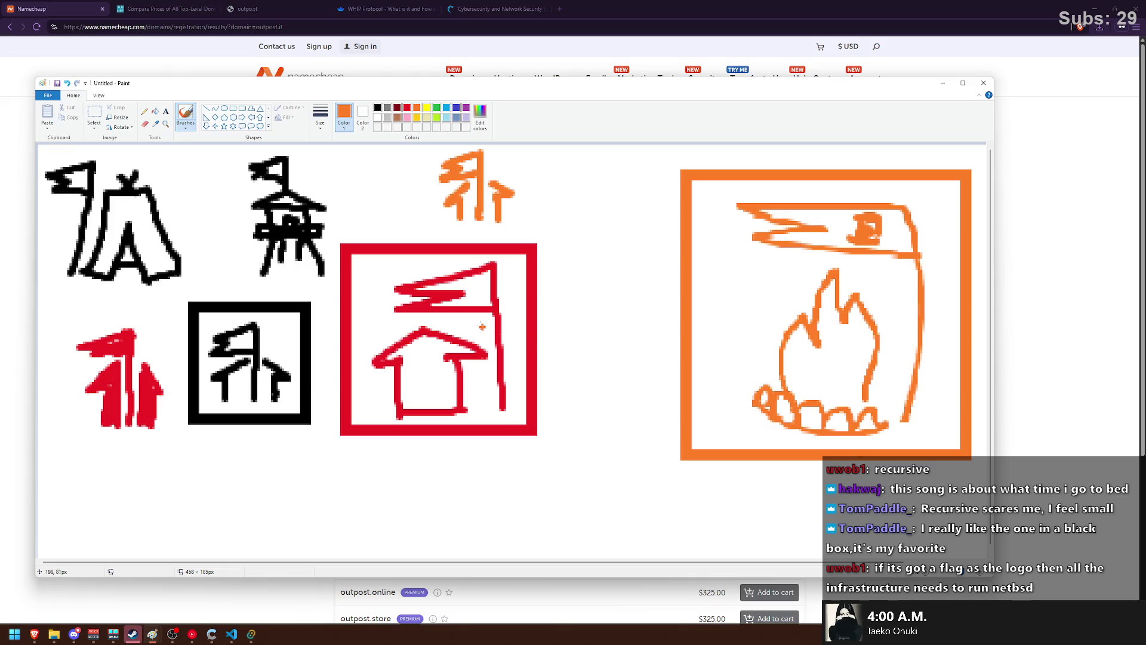
- Make the Paint window taller, briefly view the NetBSD logo image, then return to Paint
{"action": "scroll", "coordinate": [516, 370], "scroll_direction": "down", "scroll_amount": 1}
{"action": "scroll", "coordinate": [612, 454], "scroll_direction": "up", "scroll_amount": 1}
{"action": "scroll", "coordinate": [612, 455], "scroll_direction": "down", "scroll_amount": 1}
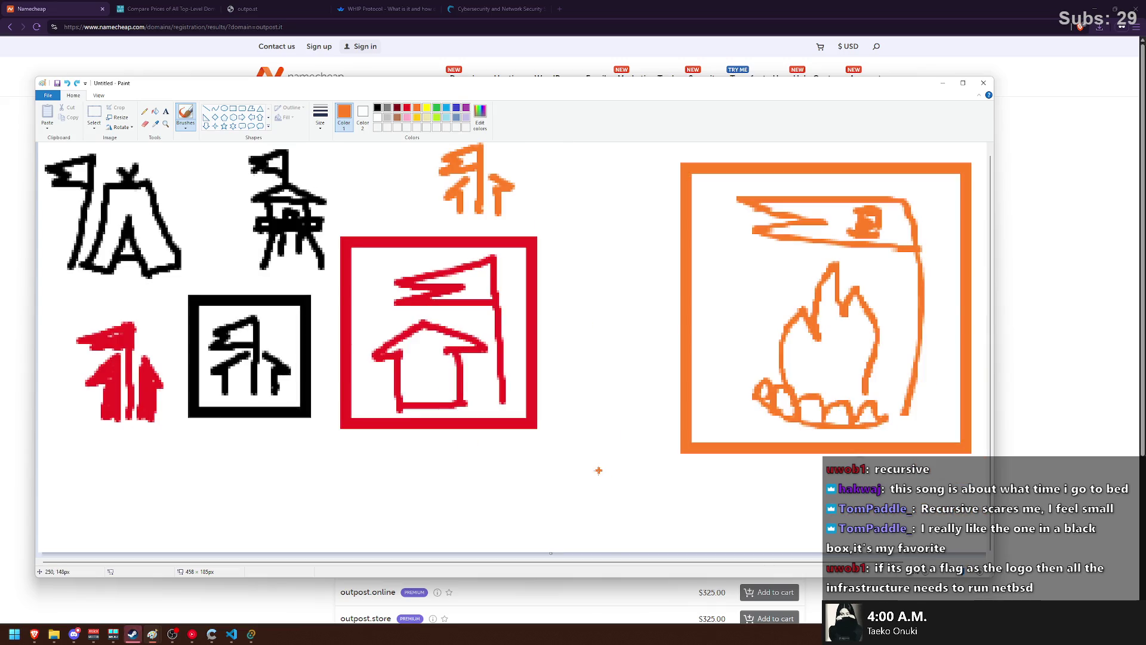
{"action": "left_click_drag", "start_coordinate": [509, 78], "coordinate": [510, 37]}
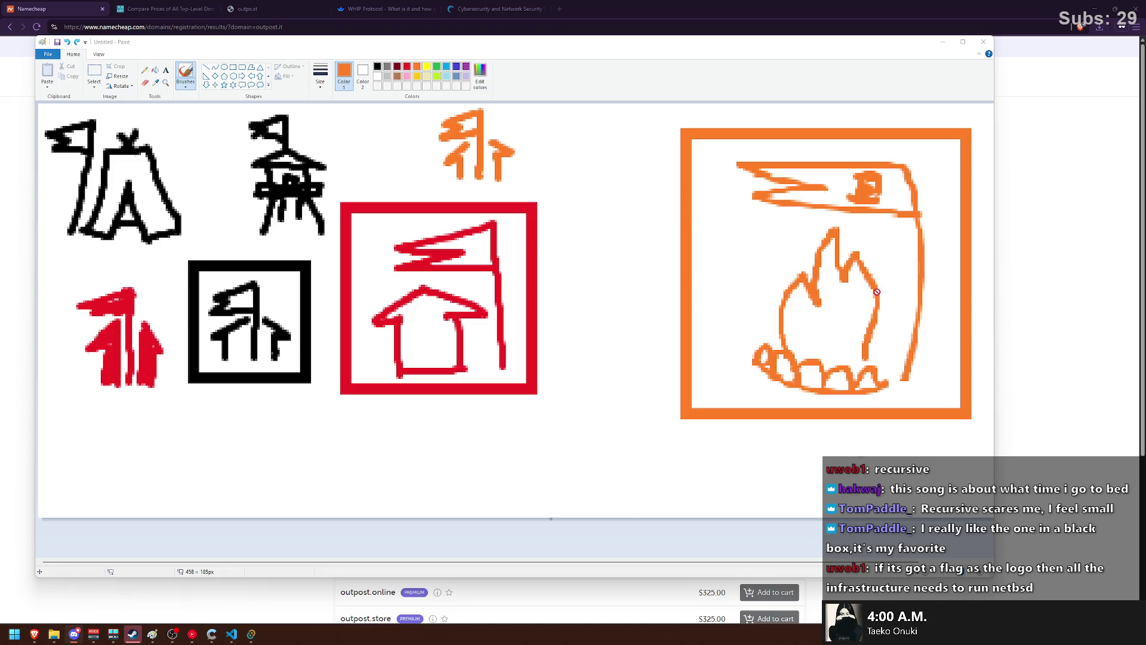
{"action": "left_click_drag", "start_coordinate": [907, 299], "coordinate": [597, 8]}
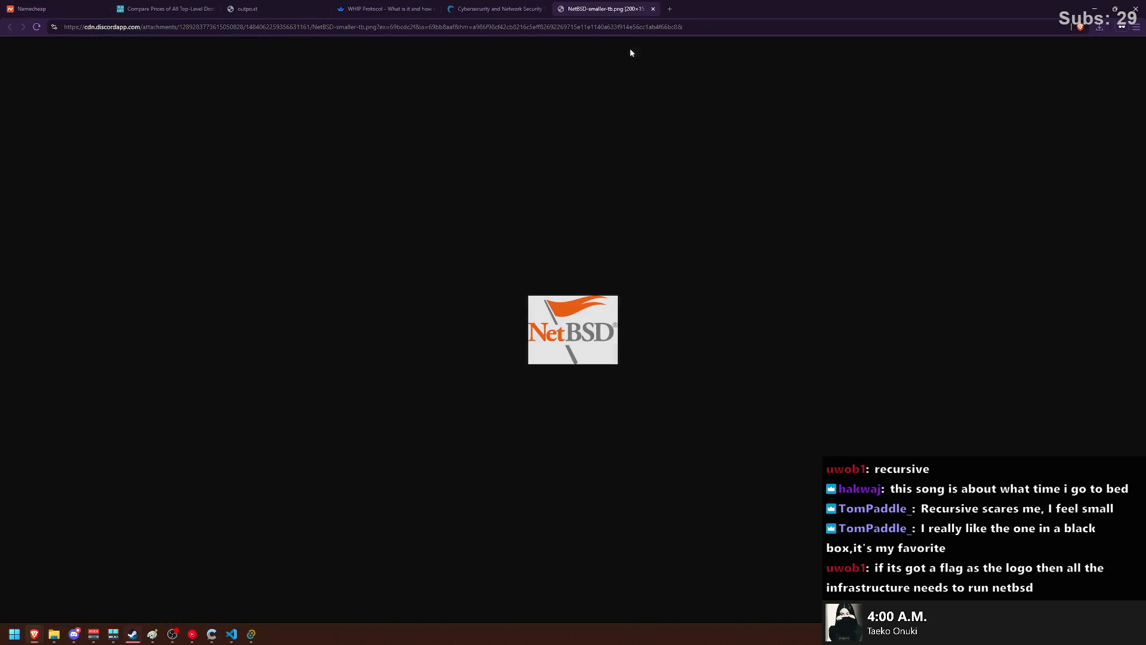
{"action": "left_click", "coordinate": [652, 9]}
{"action": "left_click", "coordinate": [1094, 8]}
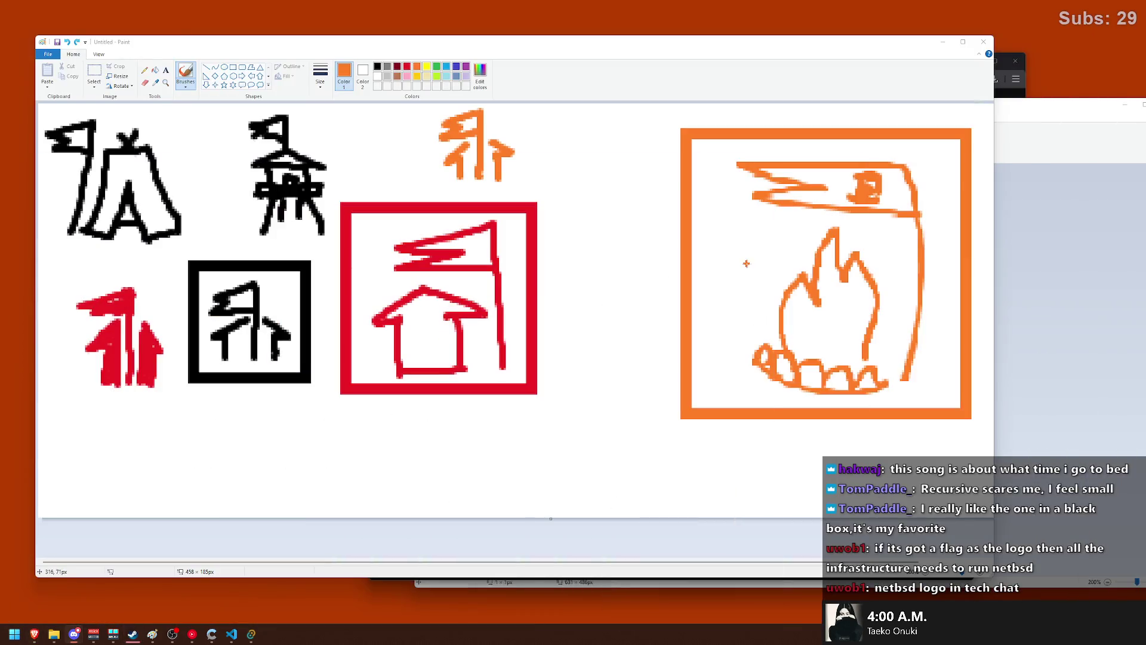
{"action": "scroll", "coordinate": [576, 222], "scroll_direction": "down", "scroll_amount": 2, "text": "ctrl"}
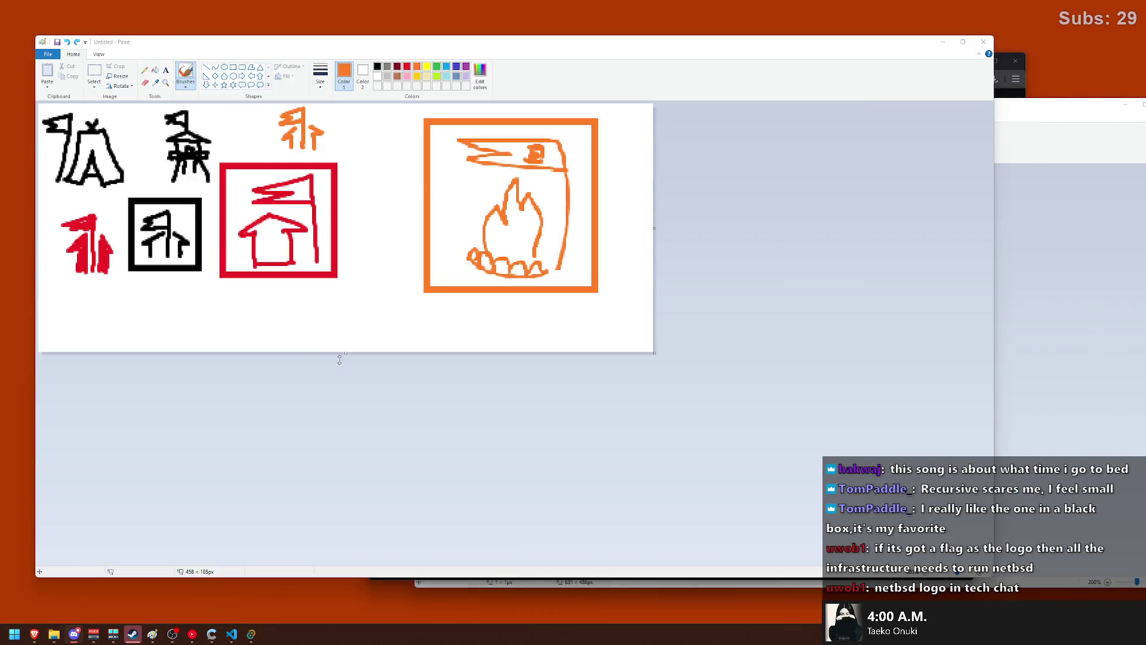
- Extend the canvas to 330 px tall and draw a flagpole with flag on the house roof
{"action": "left_click_drag", "start_coordinate": [343, 356], "coordinate": [358, 545]}
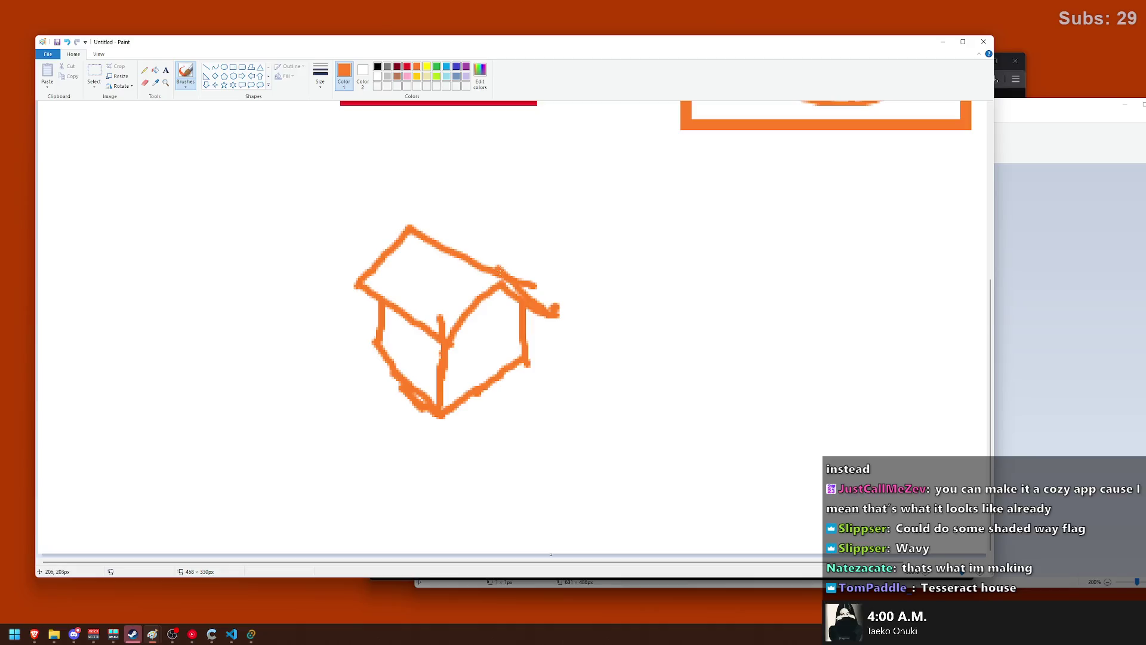
{"action": "key", "text": "ctrl+z"}
{"action": "mouse_move", "coordinate": [502, 284]}
{"action": "left_mouse_down"}
{"action": "mouse_move", "coordinate": [406, 230]}
{"action": "mouse_move", "coordinate": [500, 279]}
{"action": "left_mouse_up"}
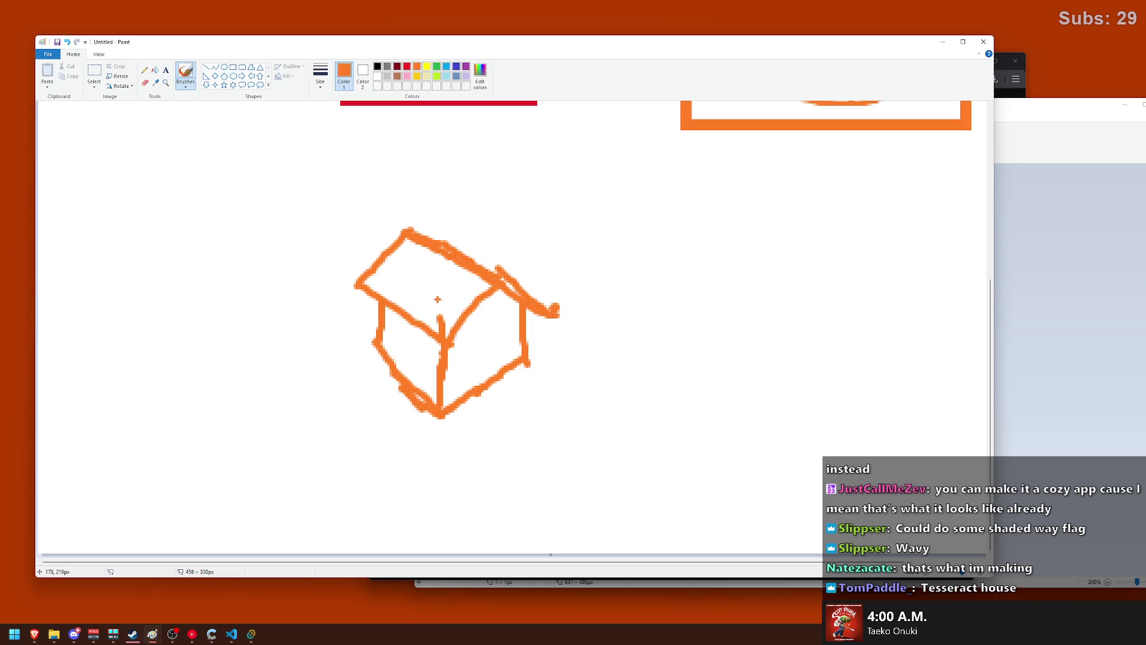
{"action": "left_click_drag", "start_coordinate": [442, 251], "coordinate": [442, 166]}
{"action": "key", "text": "ctrl+z"}
{"action": "left_click_drag", "start_coordinate": [428, 281], "coordinate": [429, 197]}
{"action": "key", "text": "ctrl+z"}
{"action": "mouse_move", "coordinate": [422, 280]}
{"action": "left_mouse_down"}
{"action": "mouse_move", "coordinate": [416, 191]}
{"action": "mouse_move", "coordinate": [505, 198]}
{"action": "mouse_move", "coordinate": [422, 237]}
{"action": "left_mouse_up"}
- Fill the gap in the house's left wall and redraw its lower-left edge
{"action": "scroll", "coordinate": [498, 298], "scroll_direction": "down", "scroll_amount": 1}
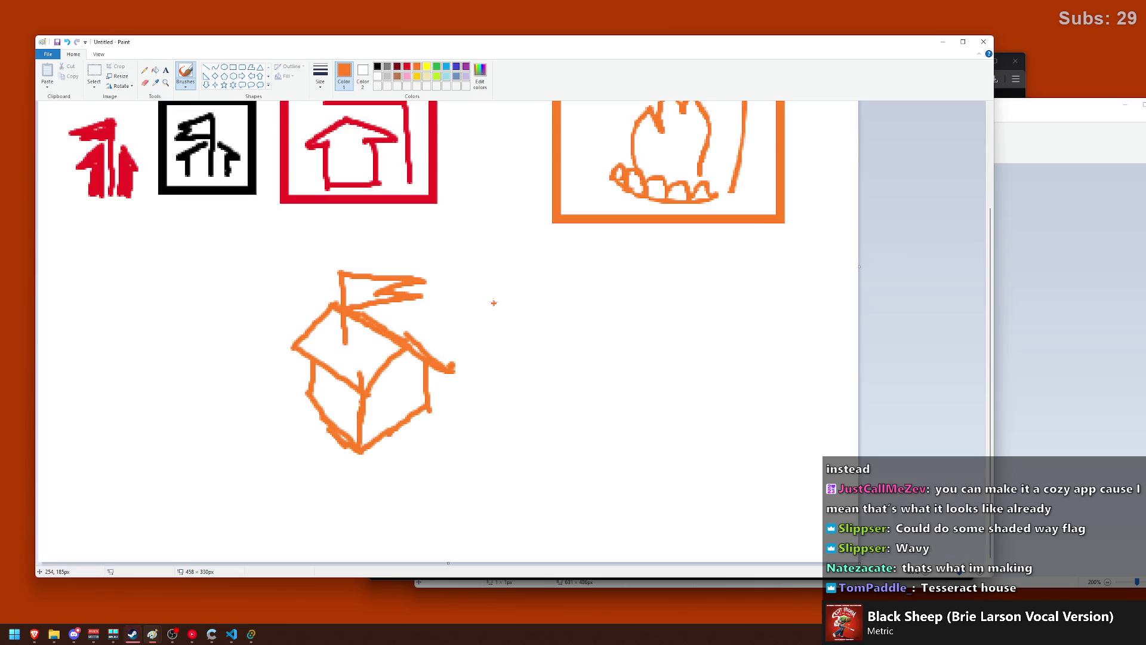
{"action": "scroll", "coordinate": [391, 325], "scroll_direction": "up", "scroll_amount": 1}
{"action": "left_click_drag", "start_coordinate": [371, 449], "coordinate": [375, 475]}
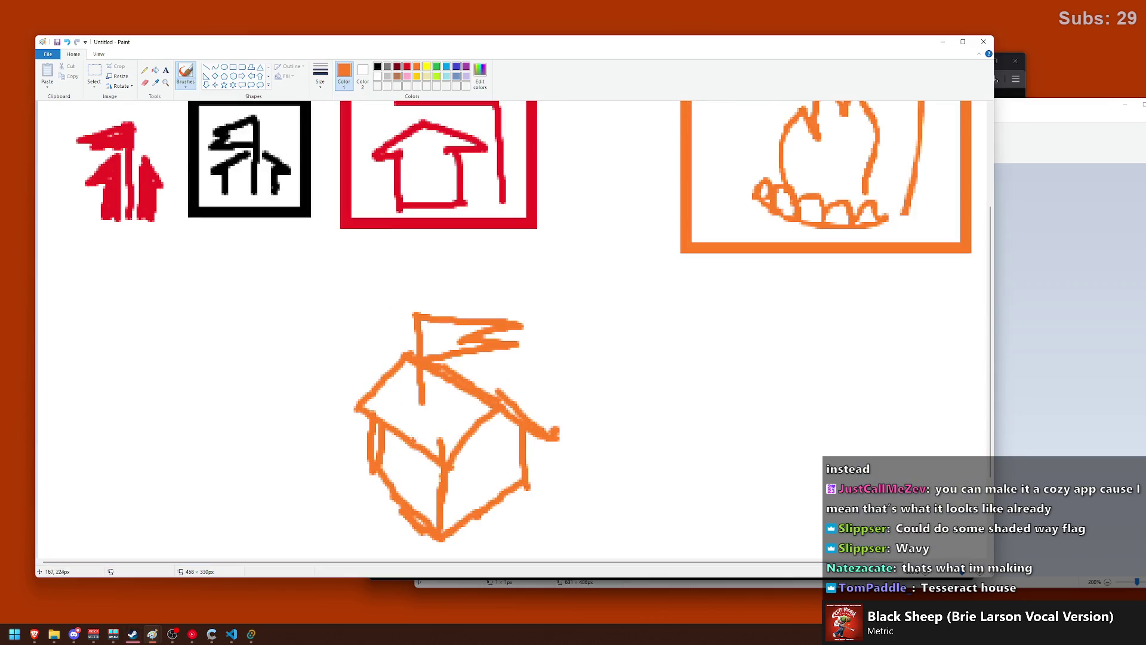
{"action": "mouse_move", "coordinate": [366, 426]}
{"action": "left_mouse_down"}
{"action": "mouse_move", "coordinate": [386, 465]}
{"action": "mouse_move", "coordinate": [435, 502]}
{"action": "left_mouse_up"}
{"action": "key", "text": "ctrl+z"}
{"action": "mouse_move", "coordinate": [374, 478]}
{"action": "left_mouse_down"}
{"action": "mouse_move", "coordinate": [433, 509]}
{"action": "mouse_move", "coordinate": [519, 468]}
{"action": "left_mouse_up"}
- Rework the house's lower-right wall, front-left diagonal edge and lower-right base edge
{"action": "key", "text": "ctrl+z"}
{"action": "mouse_move", "coordinate": [443, 497]}
{"action": "left_mouse_down"}
{"action": "mouse_move", "coordinate": [517, 466]}
{"action": "mouse_move", "coordinate": [447, 494]}
{"action": "mouse_move", "coordinate": [518, 492]}
{"action": "left_mouse_up"}
{"action": "key", "text": "ctrl+z"}
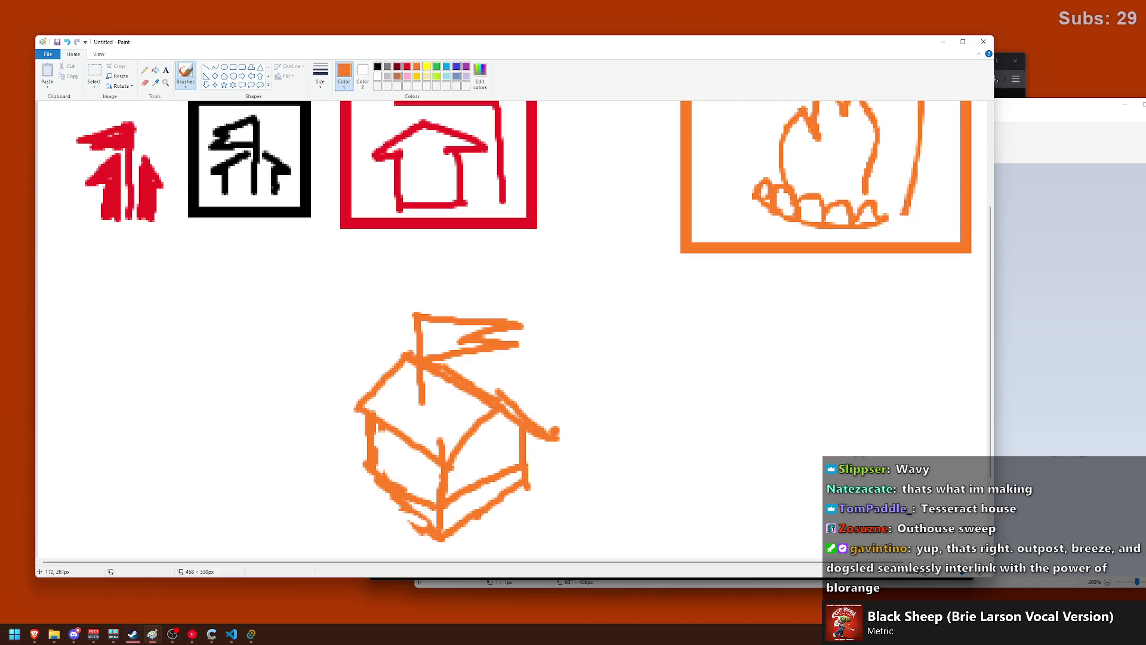
{"action": "key", "text": "ctrl+z"}
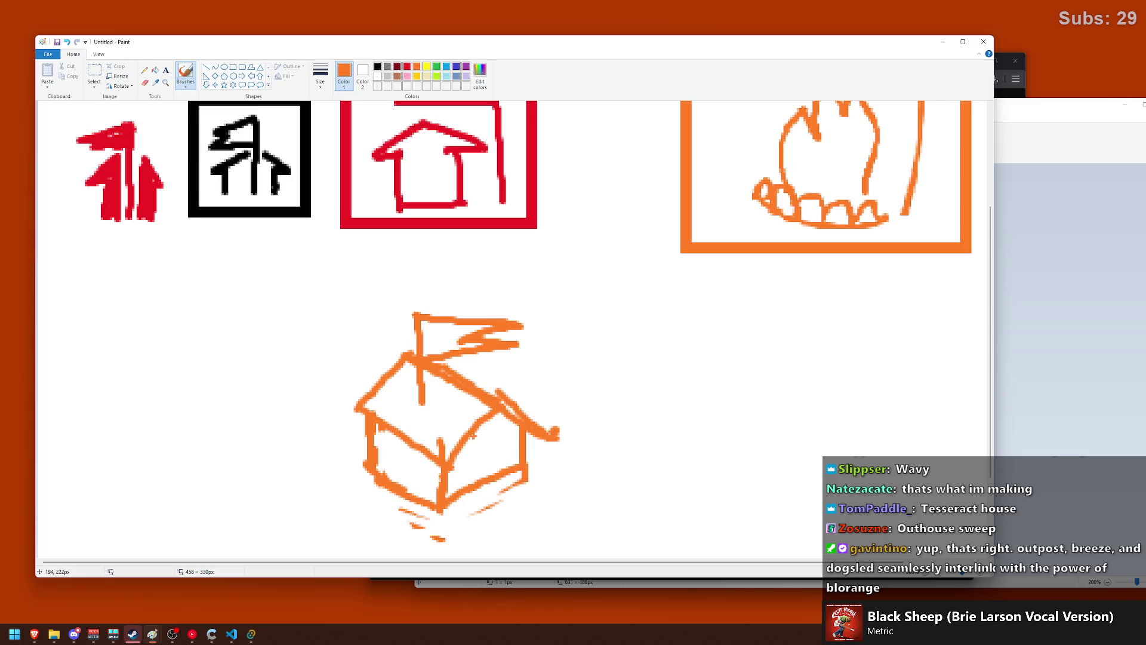
{"action": "left_click_drag", "start_coordinate": [440, 444], "coordinate": [442, 461]}
{"action": "mouse_move", "coordinate": [361, 411]}
{"action": "left_mouse_down"}
{"action": "mouse_move", "coordinate": [451, 460]}
{"action": "mouse_move", "coordinate": [405, 442]}
{"action": "mouse_move", "coordinate": [448, 456]}
{"action": "mouse_move", "coordinate": [447, 502]}
{"action": "left_mouse_up"}
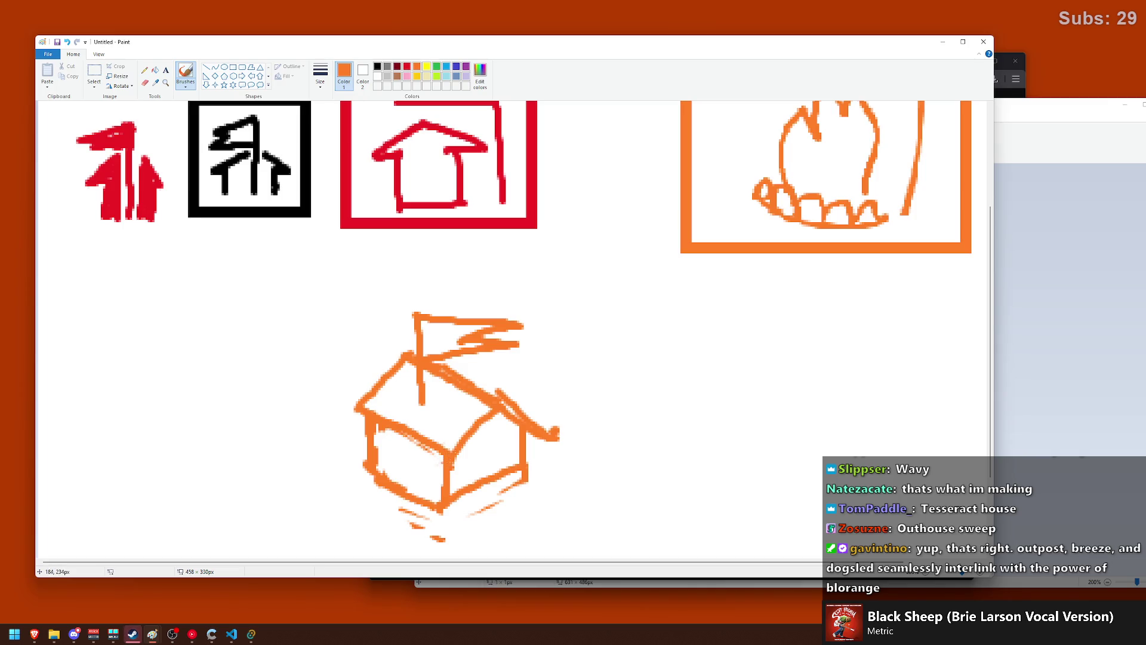
{"action": "left_click_drag", "start_coordinate": [450, 504], "coordinate": [513, 466]}
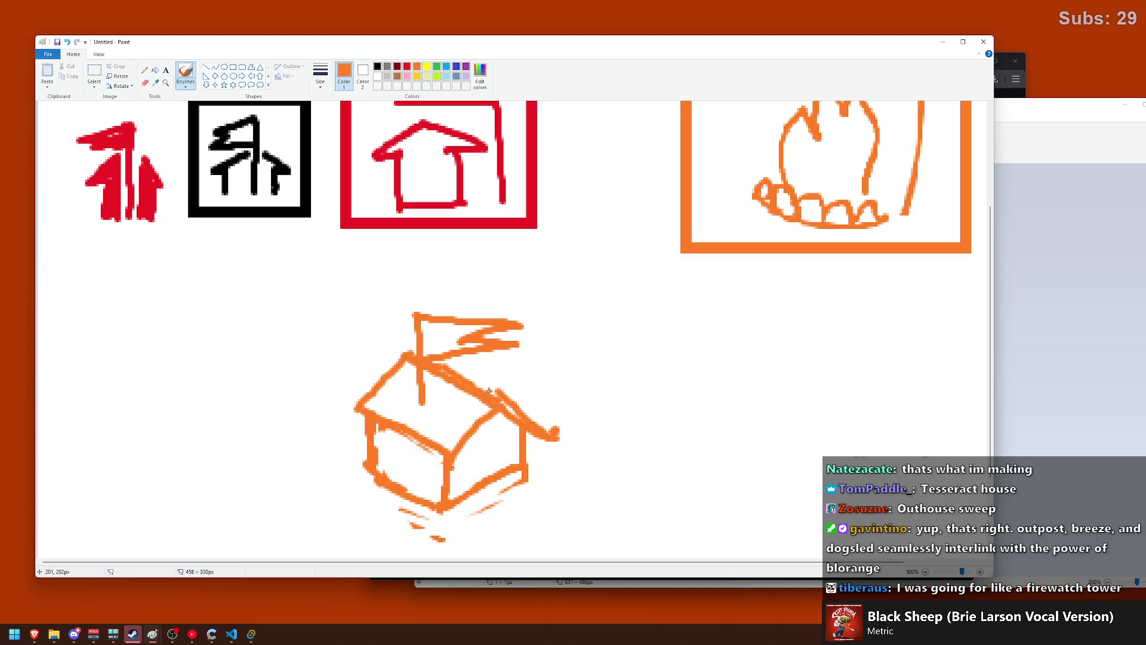
- Redraw the roof ridge and the vertical line down the house's front corner
{"action": "mouse_move", "coordinate": [567, 436]}
{"action": "left_mouse_down"}
{"action": "mouse_move", "coordinate": [542, 437]}
{"action": "mouse_move", "coordinate": [560, 426]}
{"action": "left_mouse_up"}
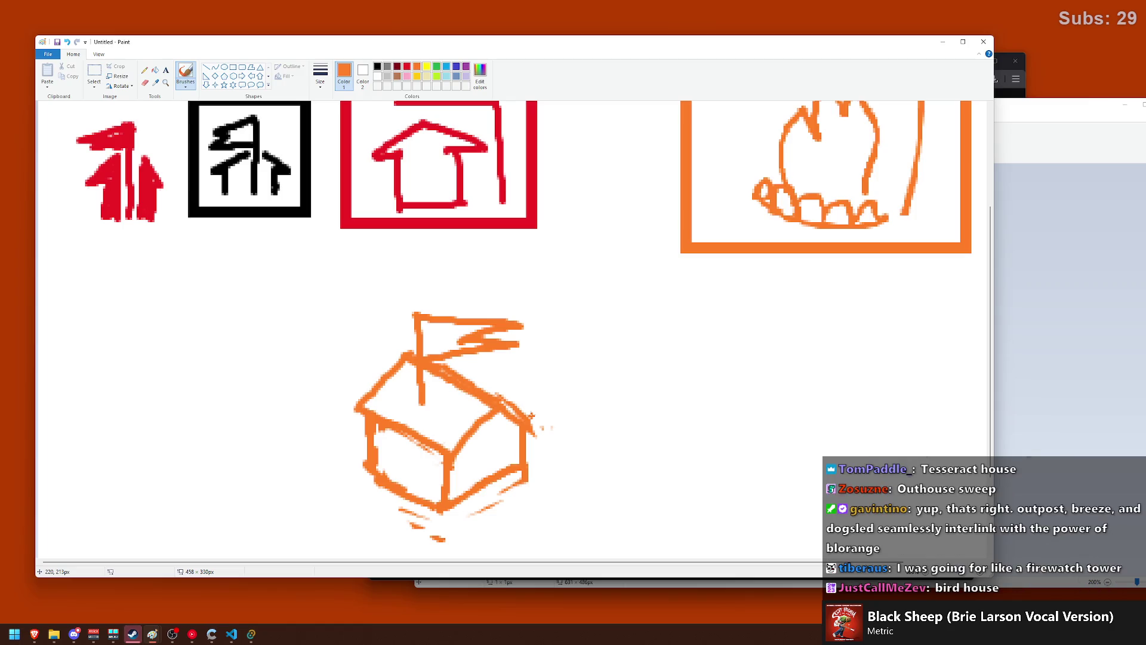
{"action": "left_click_drag", "start_coordinate": [427, 439], "coordinate": [485, 388]}
{"action": "key", "text": "ctrl+z"}
{"action": "left_click_drag", "start_coordinate": [435, 442], "coordinate": [482, 397]}
{"action": "key", "text": "ctrl+z"}
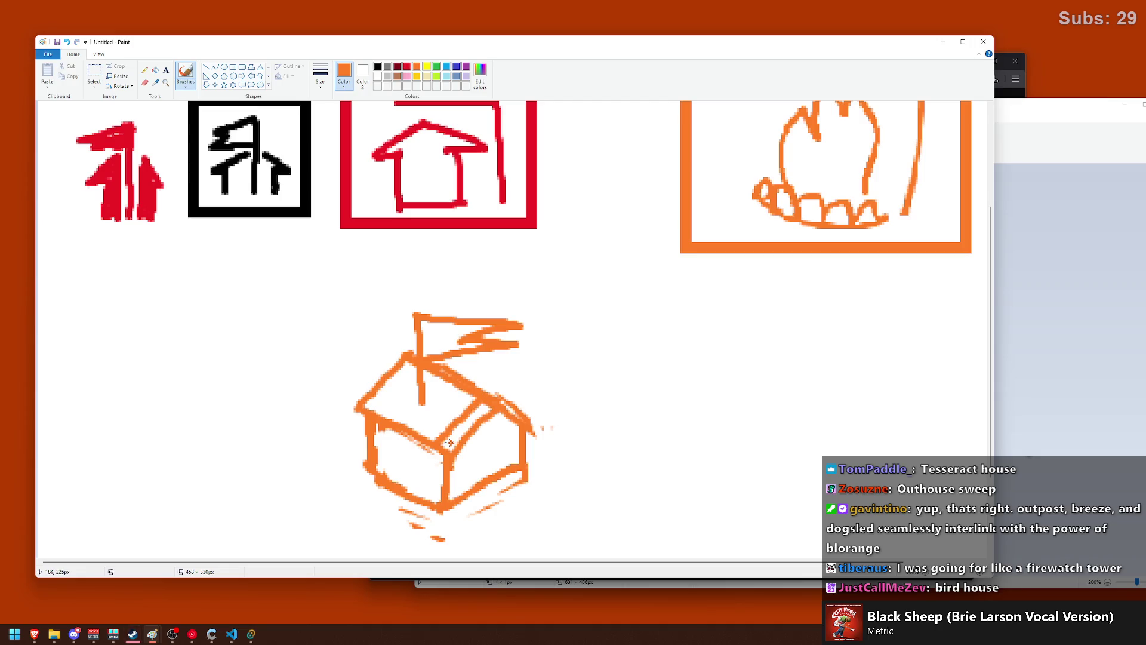
{"action": "mouse_move", "coordinate": [434, 445]}
{"action": "left_mouse_down"}
{"action": "mouse_move", "coordinate": [435, 506]}
{"action": "mouse_move", "coordinate": [475, 429]}
{"action": "left_mouse_up"}
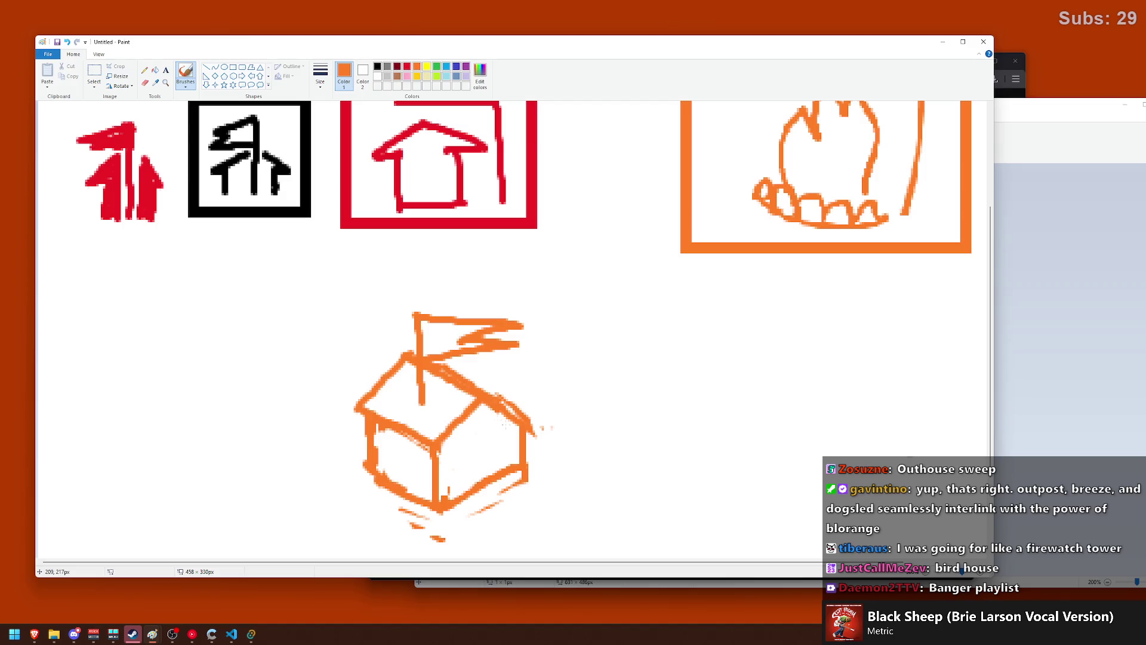
{"action": "left_click_drag", "start_coordinate": [441, 451], "coordinate": [480, 400]}
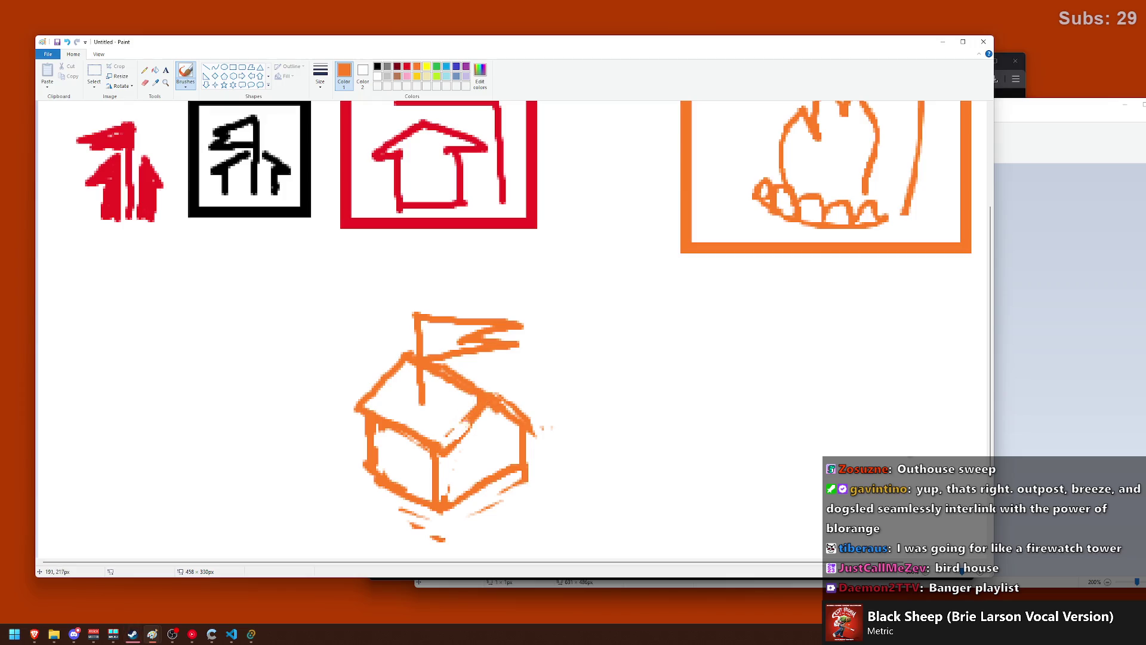
{"action": "key", "text": "ctrl+z"}
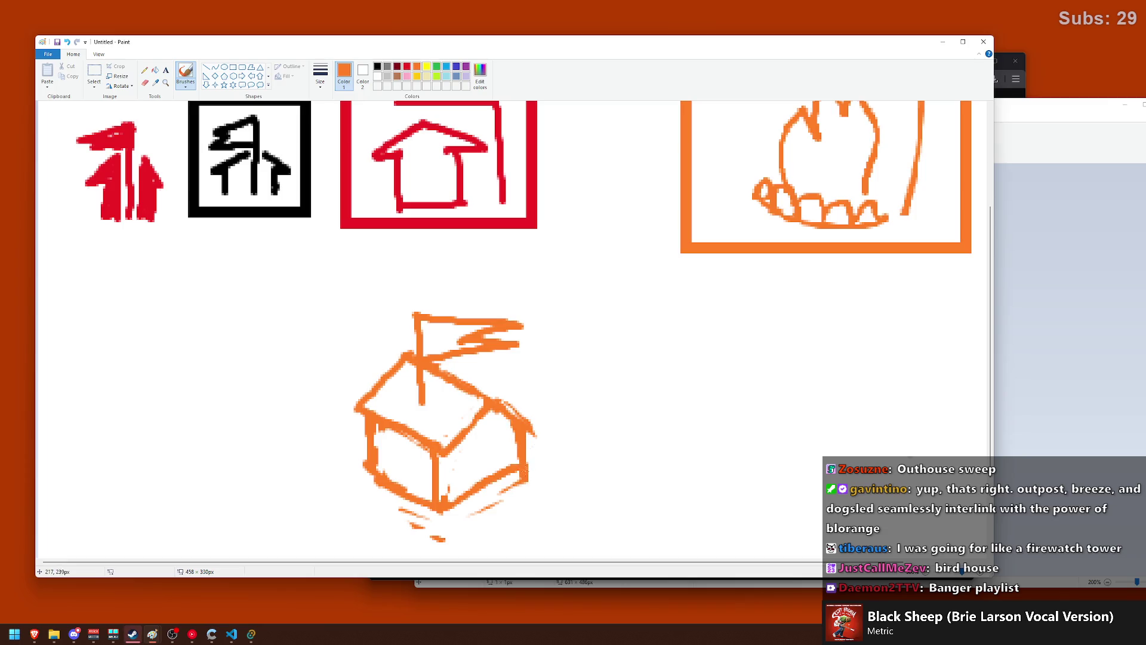
- Erase the house's right wall and touch up the left and front roof edges
{"action": "mouse_move", "coordinate": [521, 430]}
{"action": "left_mouse_down"}
{"action": "mouse_move", "coordinate": [521, 447]}
{"action": "mouse_move", "coordinate": [516, 424]}
{"action": "left_mouse_up"}
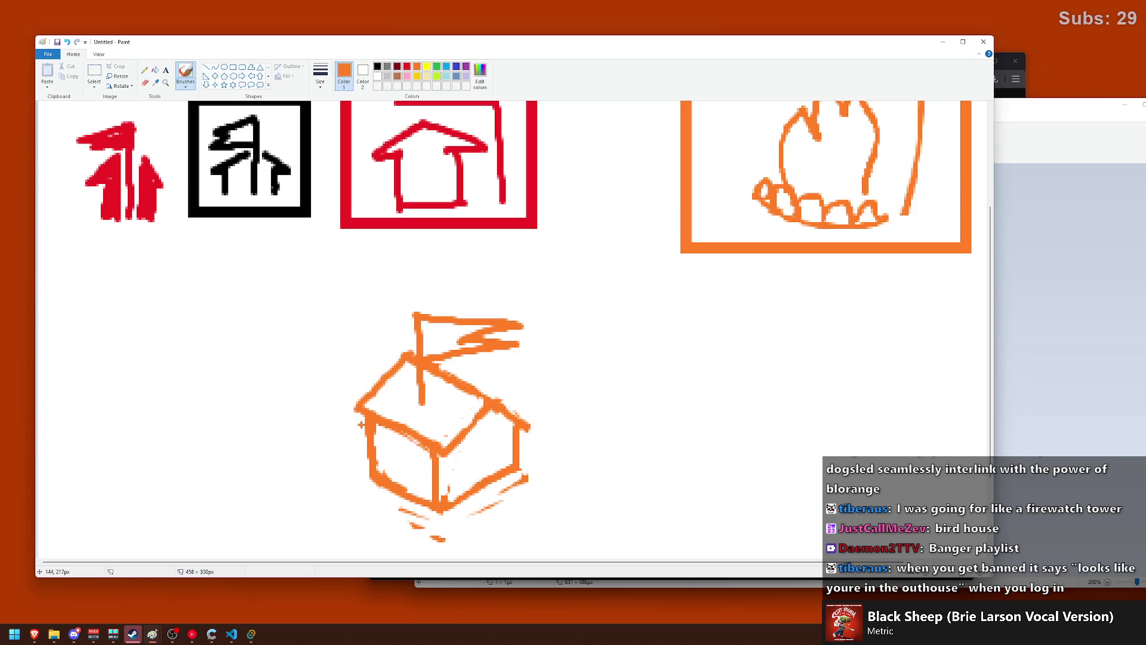
{"action": "left_click_drag", "start_coordinate": [358, 412], "coordinate": [422, 444]}
{"action": "left_click_drag", "start_coordinate": [360, 406], "coordinate": [431, 436]}
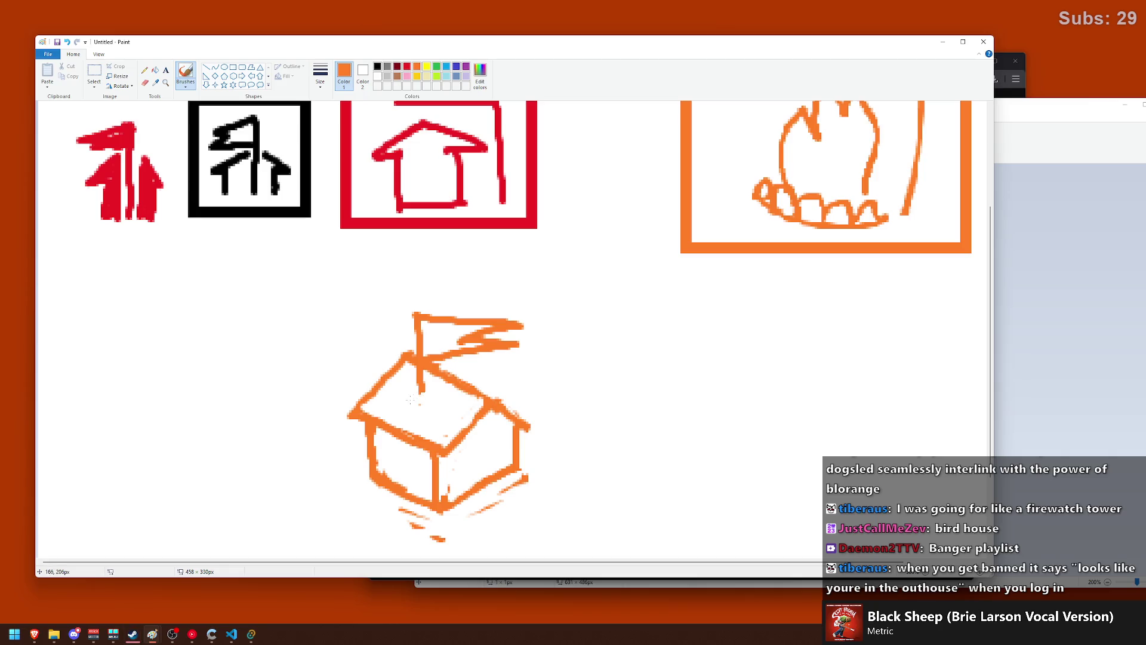
- Paint over the old flagpole and flag in white, undoing a stray stroke on the right wall
{"action": "mouse_move", "coordinate": [424, 346]}
{"action": "left_mouse_down"}
{"action": "mouse_move", "coordinate": [452, 312]}
{"action": "mouse_move", "coordinate": [518, 346]}
{"action": "mouse_move", "coordinate": [444, 337]}
{"action": "mouse_move", "coordinate": [411, 298]}
{"action": "mouse_move", "coordinate": [421, 295]}
{"action": "mouse_move", "coordinate": [537, 319]}
{"action": "mouse_move", "coordinate": [555, 353]}
{"action": "mouse_move", "coordinate": [468, 345]}
{"action": "mouse_move", "coordinate": [540, 391]}
{"action": "mouse_move", "coordinate": [463, 345]}
{"action": "left_mouse_up"}
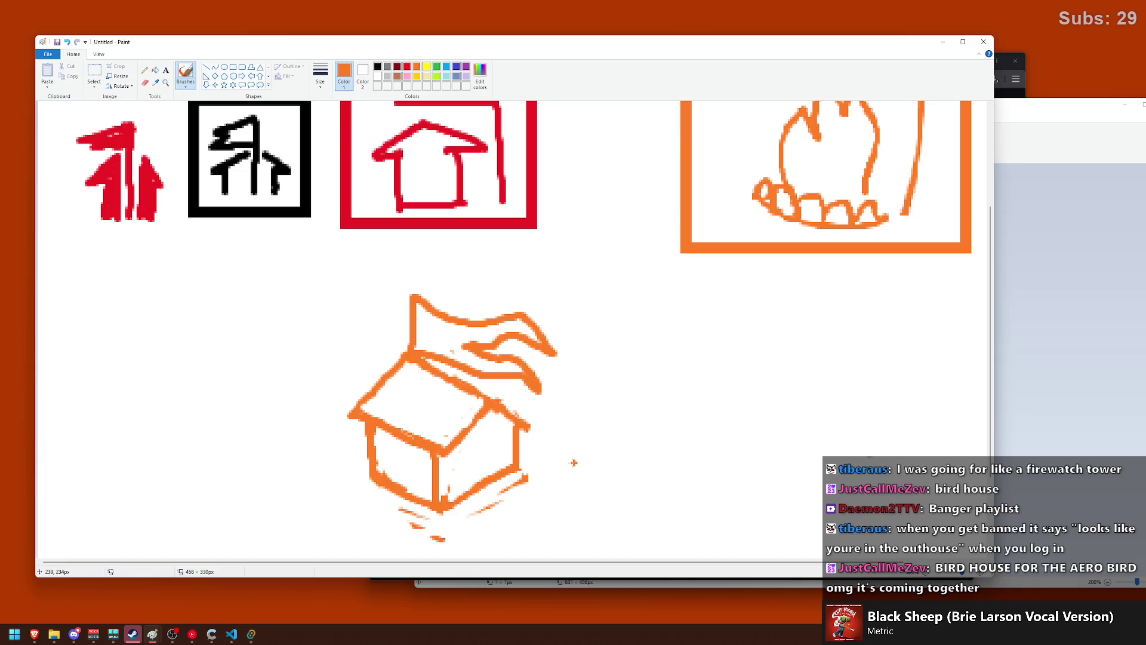
{"action": "scroll", "coordinate": [568, 460], "scroll_direction": "down", "scroll_amount": 1}
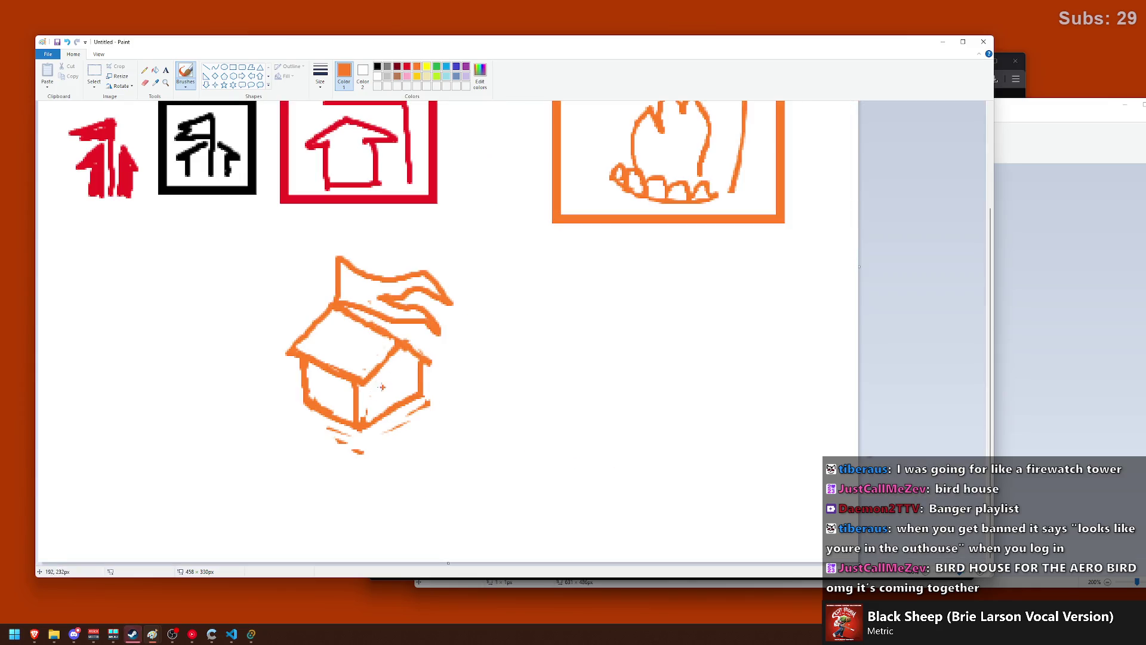
{"action": "mouse_move", "coordinate": [395, 371]}
{"action": "left_mouse_down"}
{"action": "mouse_move", "coordinate": [396, 391]}
{"action": "mouse_move", "coordinate": [412, 381]}
{"action": "left_mouse_up"}
{"action": "key", "text": "ctrl+z"}
{"action": "key", "text": "ctrl+z"}
{"action": "key", "text": "ctrl+z"}
{"action": "key", "text": "ctrl+z"}
- Undo the leftover wall and base strokes, then draw an orange rectangle around the house
{"action": "key", "text": "ctrl+z"}
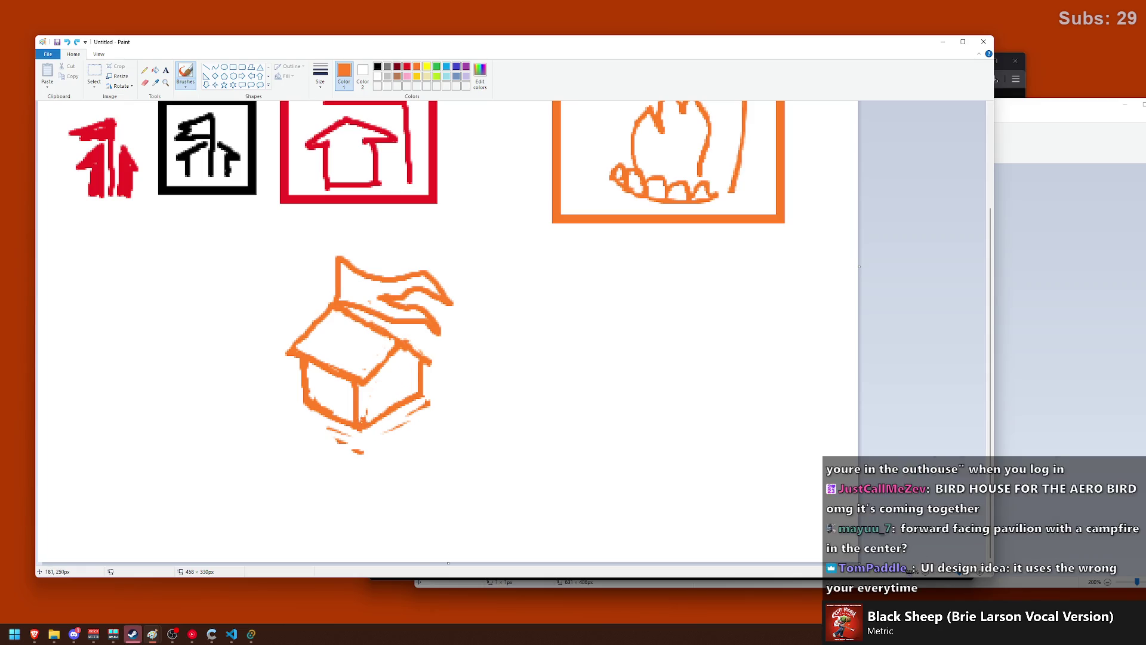
{"action": "left_click_drag", "start_coordinate": [365, 428], "coordinate": [408, 426]}
{"action": "key", "text": "ctrl+z"}
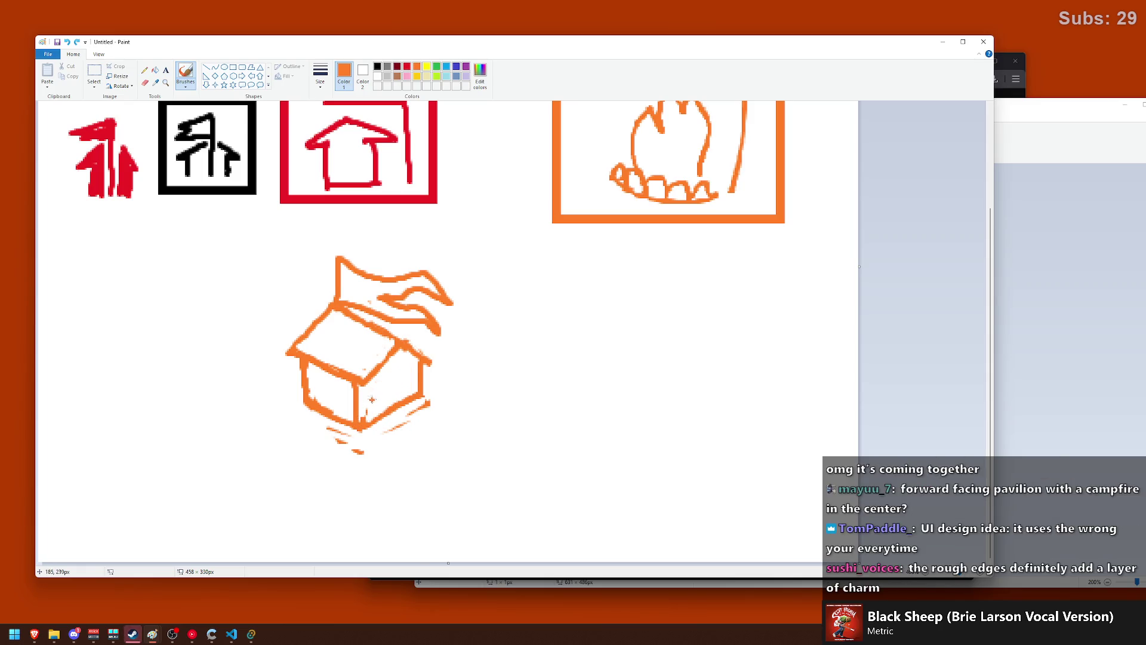
{"action": "key", "text": "ctrl+z"}
{"action": "key", "text": "ctrl+z"}
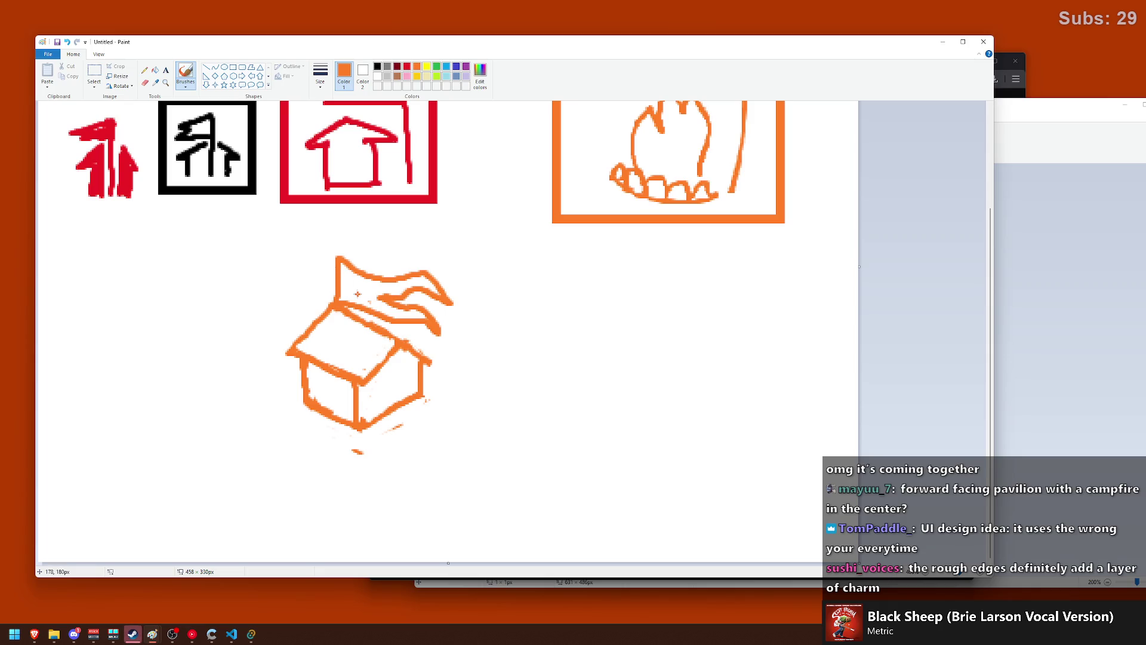
{"action": "left_click", "coordinate": [232, 67]}
{"action": "mouse_move", "coordinate": [218, 216]}
{"action": "left_mouse_down"}
{"action": "mouse_move", "coordinate": [458, 355]}
{"action": "mouse_move", "coordinate": [507, 469]}
{"action": "left_mouse_up"}
- Redraw a thick orange square frame around the flag-house and fit it in place
{"action": "key", "text": "ctrl+z"}
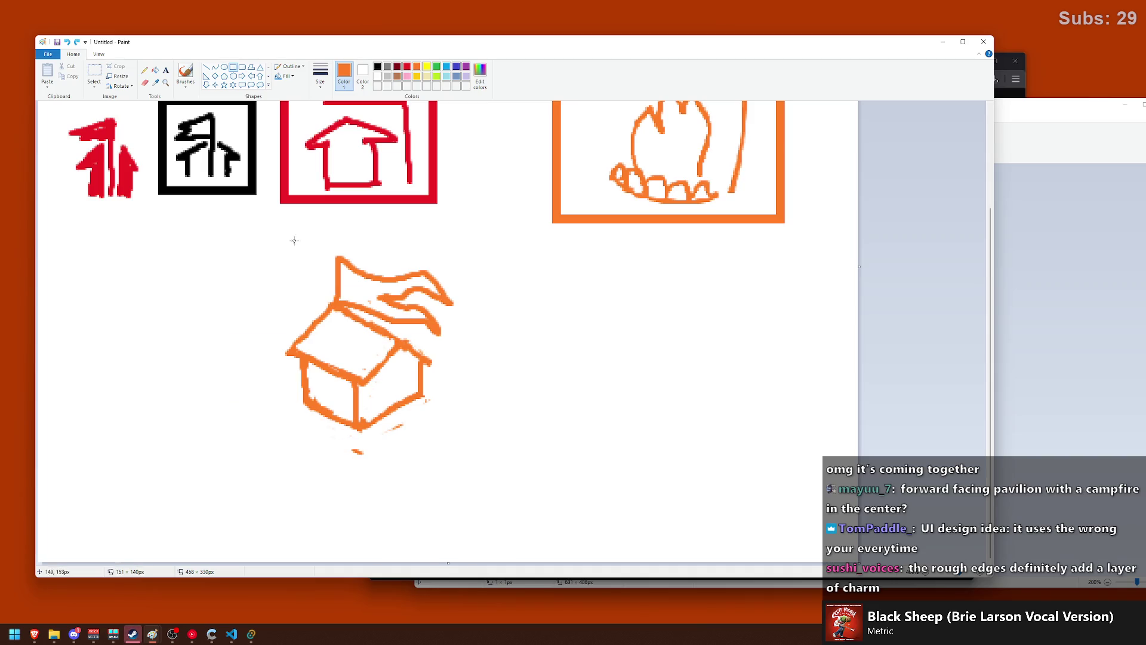
{"action": "left_click_drag", "start_coordinate": [249, 231], "coordinate": [537, 475]}
{"action": "left_click_drag", "start_coordinate": [503, 448], "coordinate": [471, 372]}
{"action": "left_click", "coordinate": [518, 358]}
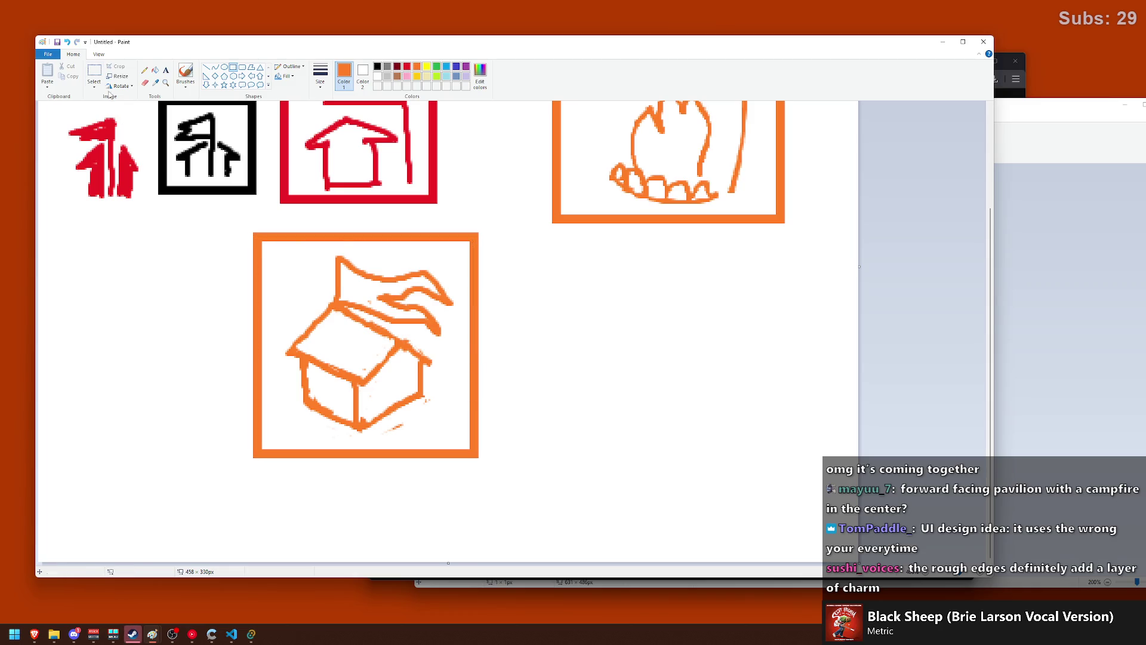
- Copy the framed house and paste the copy to the right of the frame
{"action": "left_click", "coordinate": [93, 74]}
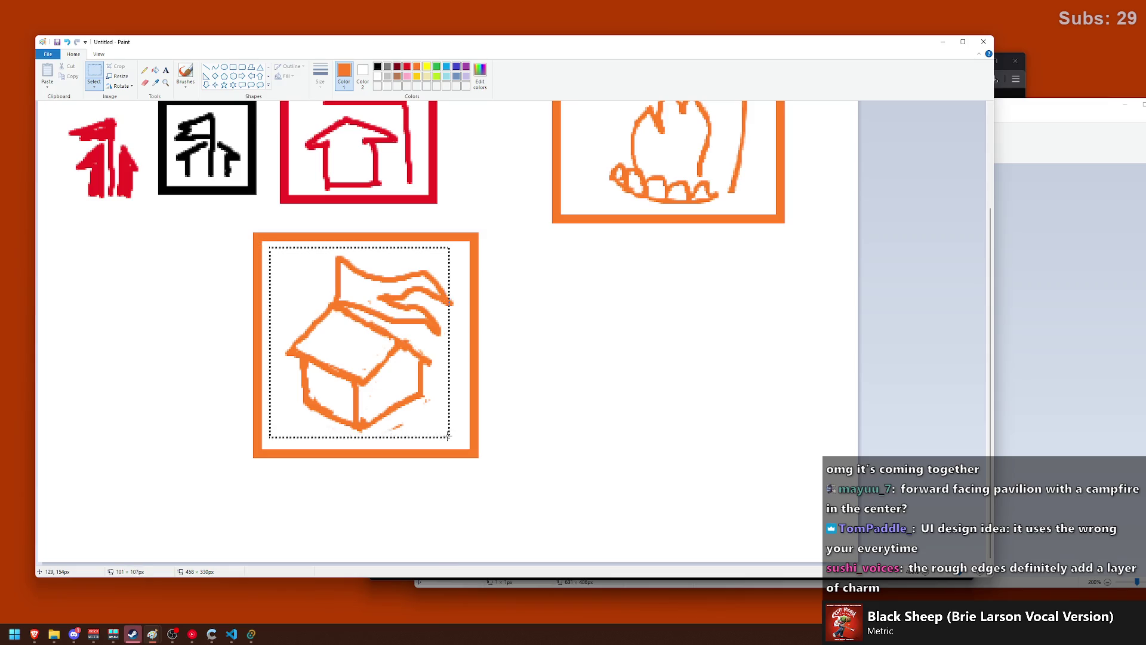
{"action": "left_click_drag", "start_coordinate": [268, 245], "coordinate": [464, 451]}
{"action": "key", "text": "ctrl+c"}
{"action": "key", "text": "ctrl+v"}
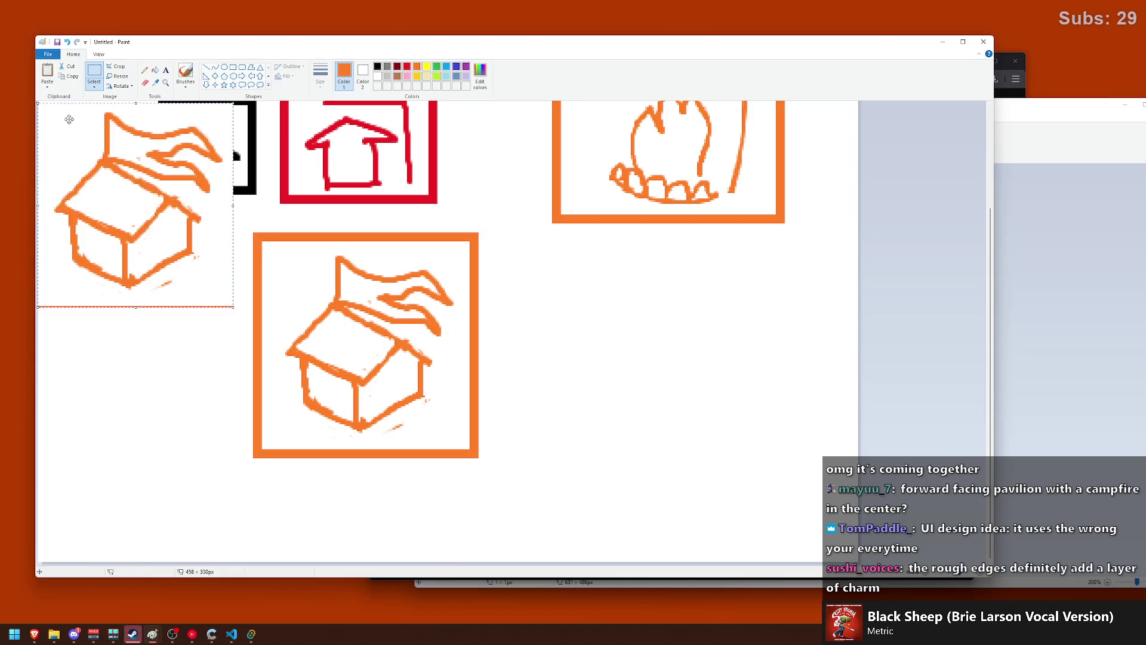
{"action": "left_click_drag", "start_coordinate": [79, 108], "coordinate": [553, 280]}
{"action": "left_click", "coordinate": [804, 375]}
- Delete the stray orange underline, then undo back to before the copied house
{"action": "left_click_drag", "start_coordinate": [721, 526], "coordinate": [483, 467]}
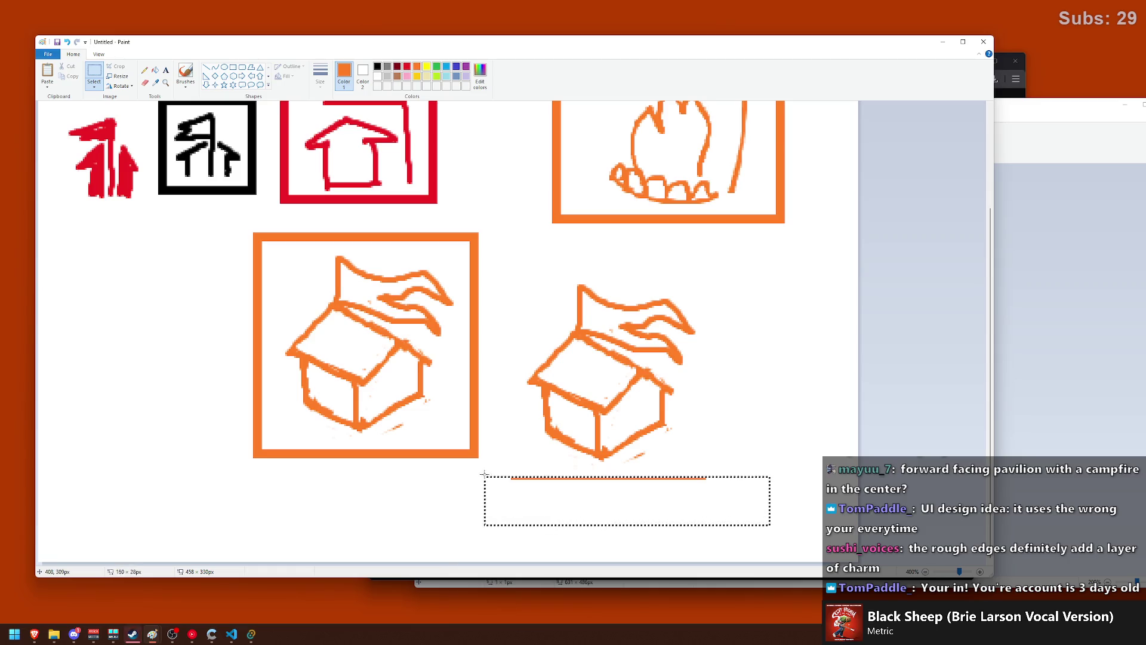
{"action": "key", "text": "Delete"}
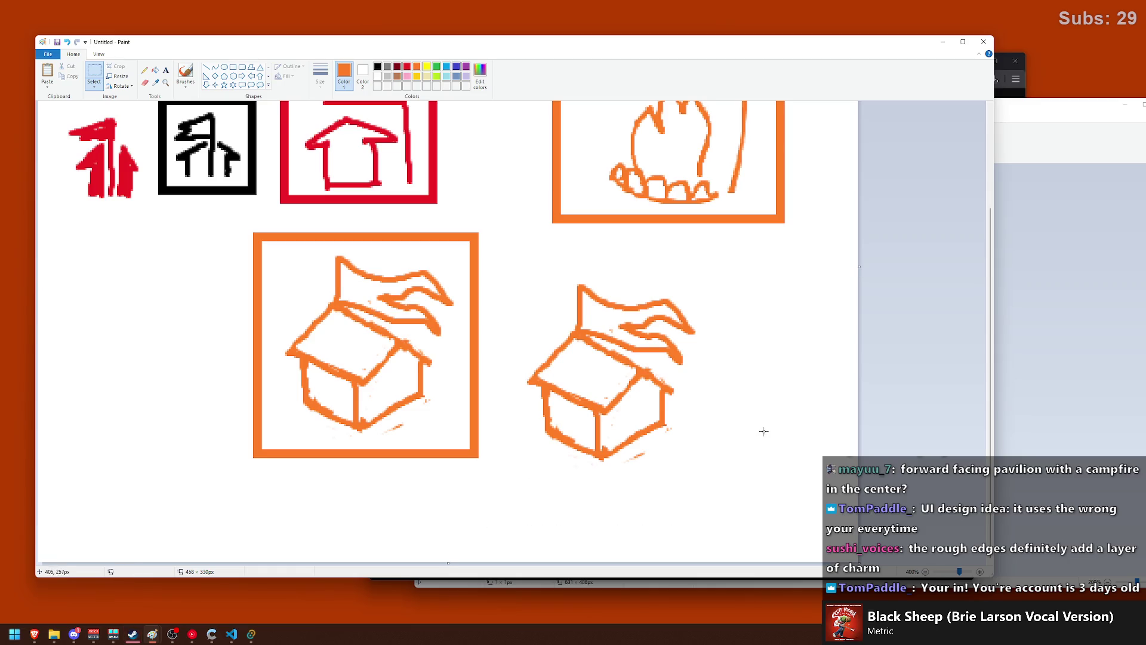
{"action": "scroll", "coordinate": [718, 440], "scroll_direction": "up", "scroll_amount": 1}
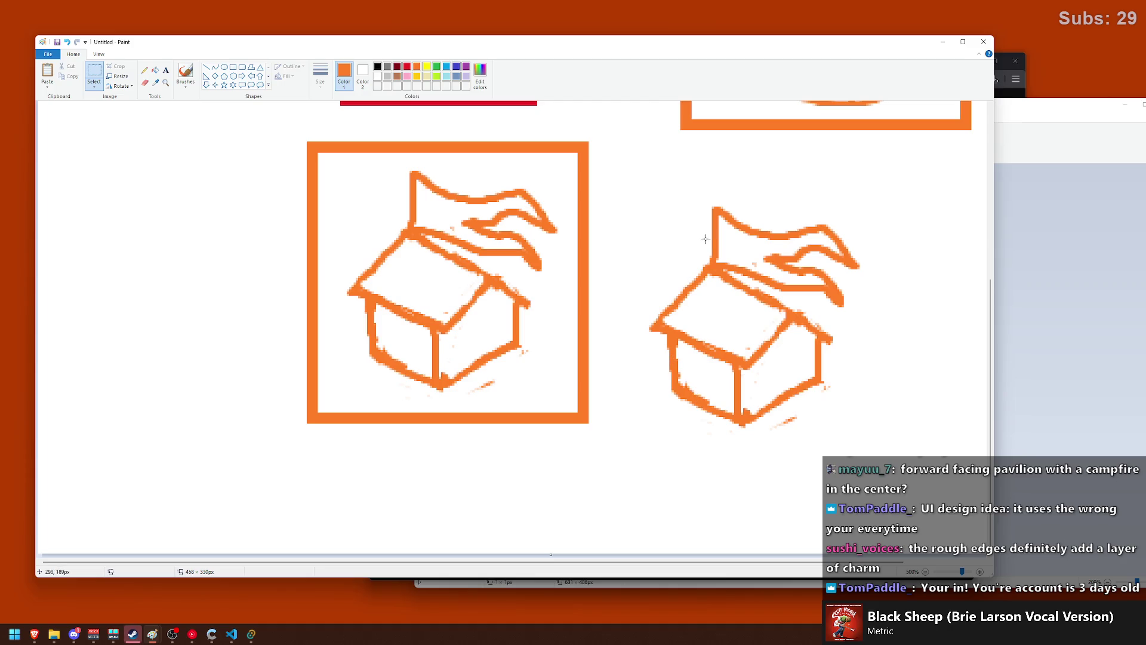
{"action": "left_click", "coordinate": [185, 74]}
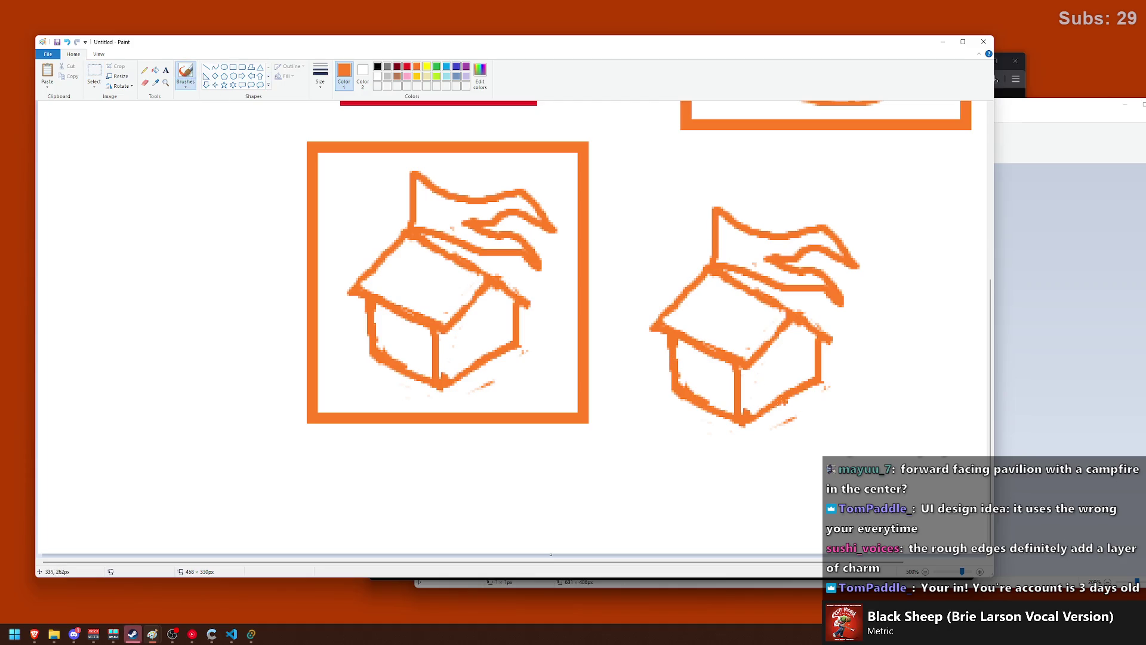
{"action": "key", "text": "ctrl+z"}
{"action": "key", "text": "ctrl+z"}
- Reselect the framed house and place a fresh unframed copy to the right of the frame
{"action": "left_click", "coordinate": [94, 75]}
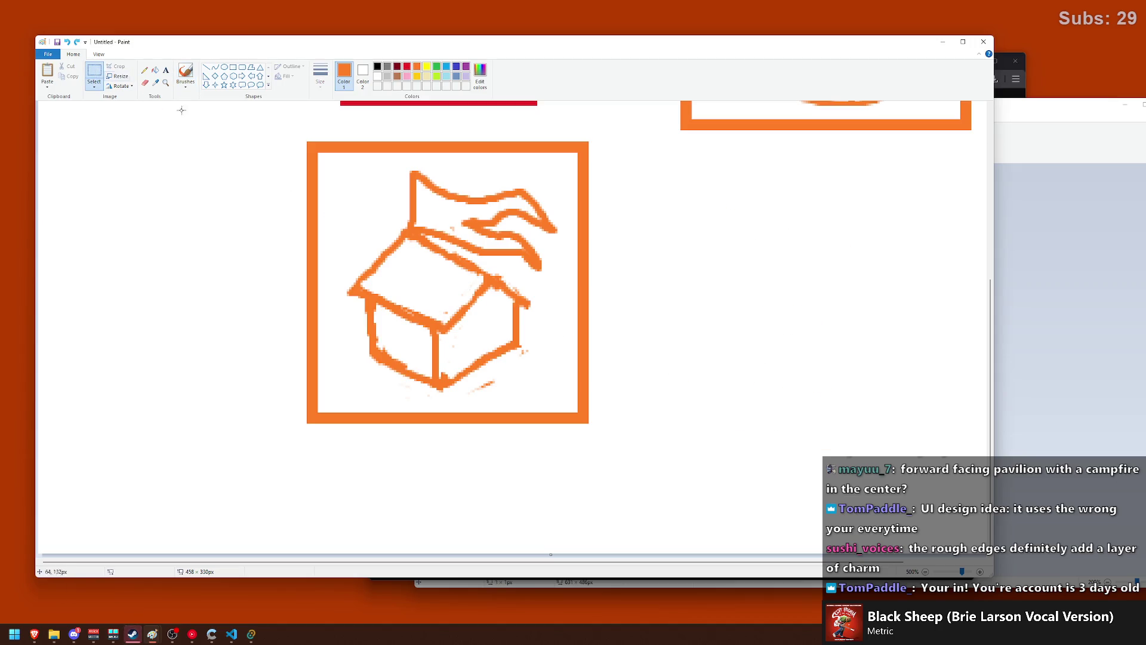
{"action": "left_click_drag", "start_coordinate": [330, 158], "coordinate": [562, 396]}
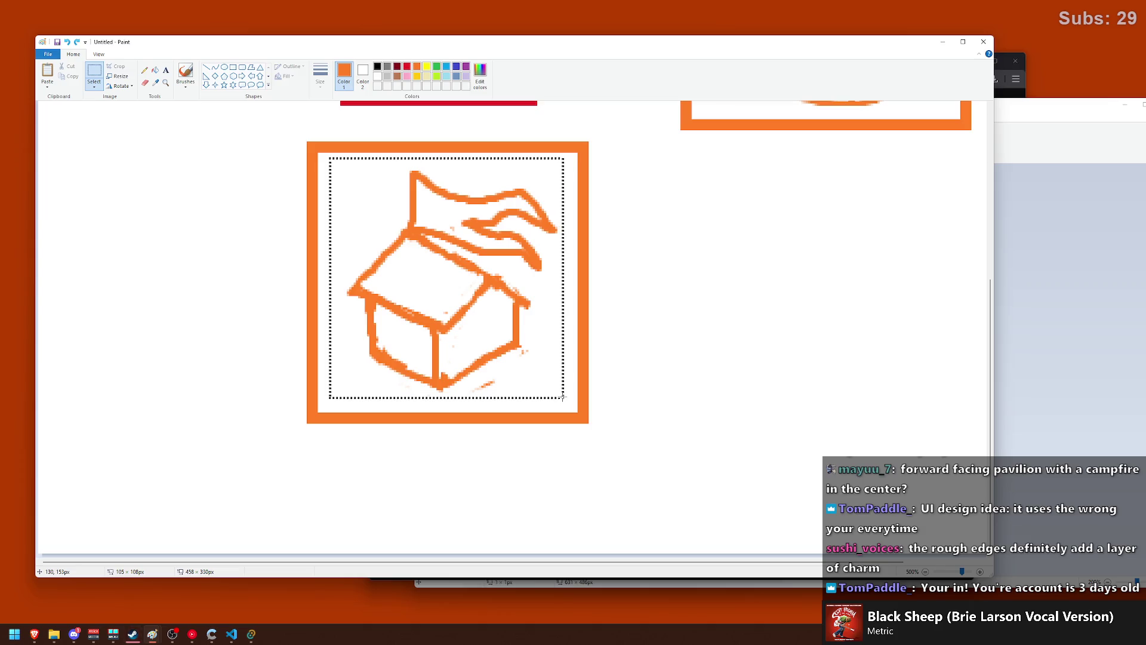
{"action": "key", "text": "ctrl+c"}
{"action": "key", "text": "ctrl+v"}
{"action": "left_click_drag", "start_coordinate": [146, 188], "coordinate": [764, 257]}
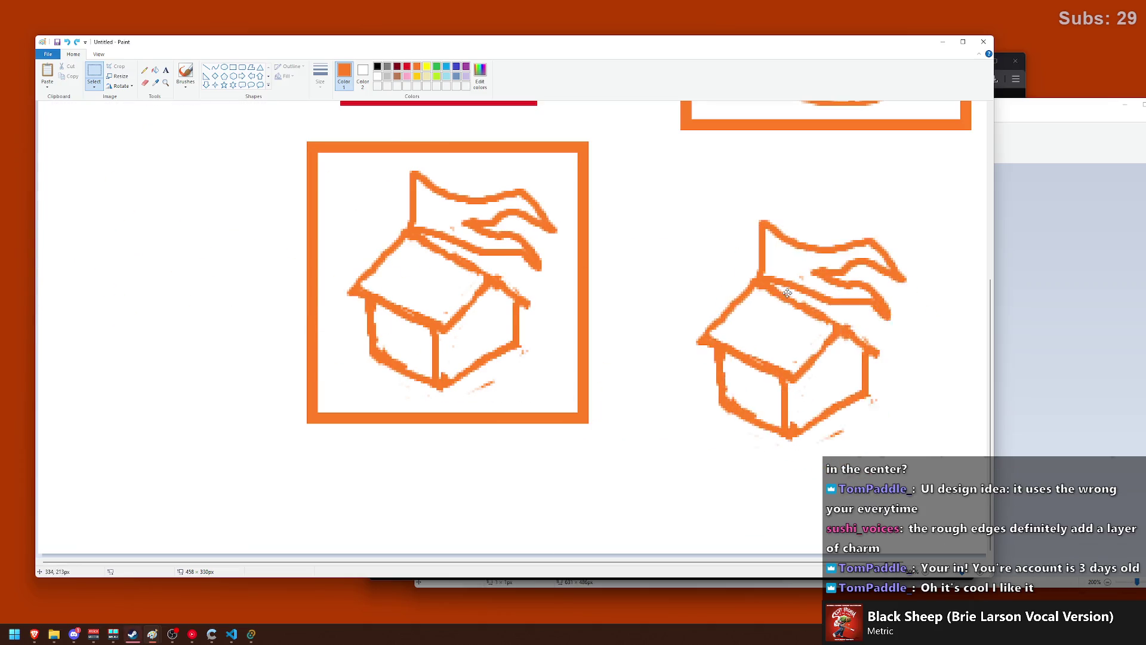
{"action": "left_click", "coordinate": [641, 183]}
{"action": "left_click", "coordinate": [185, 73]}
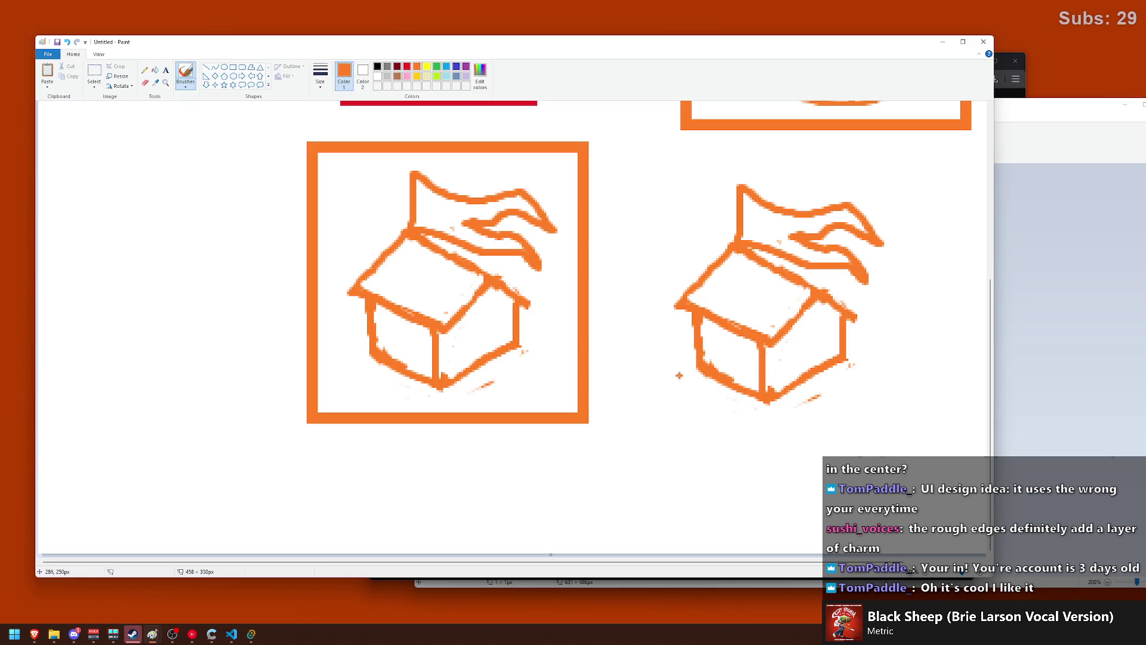
- Draw an orange platform beneath the copied house
{"action": "left_click_drag", "start_coordinate": [677, 368], "coordinate": [676, 374]}
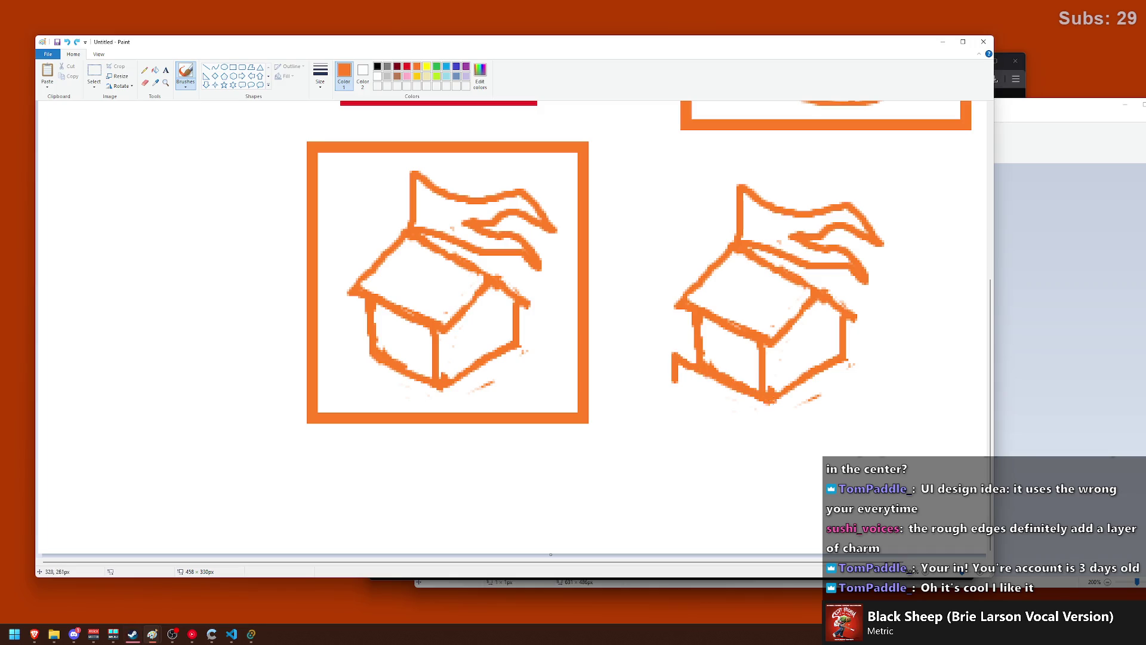
{"action": "mouse_move", "coordinate": [686, 352]}
{"action": "left_mouse_down"}
{"action": "mouse_move", "coordinate": [769, 417]}
{"action": "mouse_move", "coordinate": [842, 377]}
{"action": "mouse_move", "coordinate": [864, 349]}
{"action": "left_mouse_up"}
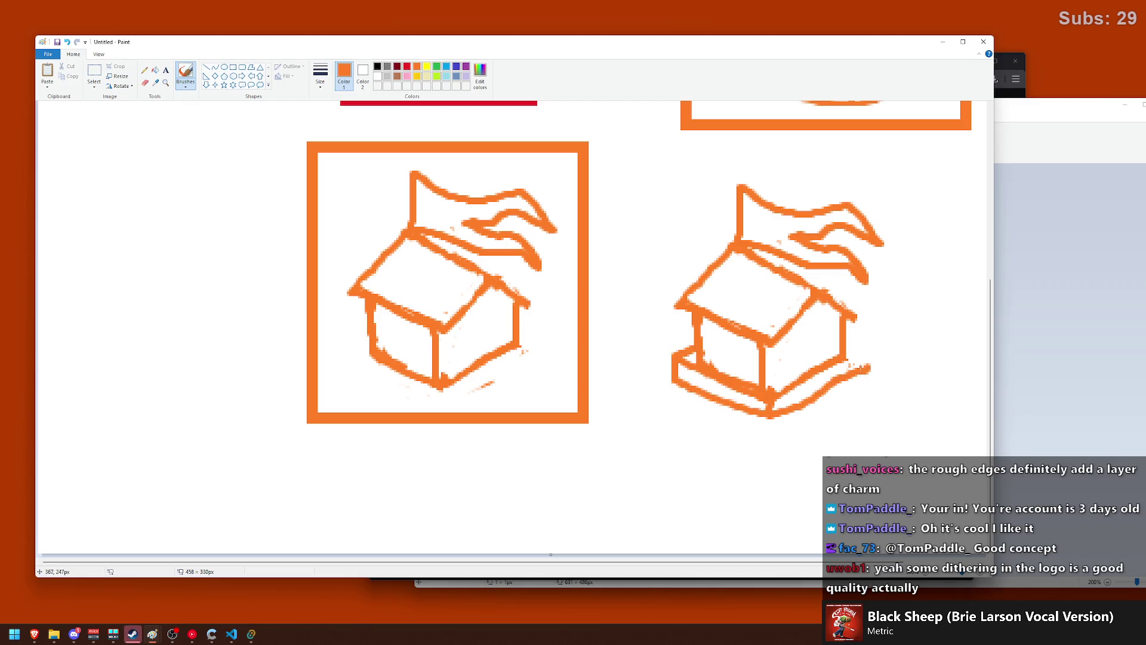
{"action": "mouse_move", "coordinate": [767, 389]}
{"action": "left_mouse_down"}
{"action": "mouse_move", "coordinate": [864, 349]}
{"action": "mouse_move", "coordinate": [846, 342]}
{"action": "left_mouse_up"}
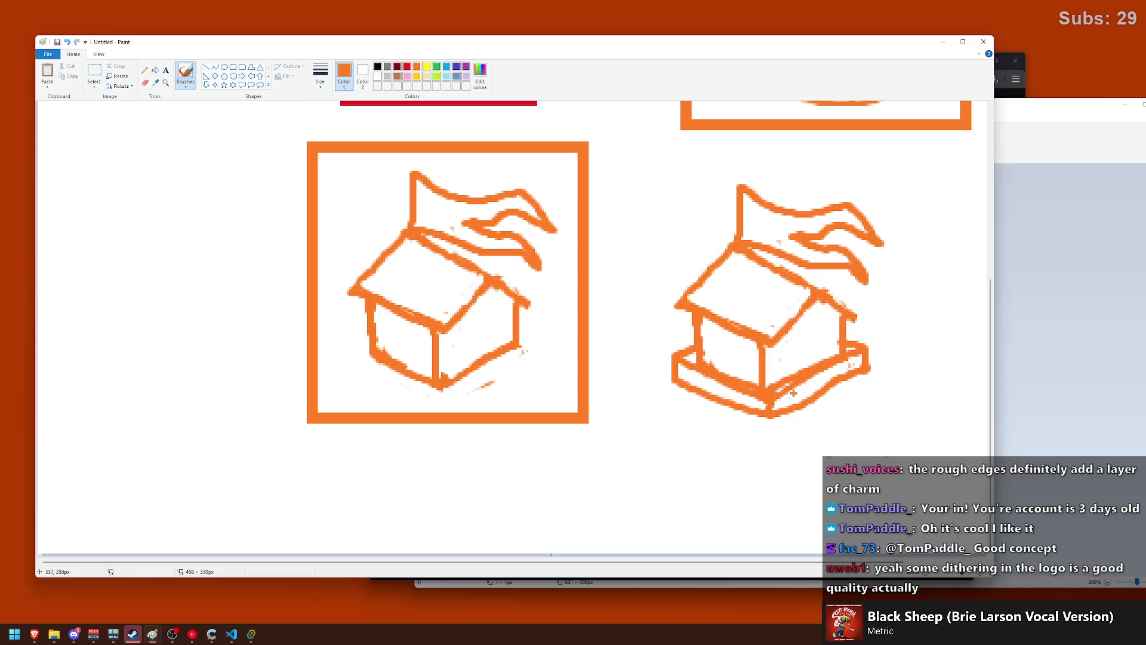
- Add four vertical stilt legs under the platform, redrawing the misplaced left leg
{"action": "left_click_drag", "start_coordinate": [687, 397], "coordinate": [687, 471]}
{"action": "key", "text": "ctrl+z"}
{"action": "left_click_drag", "start_coordinate": [698, 395], "coordinate": [699, 473]}
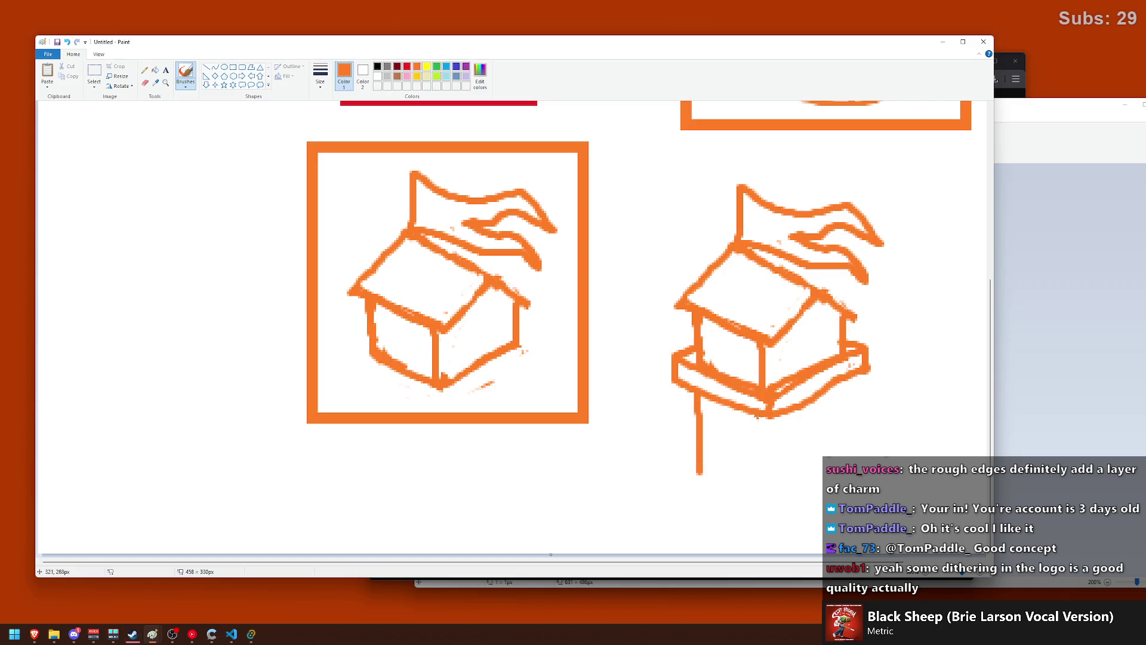
{"action": "left_click_drag", "start_coordinate": [775, 411], "coordinate": [777, 500]}
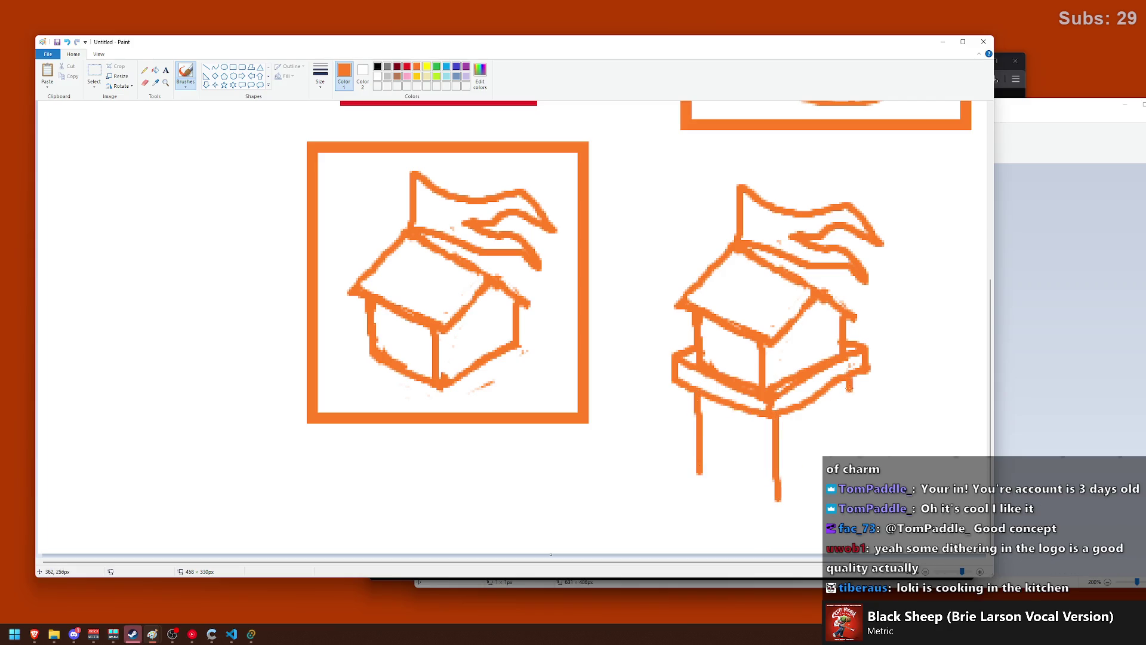
{"action": "left_click_drag", "start_coordinate": [848, 387], "coordinate": [847, 446]}
{"action": "left_click_drag", "start_coordinate": [789, 412], "coordinate": [789, 442]}
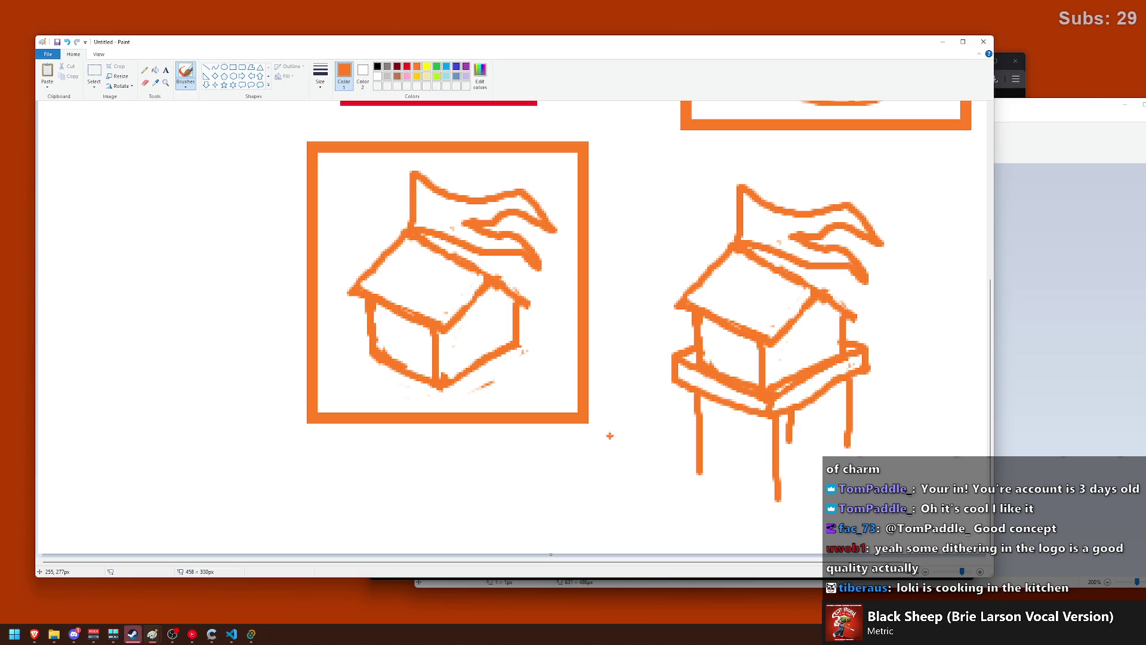
- Draw a ladder hanging below the stilt-house platform
{"action": "scroll", "coordinate": [639, 402], "scroll_direction": "down", "scroll_amount": 1, "text": "ctrl"}
{"action": "left_click", "coordinate": [233, 67]}
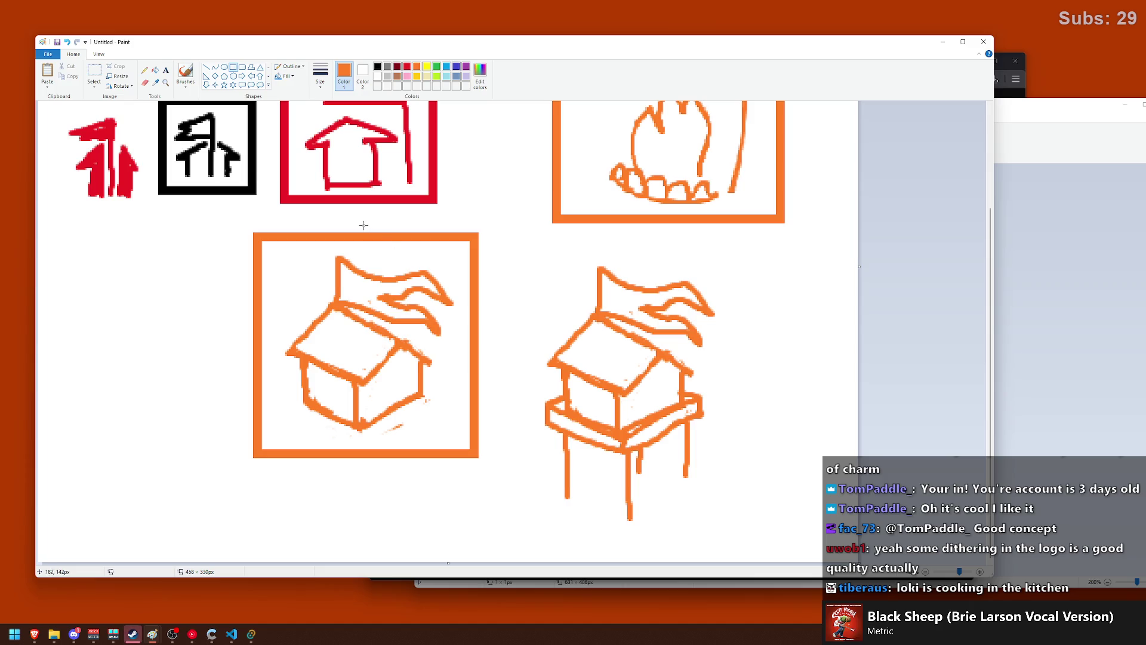
{"action": "left_click", "coordinate": [185, 75]}
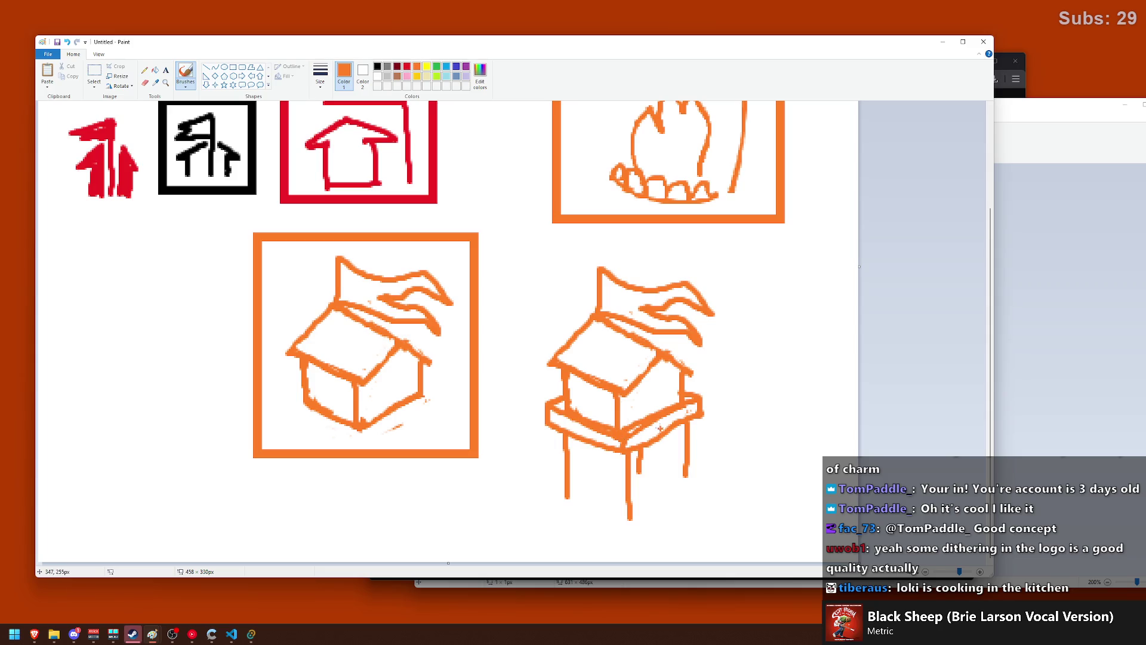
{"action": "left_click_drag", "start_coordinate": [646, 396], "coordinate": [668, 501]}
{"action": "key", "text": "ctrl+z"}
{"action": "mouse_move", "coordinate": [664, 442]}
{"action": "left_mouse_down"}
{"action": "mouse_move", "coordinate": [658, 498]}
{"action": "mouse_move", "coordinate": [667, 480]}
{"action": "mouse_move", "coordinate": [680, 488]}
{"action": "left_mouse_up"}
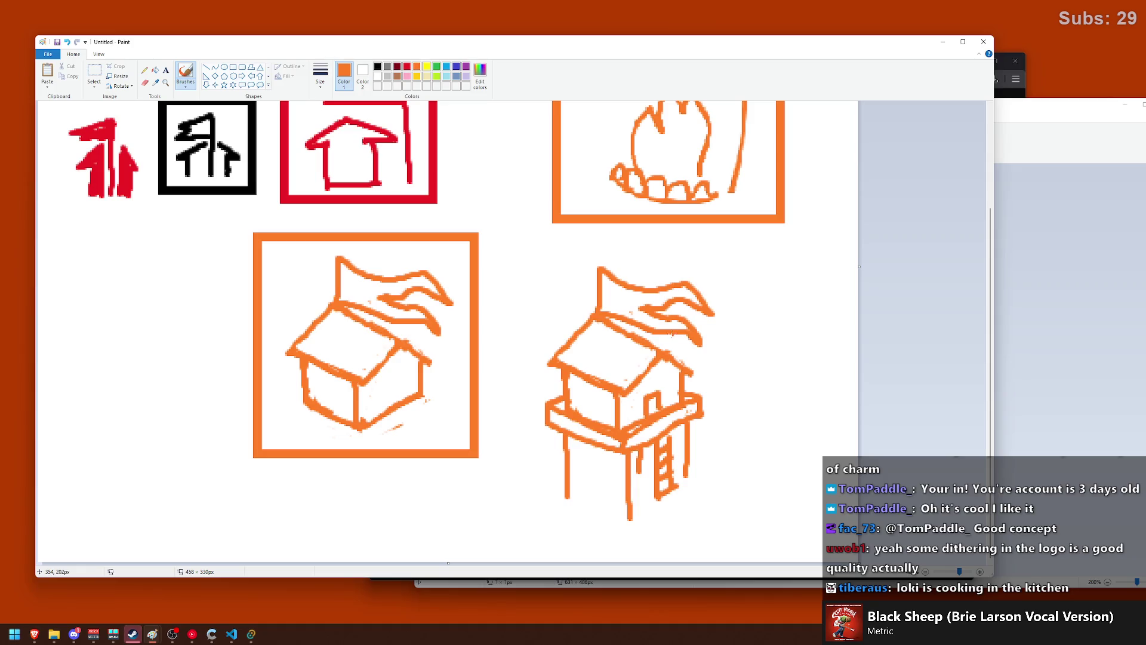
{"action": "scroll", "coordinate": [638, 324], "scroll_direction": "down", "scroll_amount": 1}
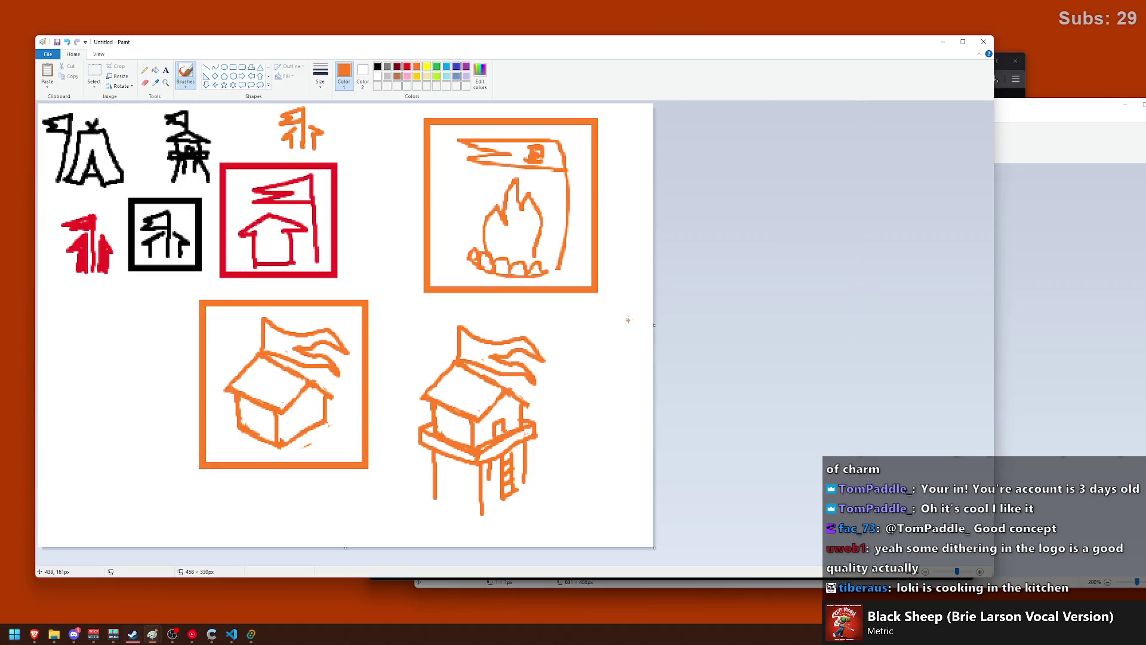
- Widen the canvas to 727 px and try an orange square around the stilt house, then undo it
{"action": "left_click_drag", "start_coordinate": [658, 326], "coordinate": [1018, 325]}
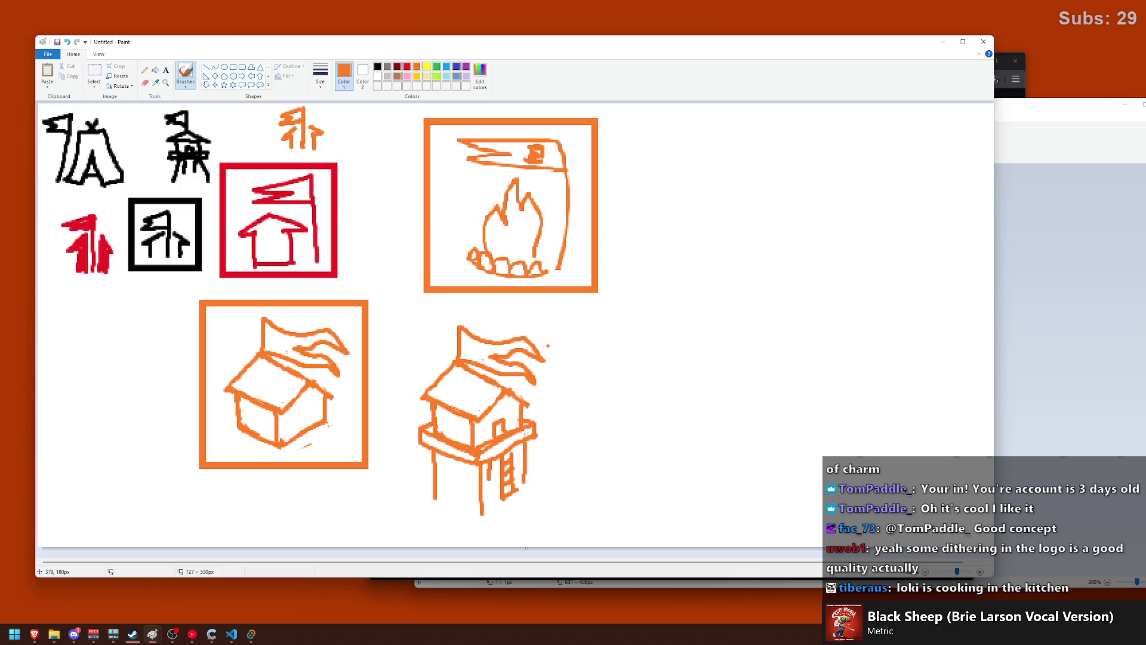
{"action": "left_click", "coordinate": [233, 67]}
{"action": "mouse_move", "coordinate": [397, 317]}
{"action": "left_mouse_down"}
{"action": "mouse_move", "coordinate": [582, 495]}
{"action": "mouse_move", "coordinate": [575, 479]}
{"action": "left_mouse_up"}
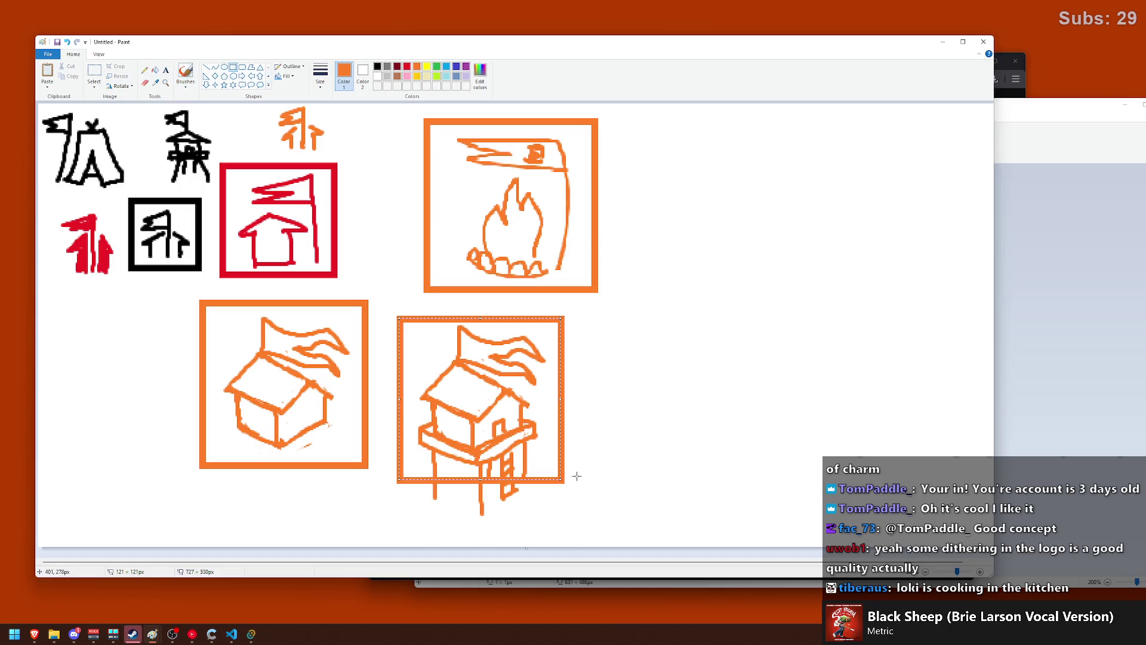
{"action": "left_click", "coordinate": [657, 376]}
{"action": "key", "text": "ctrl+z"}
- Frame the stilt house with a thin black square outline
{"action": "left_click", "coordinate": [320, 75]}
{"action": "left_click", "coordinate": [340, 137]}
{"action": "left_click", "coordinate": [377, 66]}
{"action": "left_click_drag", "start_coordinate": [403, 314], "coordinate": [560, 483]}
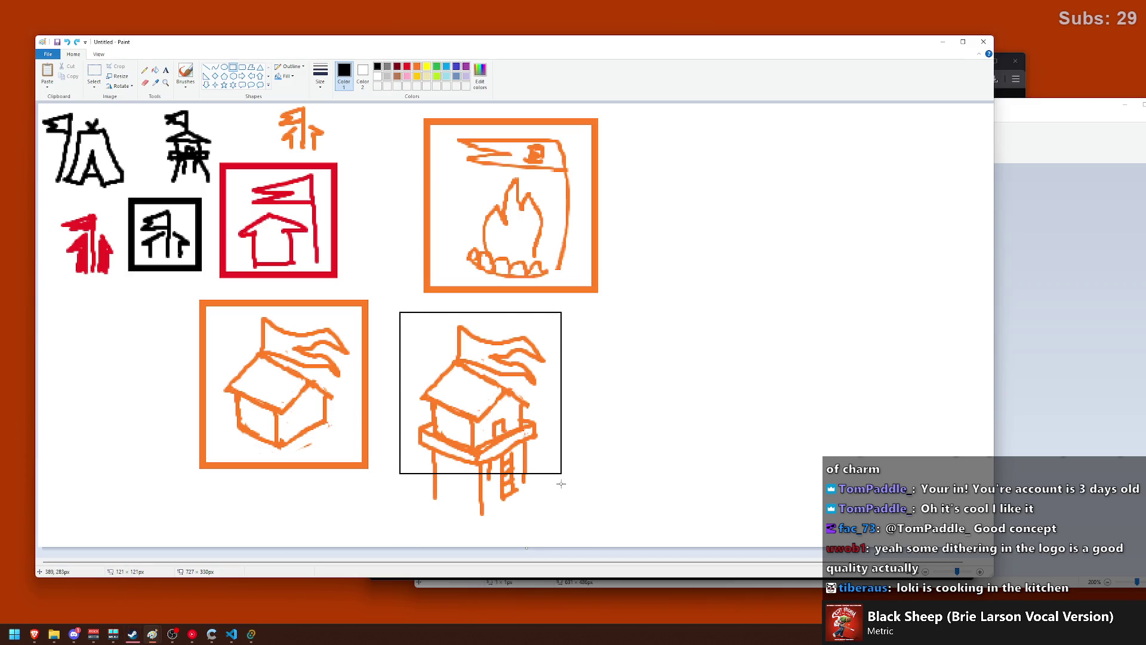
{"action": "left_click_drag", "start_coordinate": [559, 411], "coordinate": [559, 418]}
{"action": "left_click", "coordinate": [621, 396]}
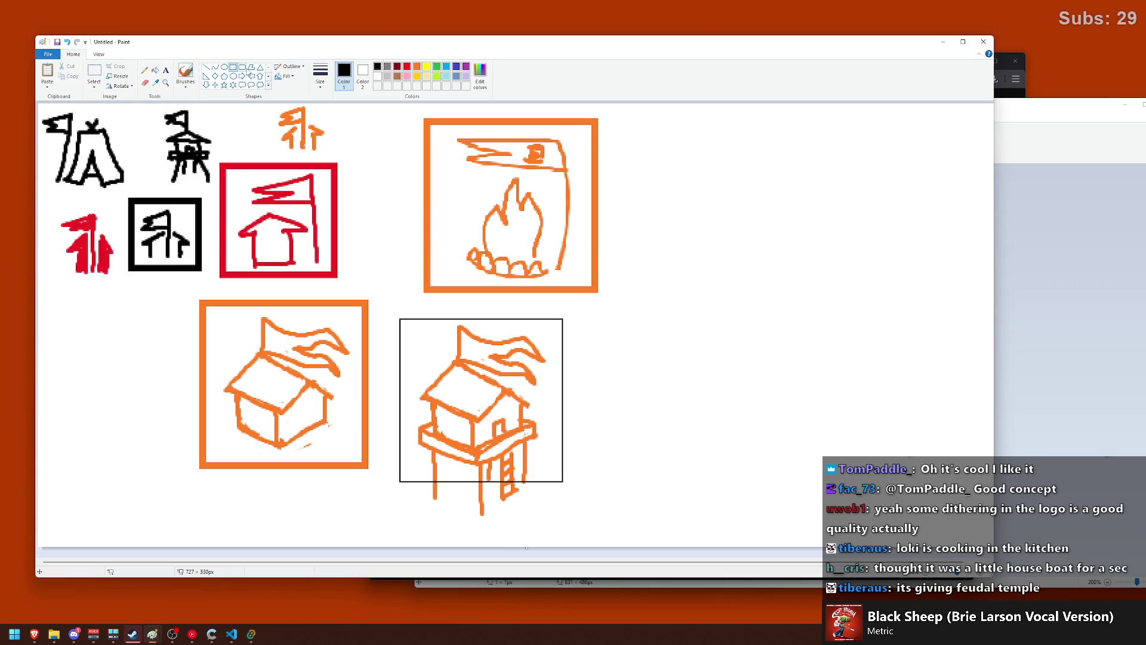
- Return to an orange freehand brush with a thicker line width, undoing a test scribble
{"action": "left_click", "coordinate": [416, 67]}
{"action": "left_click", "coordinate": [320, 74]}
{"action": "left_click", "coordinate": [340, 155]}
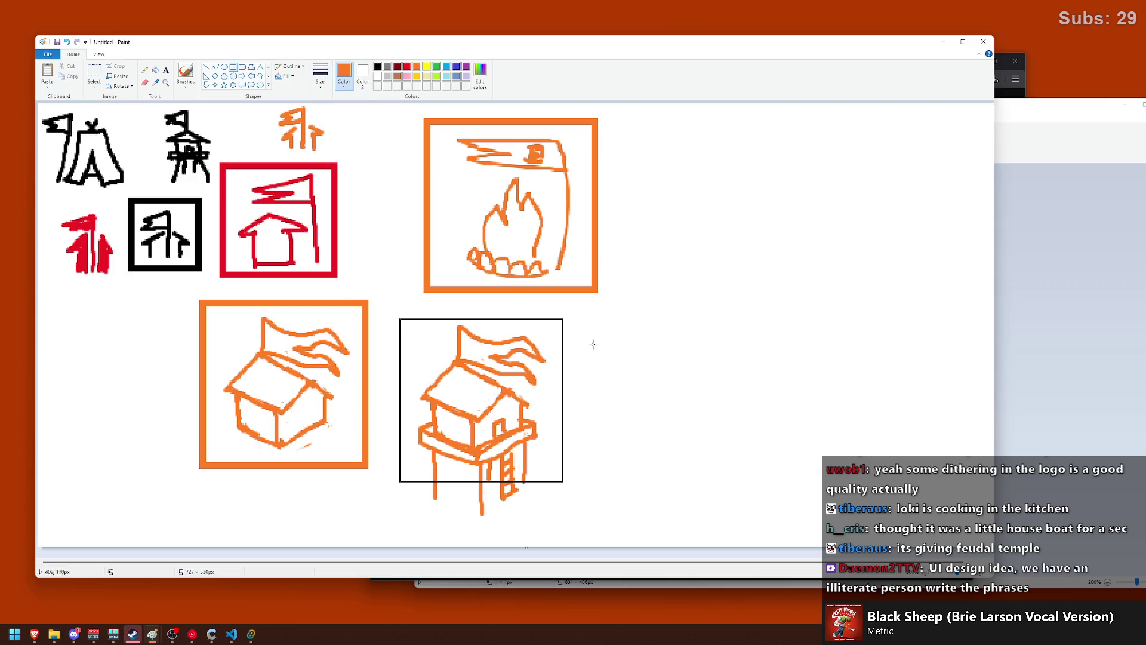
{"action": "left_click", "coordinate": [320, 74]}
{"action": "left_click", "coordinate": [340, 150]}
{"action": "left_click", "coordinate": [185, 75]}
{"action": "mouse_move", "coordinate": [769, 351]}
{"action": "left_mouse_down"}
{"action": "mouse_move", "coordinate": [746, 464]}
{"action": "mouse_move", "coordinate": [791, 362]}
{"action": "left_mouse_up"}
{"action": "key", "text": "ctrl+z"}
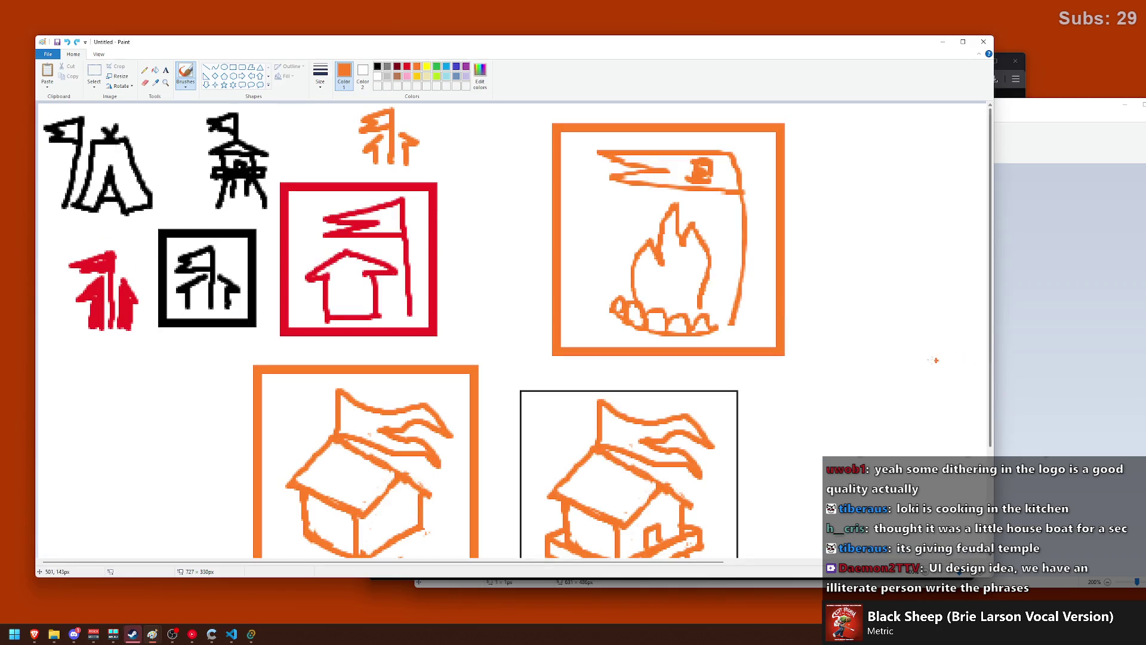
- Enlarge the canvas to 799 × 516 px
{"action": "scroll", "coordinate": [848, 362], "scroll_direction": "up", "scroll_amount": 1}
{"action": "scroll", "coordinate": [759, 389], "scroll_direction": "down", "scroll_amount": 2}
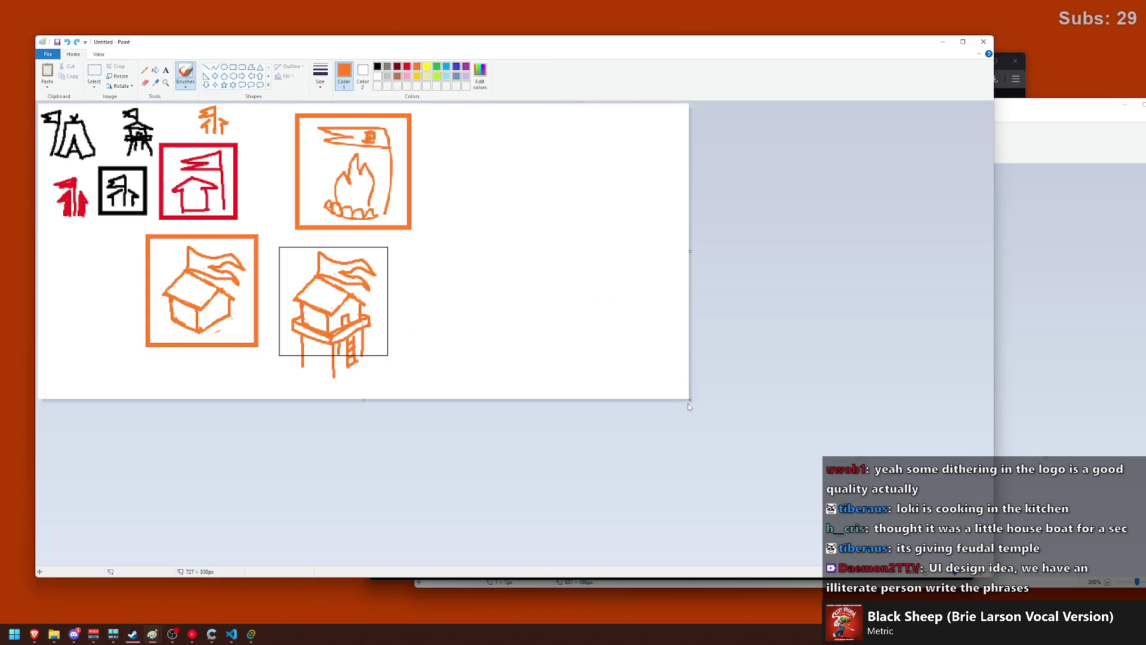
{"action": "left_click_drag", "start_coordinate": [690, 401], "coordinate": [753, 564]}
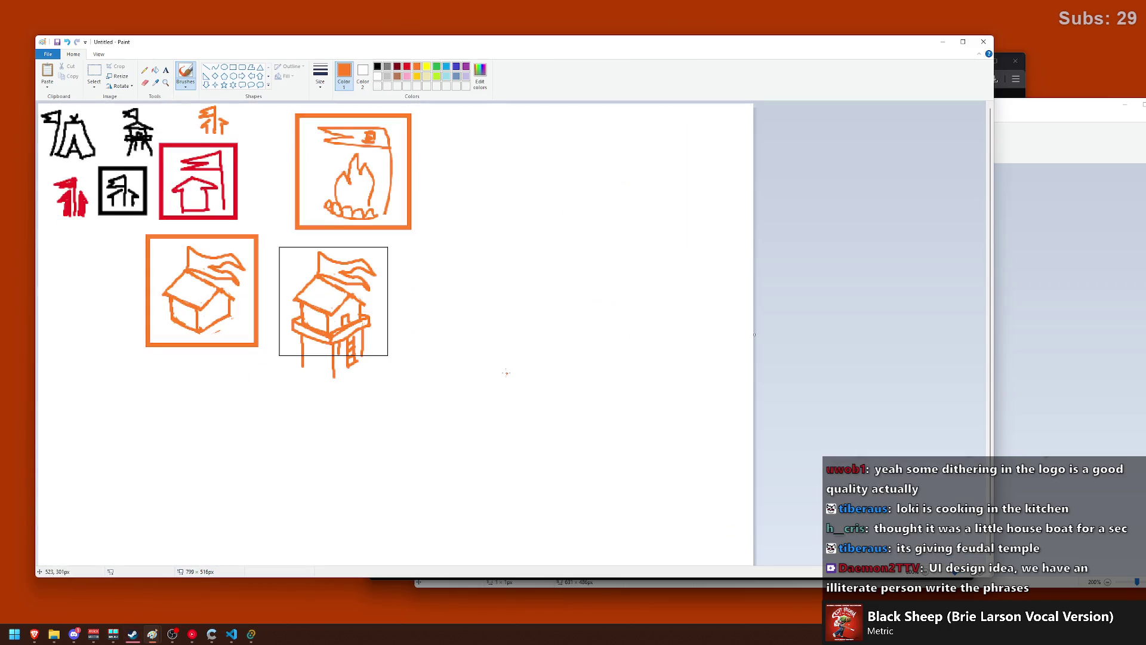
{"action": "left_click", "coordinate": [95, 75]}
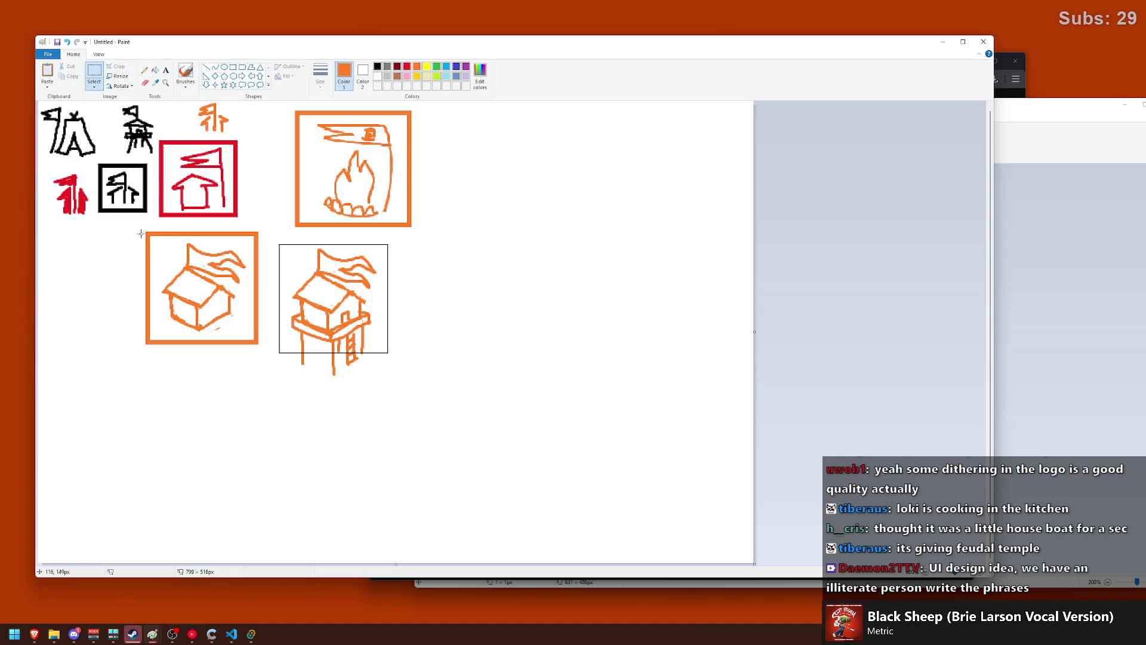
- Move the framed house and stilt house left, directly beneath the earlier badge sketches
{"action": "left_click_drag", "start_coordinate": [139, 228], "coordinate": [396, 379]}
{"action": "mouse_move", "coordinate": [334, 315]}
{"action": "left_mouse_down"}
{"action": "mouse_move", "coordinate": [232, 305]}
{"action": "mouse_move", "coordinate": [248, 268]}
{"action": "left_mouse_up"}
{"action": "left_click", "coordinate": [409, 322]}
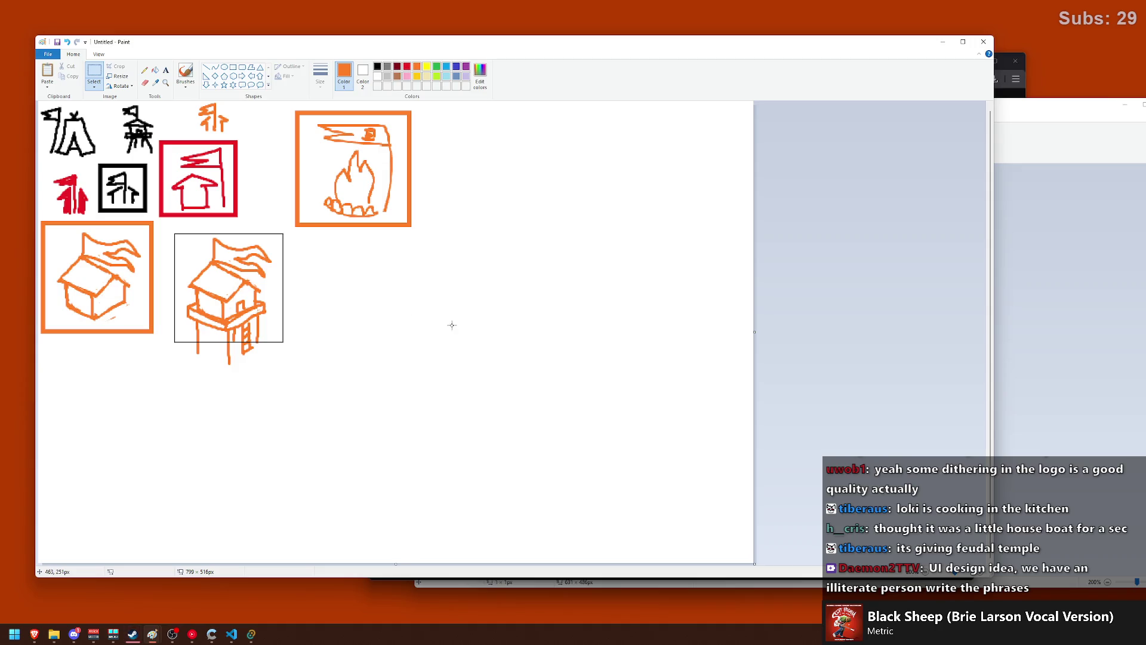
{"action": "scroll", "coordinate": [451, 324], "scroll_direction": "up", "scroll_amount": 2}
{"action": "scroll", "coordinate": [451, 328], "scroll_direction": "down", "scroll_amount": 3}
{"action": "scroll", "coordinate": [450, 332], "scroll_direction": "up", "scroll_amount": 3}
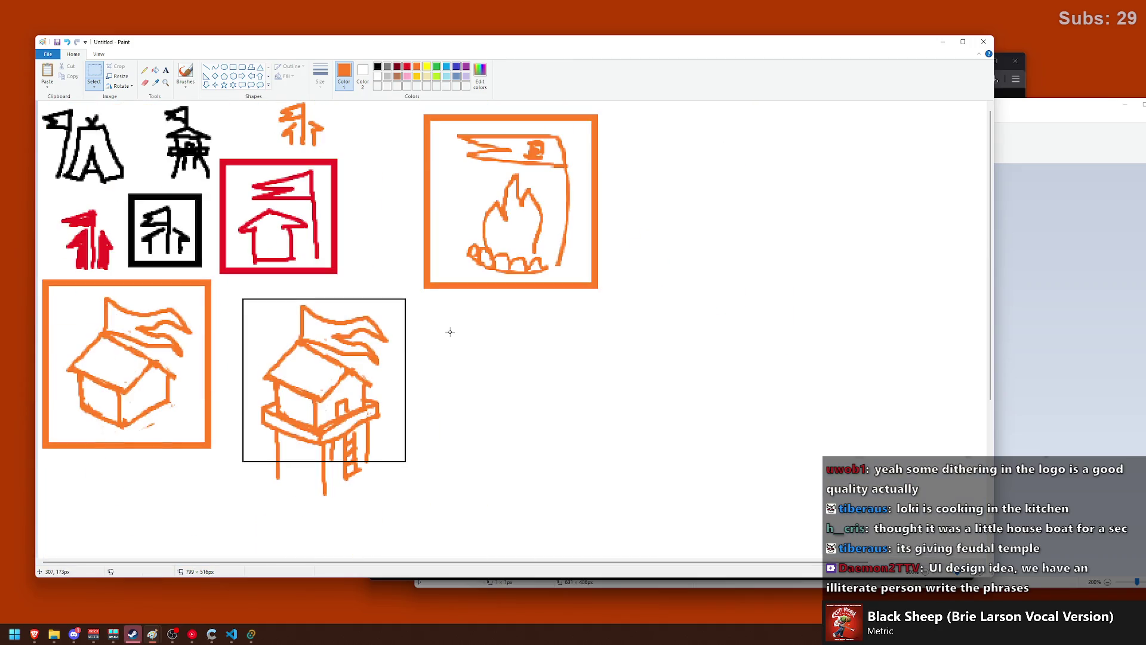
{"action": "scroll", "coordinate": [449, 329], "scroll_direction": "up", "scroll_amount": 1}
{"action": "scroll", "coordinate": [448, 329], "scroll_direction": "down", "scroll_amount": 3}
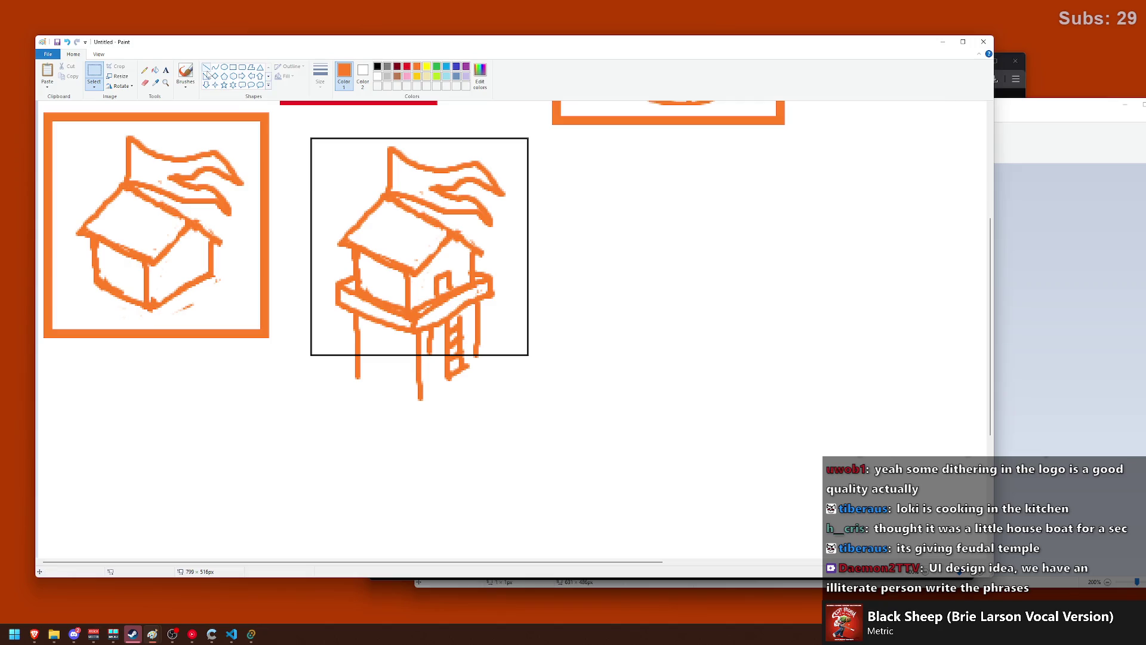
{"action": "left_click", "coordinate": [185, 73]}
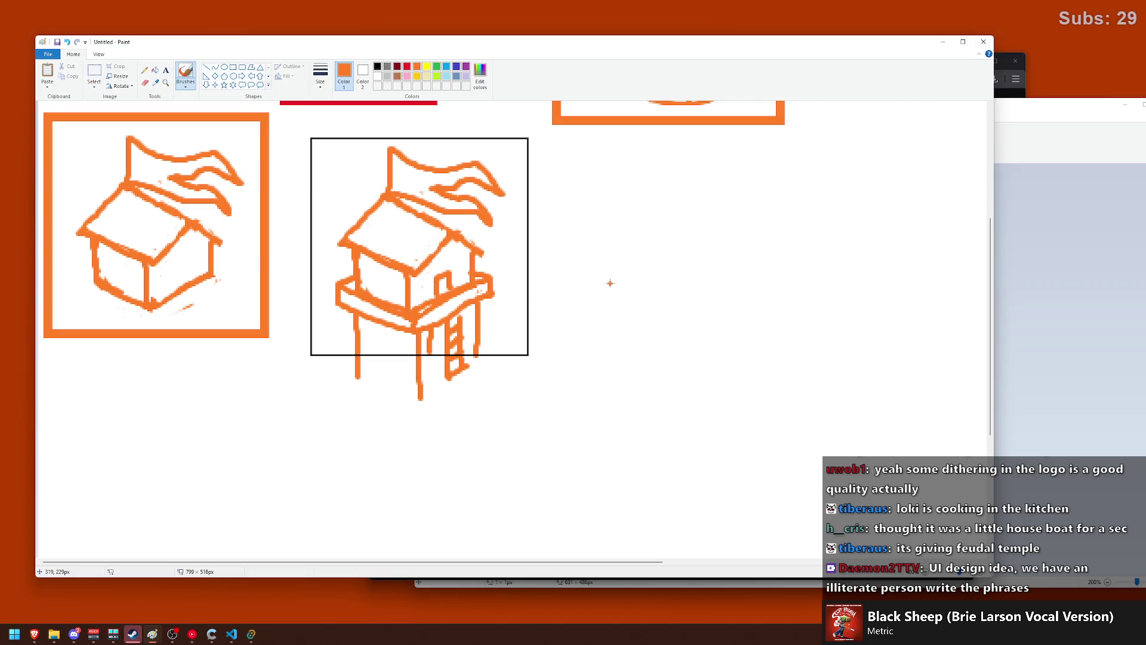
- Sketch the orange box's roof edges and a straight leg right of the stilt house
{"action": "mouse_move", "coordinate": [596, 284]}
{"action": "left_mouse_down"}
{"action": "mouse_move", "coordinate": [647, 205]}
{"action": "mouse_move", "coordinate": [749, 228]}
{"action": "mouse_move", "coordinate": [743, 284]}
{"action": "left_mouse_up"}
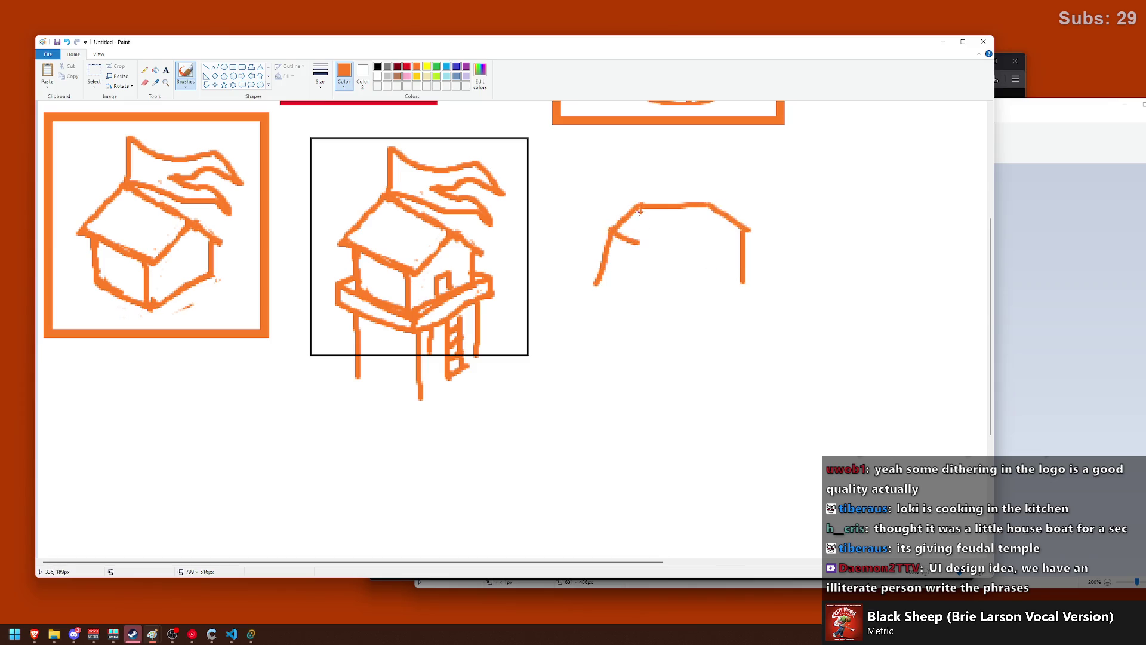
{"action": "left_click_drag", "start_coordinate": [610, 229], "coordinate": [694, 239]}
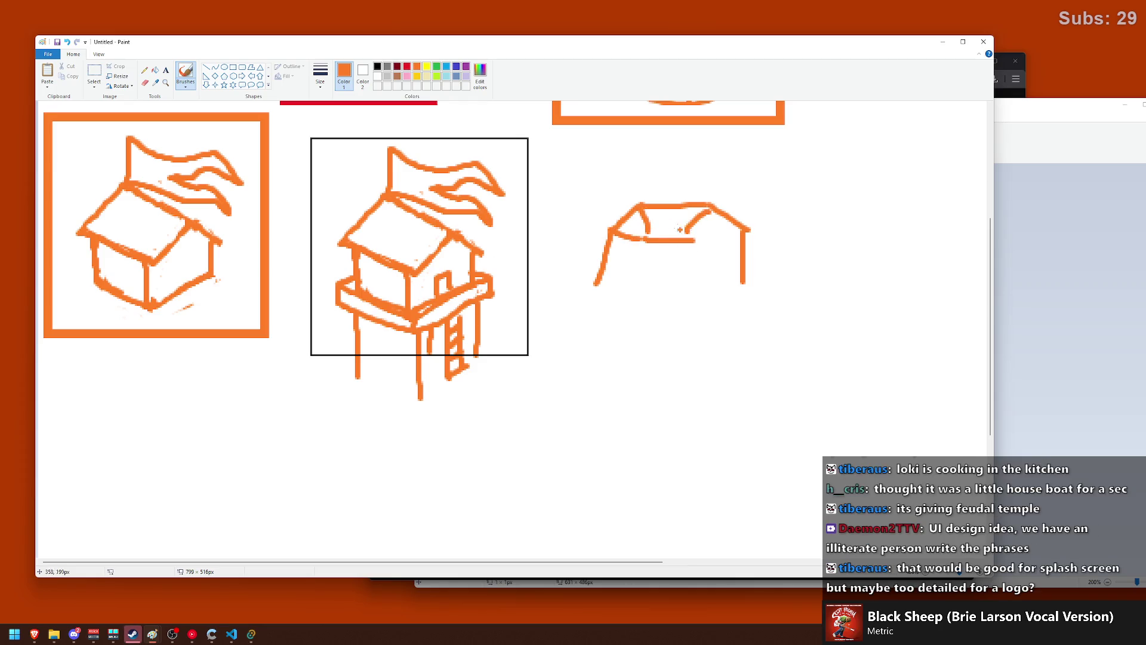
{"action": "left_click_drag", "start_coordinate": [640, 204], "coordinate": [641, 239]}
{"action": "mouse_move", "coordinate": [709, 205]}
{"action": "left_mouse_down"}
{"action": "mouse_move", "coordinate": [694, 241]}
{"action": "mouse_move", "coordinate": [637, 300]}
{"action": "left_mouse_up"}
{"action": "left_click_drag", "start_coordinate": [697, 241], "coordinate": [690, 286]}
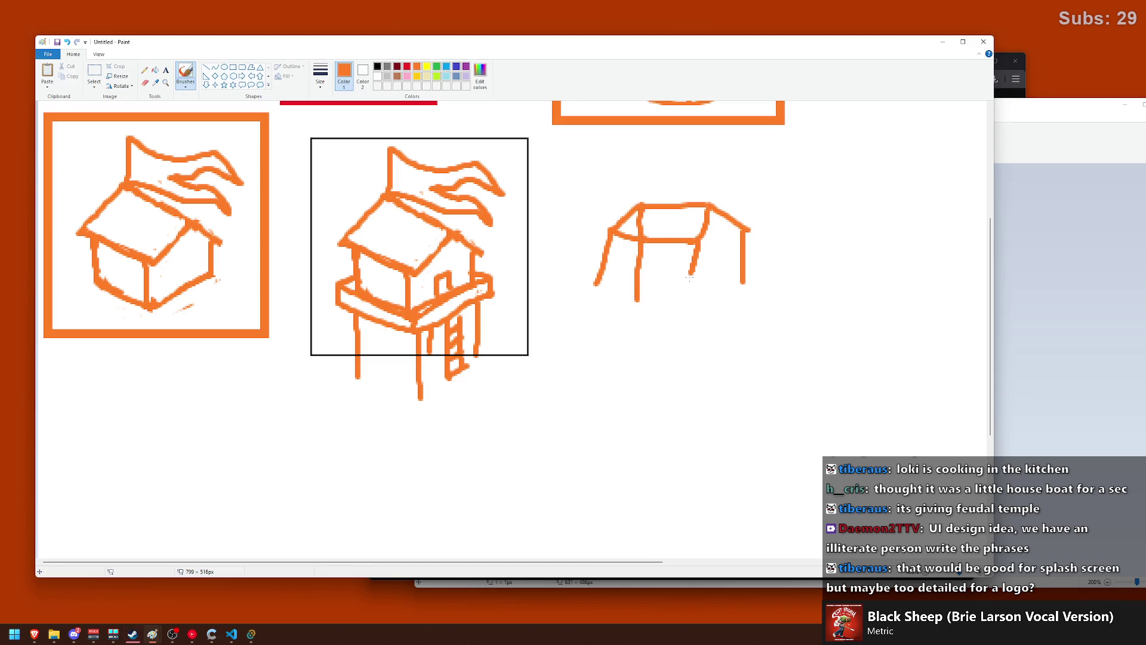
{"action": "key", "text": "ctrl+z"}
{"action": "left_click_drag", "start_coordinate": [697, 242], "coordinate": [693, 285]}
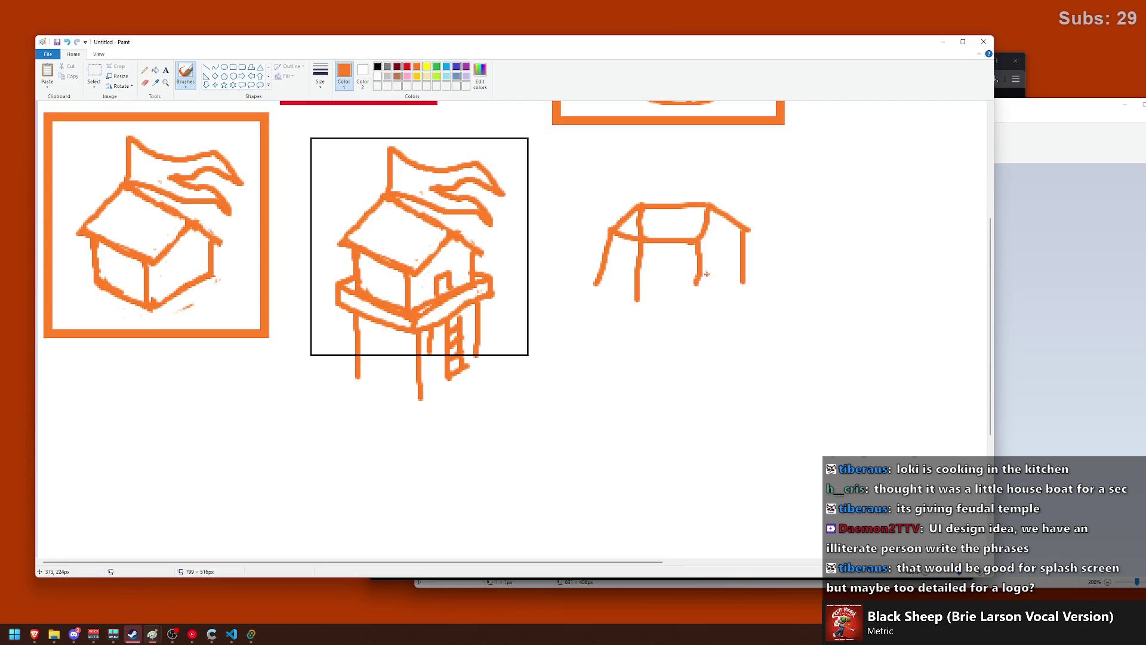
{"action": "left_click_drag", "start_coordinate": [697, 242], "coordinate": [696, 301]}
- Close the box bottom, add a tall flagpole with flag, and shade the doorway
{"action": "left_click_drag", "start_coordinate": [638, 247], "coordinate": [691, 276]}
{"action": "key", "text": "ctrl+z"}
{"action": "mouse_move", "coordinate": [642, 242]}
{"action": "left_mouse_down"}
{"action": "mouse_move", "coordinate": [693, 277]}
{"action": "mouse_move", "coordinate": [710, 306]}
{"action": "left_mouse_up"}
{"action": "left_click_drag", "start_coordinate": [595, 284], "coordinate": [698, 306]}
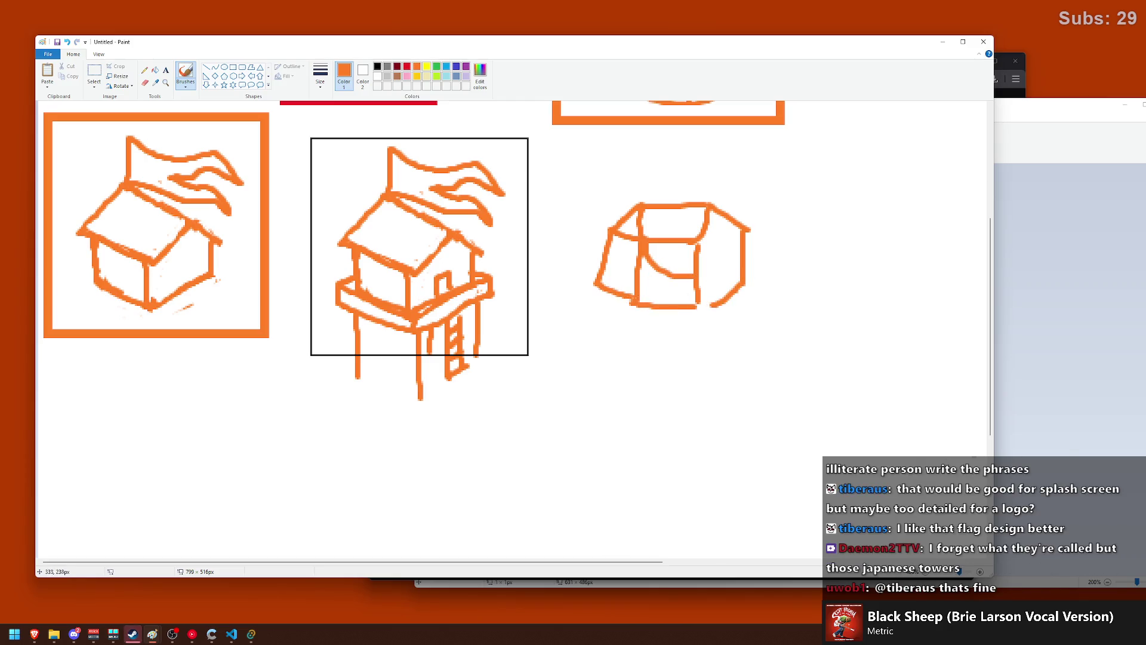
{"action": "mouse_move", "coordinate": [781, 310]}
{"action": "left_mouse_down"}
{"action": "mouse_move", "coordinate": [775, 186]}
{"action": "mouse_move", "coordinate": [658, 143]}
{"action": "mouse_move", "coordinate": [760, 181]}
{"action": "left_mouse_up"}
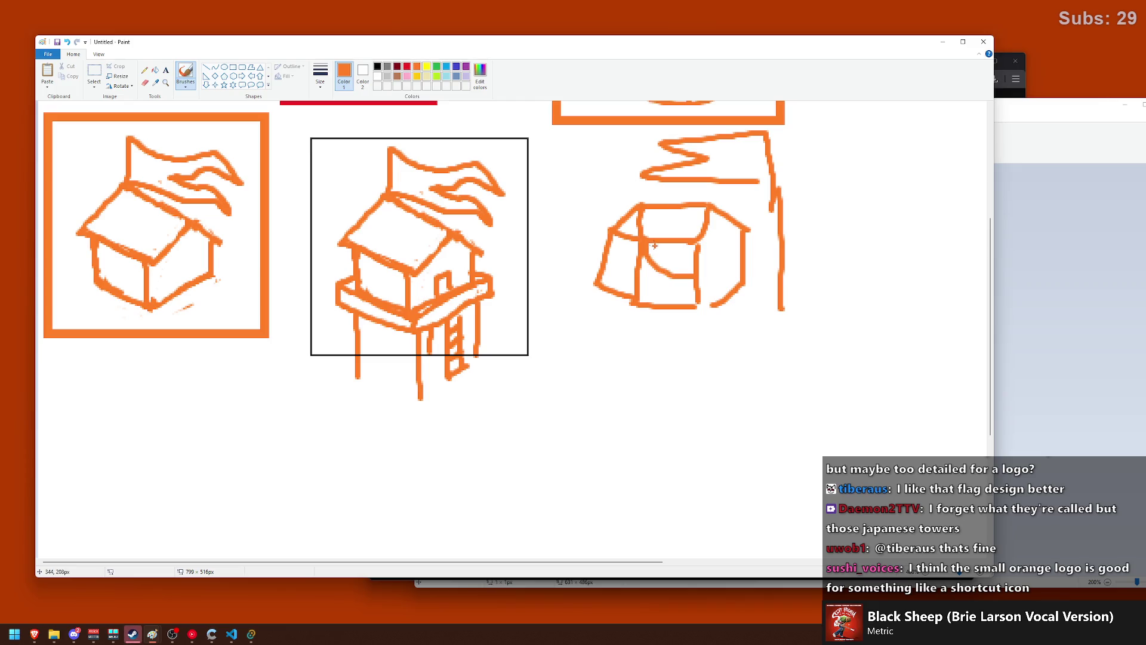
{"action": "left_click_drag", "start_coordinate": [656, 245], "coordinate": [687, 269]}
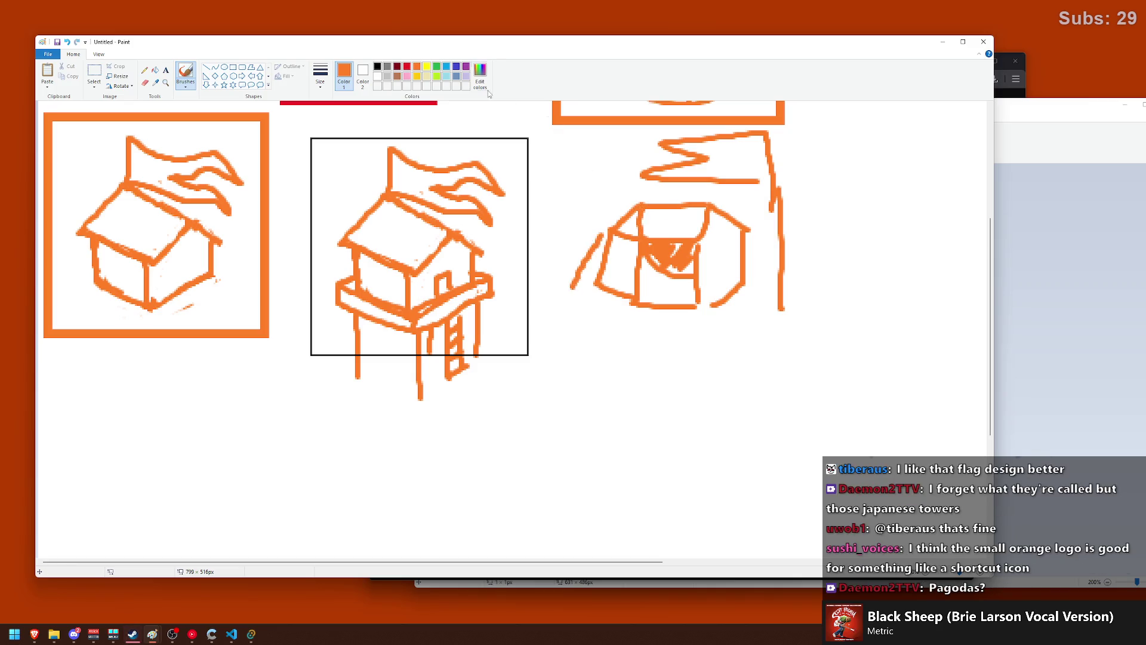
- Add four thin guy lines from the box using the thinnest brush width
{"action": "left_click", "coordinate": [321, 74]}
{"action": "left_click", "coordinate": [338, 102]}
{"action": "left_click_drag", "start_coordinate": [607, 230], "coordinate": [547, 284]}
{"action": "left_click_drag", "start_coordinate": [631, 238], "coordinate": [587, 310]}
{"action": "left_click_drag", "start_coordinate": [699, 250], "coordinate": [750, 333]}
{"action": "left_click_drag", "start_coordinate": [749, 231], "coordinate": [782, 269]}
{"action": "scroll", "coordinate": [560, 311], "scroll_direction": "down", "scroll_amount": 2, "text": "ctrl"}
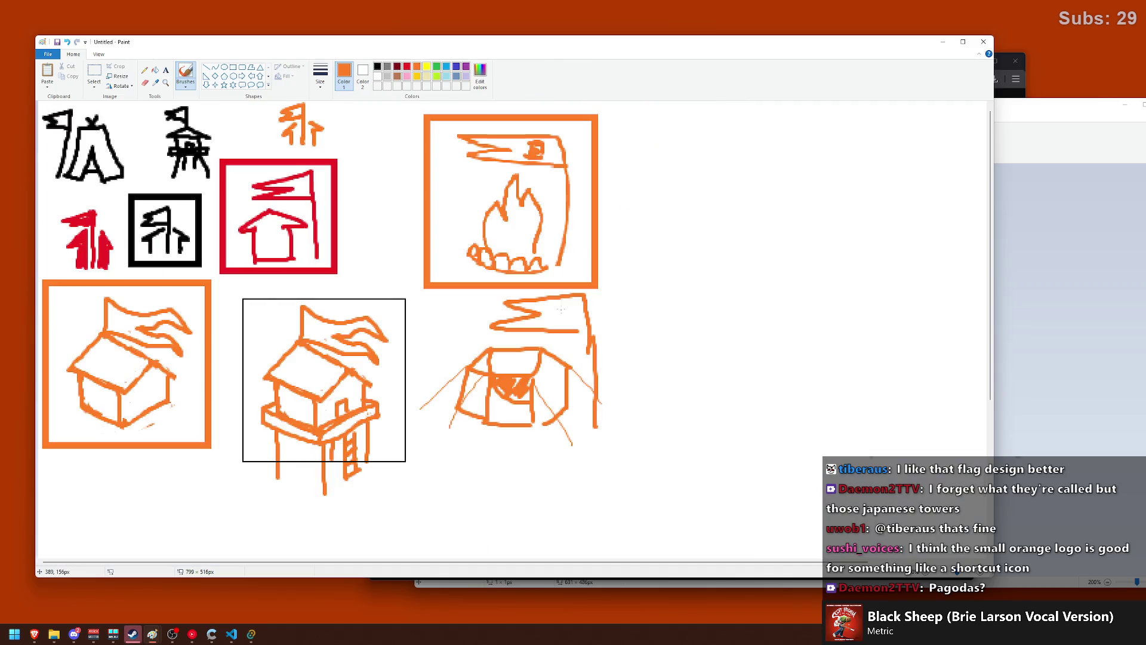
- Set the brush to a thicker stroke width
{"action": "scroll", "coordinate": [557, 296], "scroll_direction": "down", "scroll_amount": 2, "text": "ctrl"}
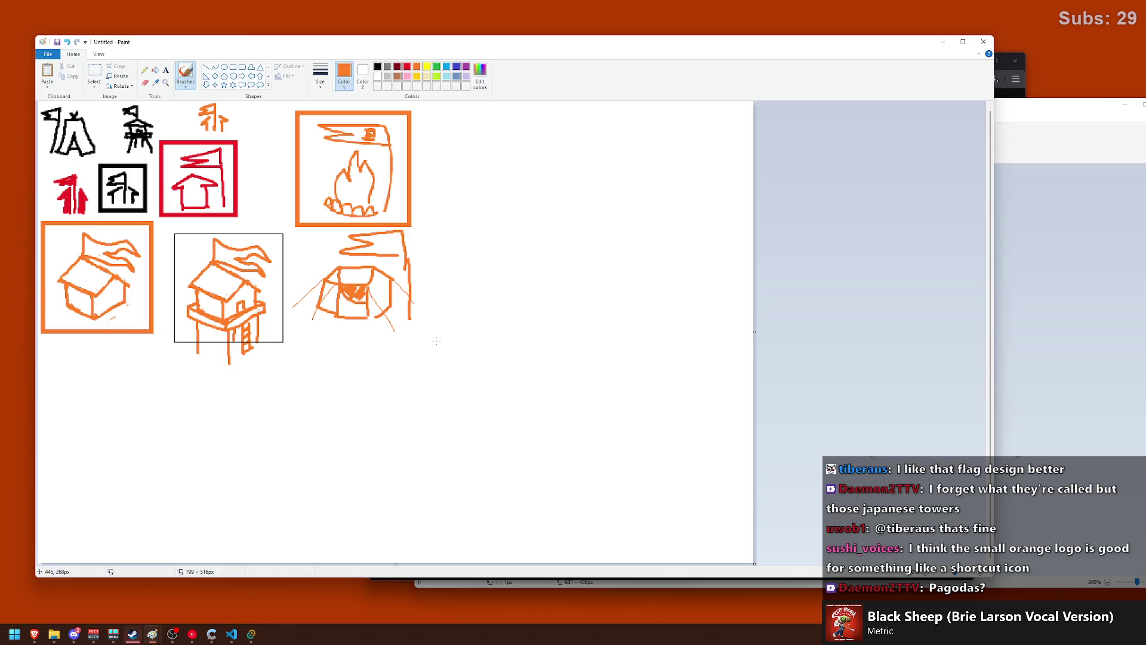
{"action": "scroll", "coordinate": [528, 349], "scroll_direction": "up", "scroll_amount": 2, "text": "ctrl"}
{"action": "scroll", "coordinate": [527, 350], "scroll_direction": "up", "scroll_amount": 3}
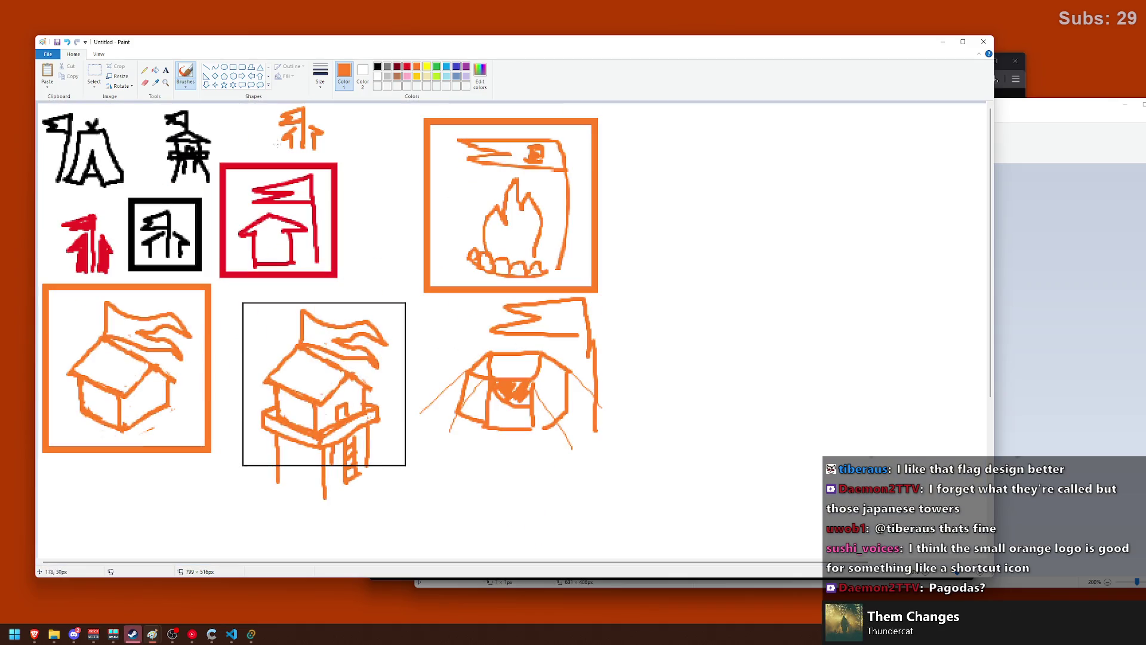
{"action": "left_click", "coordinate": [321, 76]}
{"action": "left_click", "coordinate": [340, 151]}
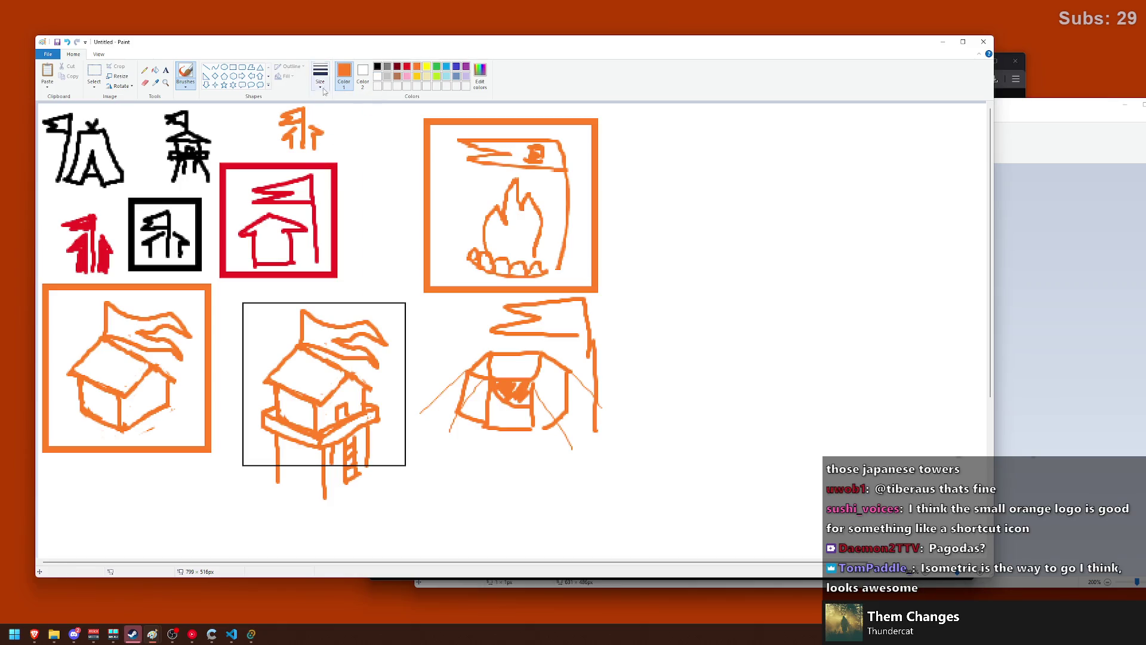
- Test thick brush strokes on blank canvas below the sketches, undoing each one
{"action": "scroll", "coordinate": [462, 306], "scroll_direction": "down", "scroll_amount": 6}
{"action": "scroll", "coordinate": [462, 306], "scroll_direction": "up", "scroll_amount": 3}
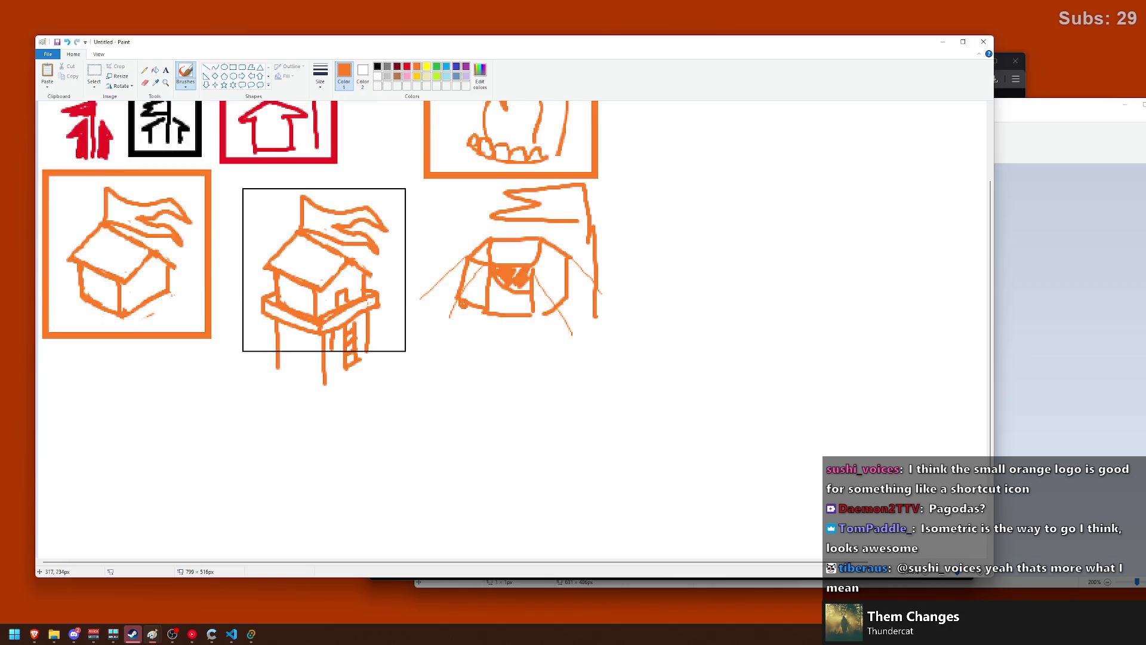
{"action": "scroll", "coordinate": [485, 305], "scroll_direction": "down", "scroll_amount": 3}
{"action": "mouse_move", "coordinate": [545, 337]}
{"action": "left_mouse_down"}
{"action": "mouse_move", "coordinate": [543, 429]}
{"action": "mouse_move", "coordinate": [768, 470]}
{"action": "mouse_move", "coordinate": [555, 276]}
{"action": "mouse_move", "coordinate": [671, 342]}
{"action": "left_mouse_up"}
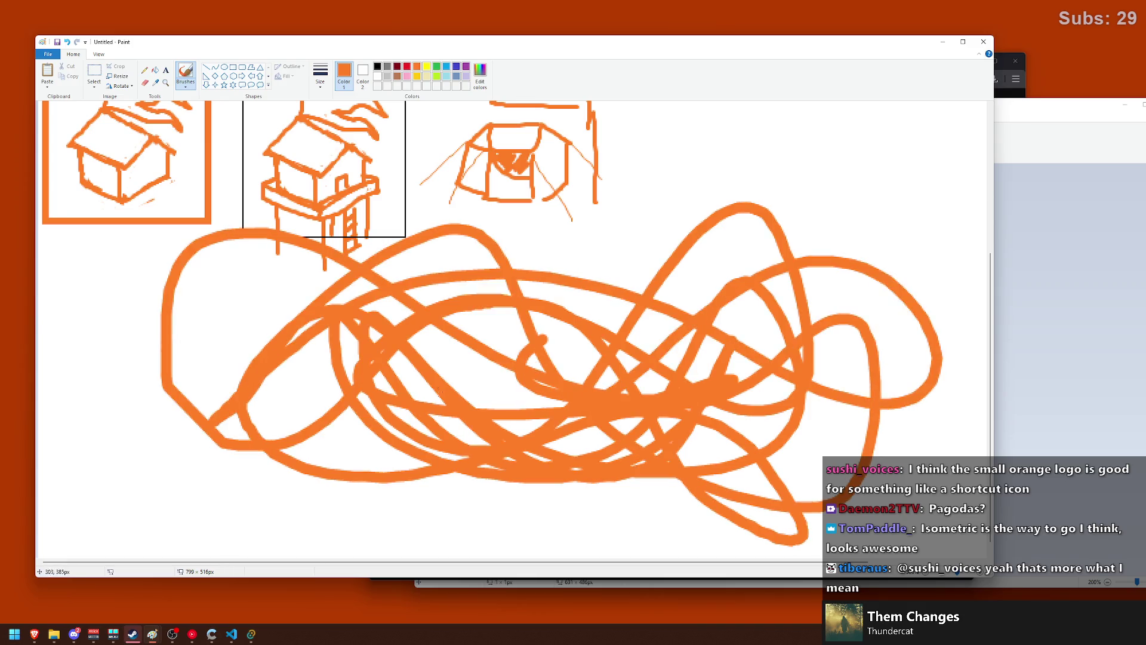
{"action": "key", "text": "ctrl+z"}
{"action": "scroll", "coordinate": [450, 361], "scroll_direction": "up", "scroll_amount": 1}
{"action": "scroll", "coordinate": [438, 396], "scroll_direction": "up", "scroll_amount": 2}
{"action": "scroll", "coordinate": [447, 394], "scroll_direction": "down", "scroll_amount": 1}
{"action": "left_click_drag", "start_coordinate": [356, 323], "coordinate": [627, 358]}
{"action": "key", "text": "ctrl+z"}
{"action": "mouse_move", "coordinate": [445, 279]}
{"action": "left_mouse_down"}
{"action": "mouse_move", "coordinate": [508, 280]}
{"action": "mouse_move", "coordinate": [486, 325]}
{"action": "left_mouse_up"}
{"action": "key", "text": "ctrl+z"}
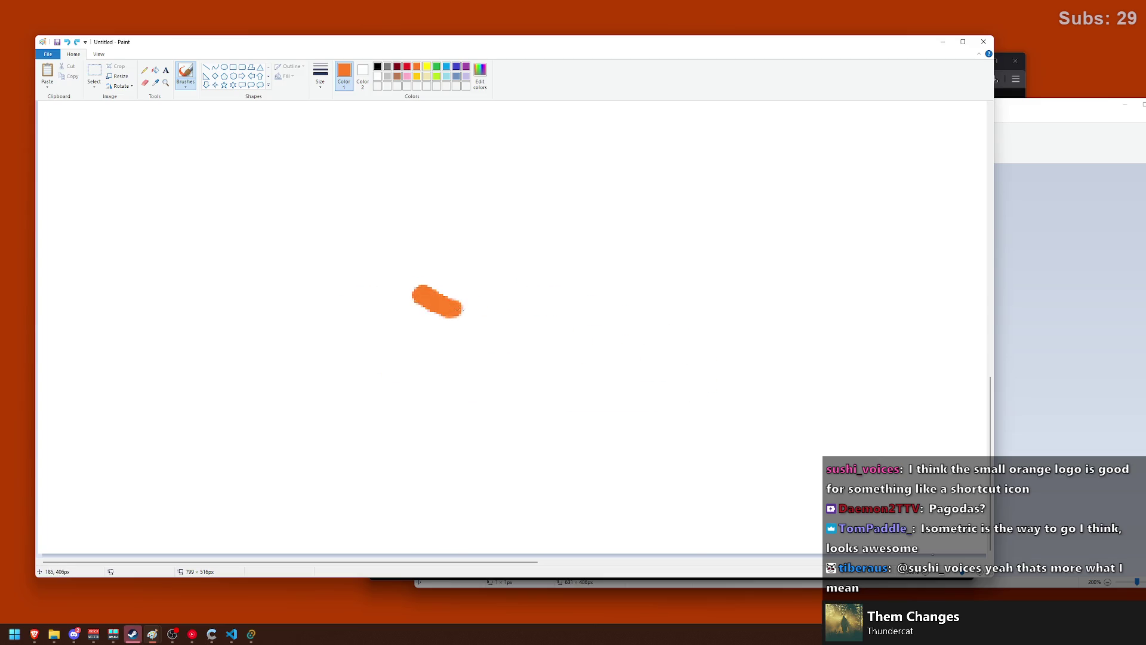
- After undoing trial curves, brush a large orange house outline with a flagpole to its left
{"action": "key", "text": "ctrl+z"}
{"action": "left_click_drag", "start_coordinate": [418, 292], "coordinate": [488, 318]}
{"action": "key", "text": "ctrl+z"}
{"action": "left_click_drag", "start_coordinate": [419, 299], "coordinate": [476, 241]}
{"action": "key", "text": "ctrl+z"}
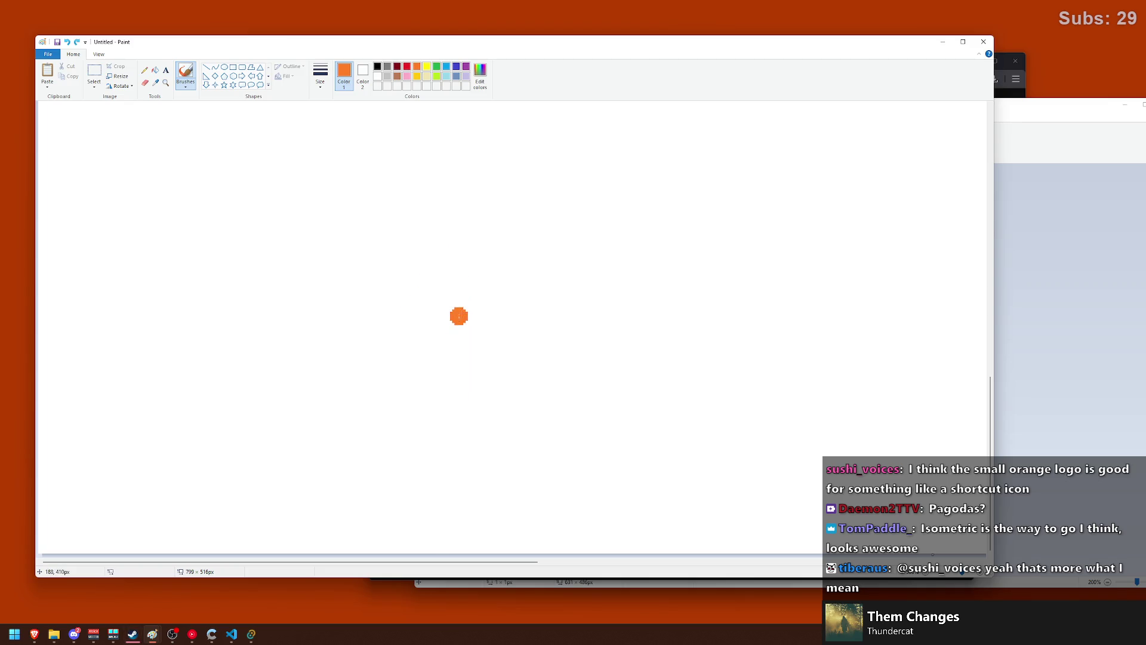
{"action": "left_click_drag", "start_coordinate": [459, 318], "coordinate": [458, 424]}
{"action": "mouse_move", "coordinate": [367, 296]}
{"action": "left_mouse_down"}
{"action": "mouse_move", "coordinate": [469, 328]}
{"action": "mouse_move", "coordinate": [512, 252]}
{"action": "mouse_move", "coordinate": [567, 302]}
{"action": "mouse_move", "coordinate": [556, 390]}
{"action": "left_mouse_up"}
{"action": "mouse_move", "coordinate": [486, 419]}
{"action": "left_mouse_down"}
{"action": "mouse_move", "coordinate": [588, 385]}
{"action": "mouse_move", "coordinate": [370, 391]}
{"action": "mouse_move", "coordinate": [388, 303]}
{"action": "mouse_move", "coordinate": [368, 294]}
{"action": "mouse_move", "coordinate": [406, 234]}
{"action": "mouse_move", "coordinate": [529, 255]}
{"action": "left_mouse_up"}
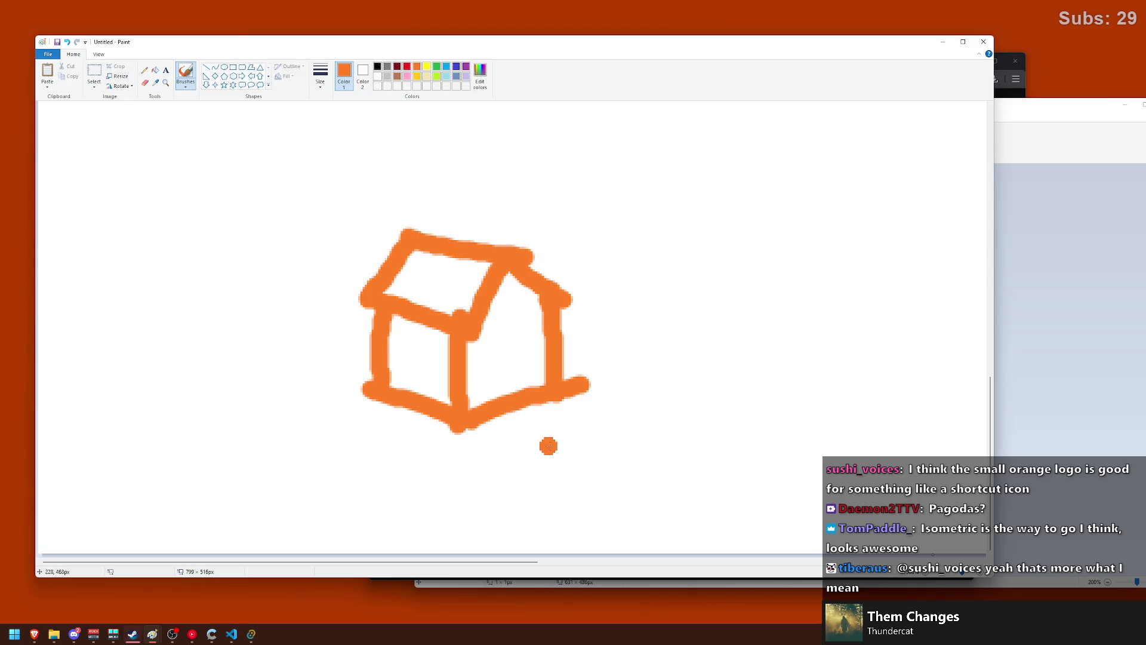
{"action": "mouse_move", "coordinate": [322, 379]}
{"action": "left_mouse_down"}
{"action": "mouse_move", "coordinate": [331, 188]}
{"action": "mouse_move", "coordinate": [564, 139]}
{"action": "mouse_move", "coordinate": [349, 215]}
{"action": "left_mouse_up"}
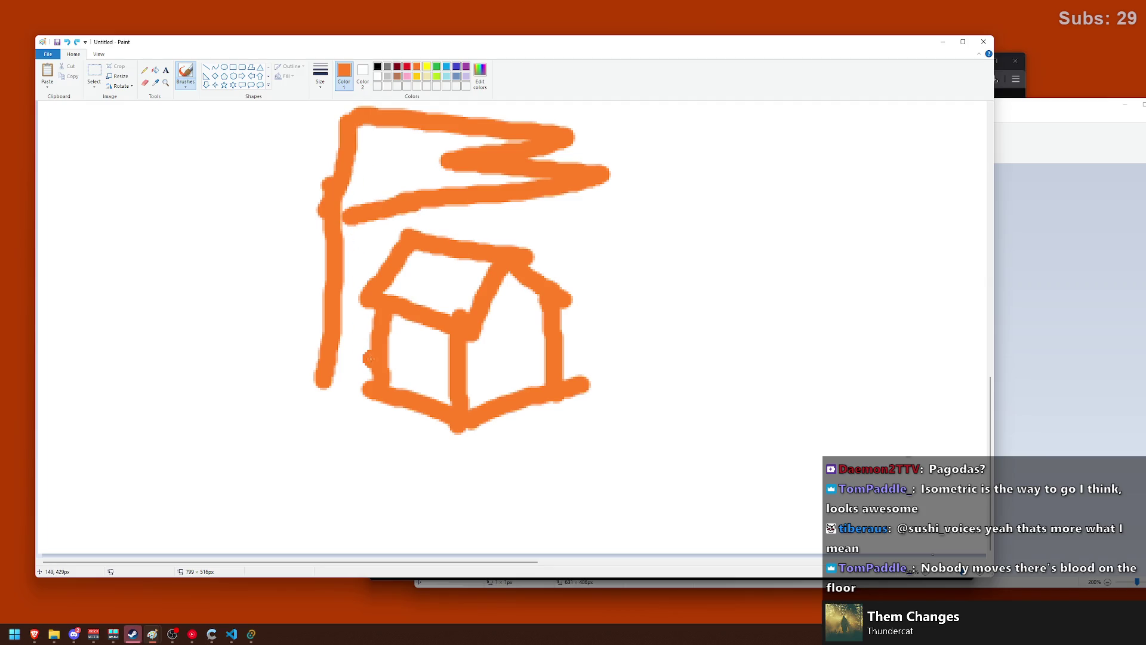
- Hand-letter 'Out' right of the house, redoing the O several times
{"action": "scroll", "coordinate": [583, 319], "scroll_direction": "down", "scroll_amount": 1, "text": "ctrl"}
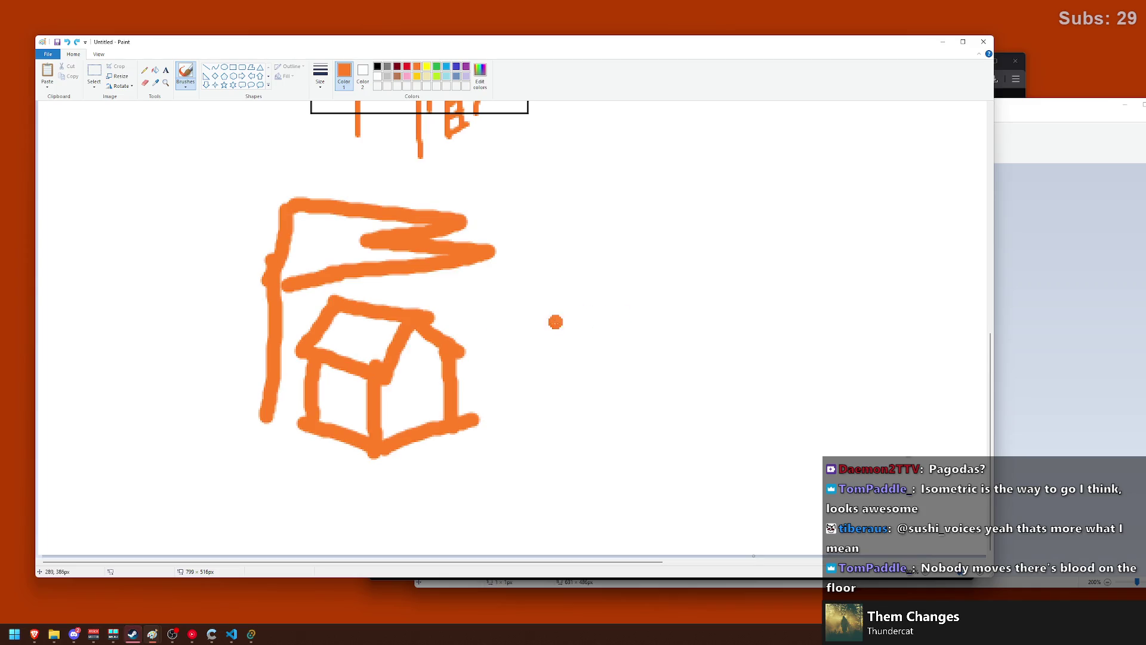
{"action": "mouse_move", "coordinate": [614, 227]}
{"action": "left_mouse_down"}
{"action": "mouse_move", "coordinate": [597, 234]}
{"action": "mouse_move", "coordinate": [597, 325]}
{"action": "left_mouse_up"}
{"action": "key", "text": "ctrl+z"}
{"action": "key", "text": "ctrl+z"}
{"action": "key", "text": "ctrl+z"}
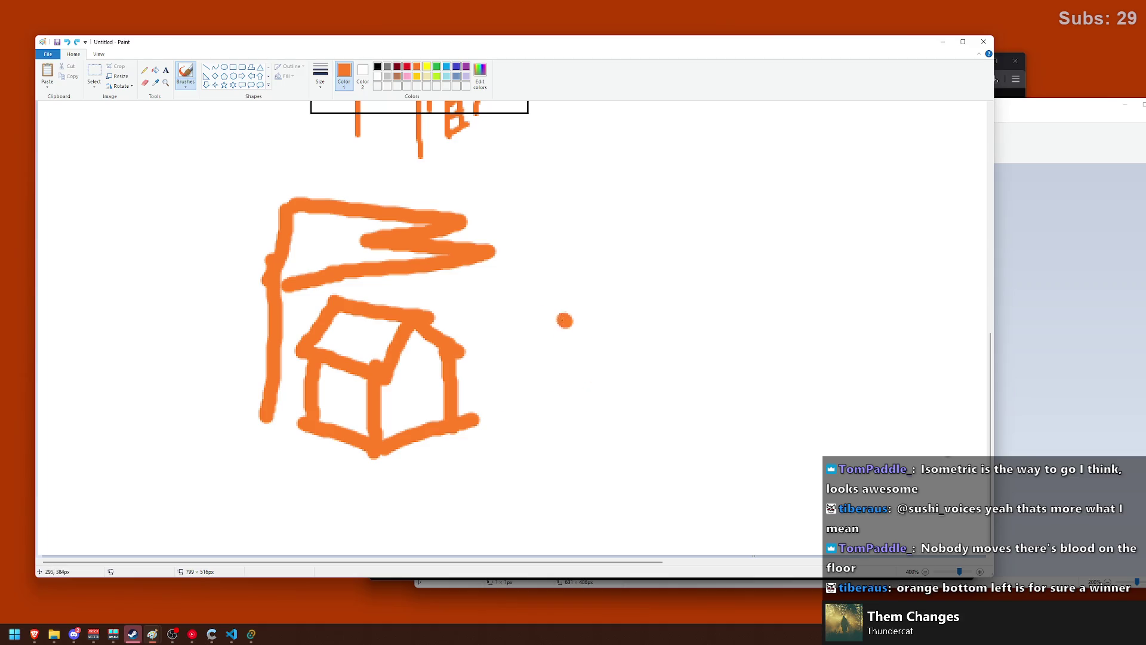
{"action": "mouse_move", "coordinate": [604, 228]}
{"action": "left_mouse_down"}
{"action": "mouse_move", "coordinate": [542, 408]}
{"action": "mouse_move", "coordinate": [567, 230]}
{"action": "left_mouse_up"}
{"action": "left_click_drag", "start_coordinate": [684, 296], "coordinate": [737, 320]}
{"action": "key", "text": "ctrl+z"}
{"action": "left_click_drag", "start_coordinate": [792, 222], "coordinate": [843, 359]}
{"action": "left_click_drag", "start_coordinate": [740, 276], "coordinate": [820, 279]}
{"action": "left_click_drag", "start_coordinate": [878, 248], "coordinate": [880, 370]}
{"action": "key", "text": "ctrl+z"}
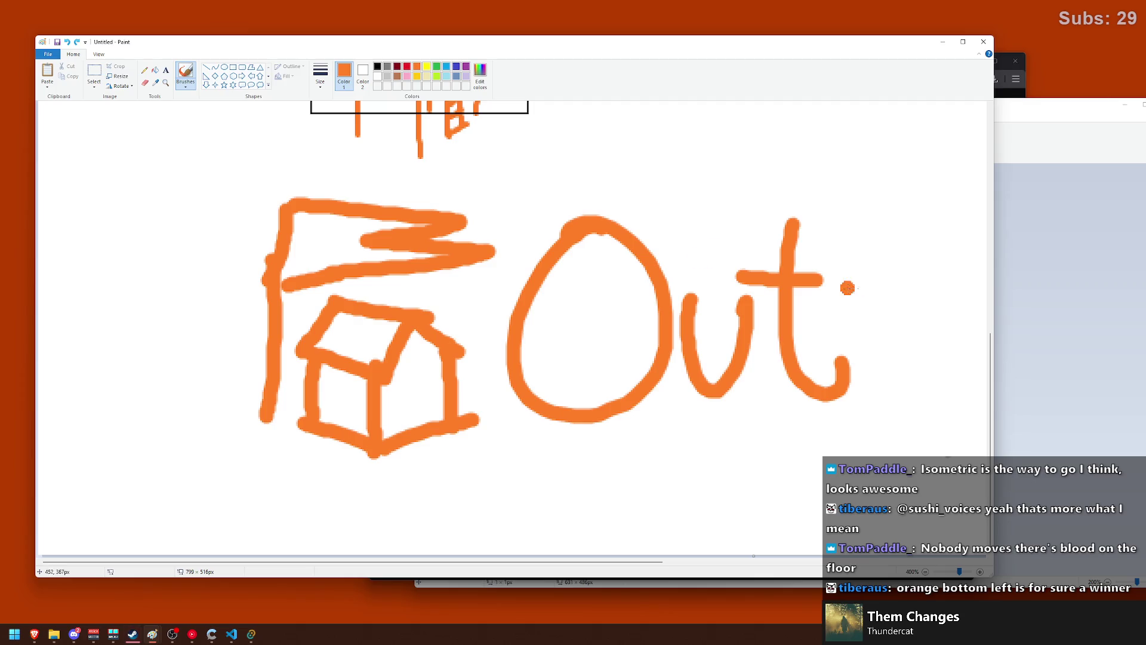
- Finish the word as 'Outpost', redrawing the p and giving the final t a longer crossbar
{"action": "scroll", "coordinate": [590, 338], "scroll_direction": "down", "scroll_amount": 1, "text": "ctrl"}
{"action": "left_click_drag", "start_coordinate": [666, 348], "coordinate": [671, 487]}
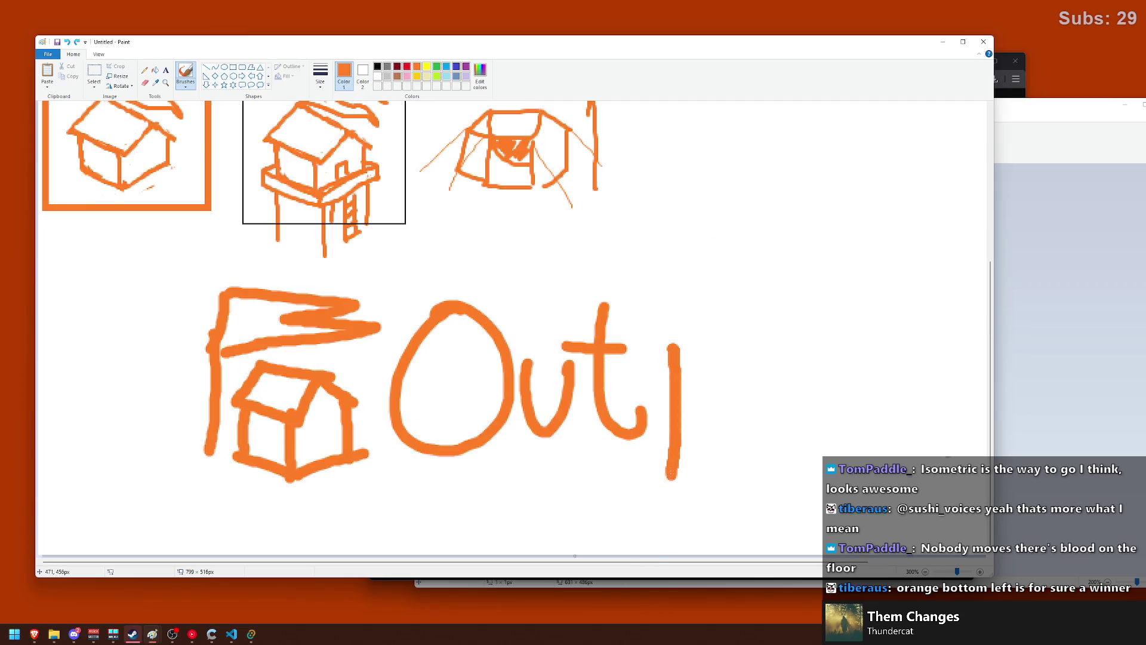
{"action": "key", "text": "ctrl+z"}
{"action": "mouse_move", "coordinate": [674, 357]}
{"action": "left_mouse_down"}
{"action": "mouse_move", "coordinate": [673, 488]}
{"action": "mouse_move", "coordinate": [740, 376]}
{"action": "mouse_move", "coordinate": [685, 421]}
{"action": "left_mouse_up"}
{"action": "mouse_move", "coordinate": [776, 353]}
{"action": "left_mouse_down"}
{"action": "mouse_move", "coordinate": [794, 427]}
{"action": "mouse_move", "coordinate": [799, 352]}
{"action": "mouse_move", "coordinate": [776, 356]}
{"action": "left_mouse_up"}
{"action": "key", "text": "ctrl+z"}
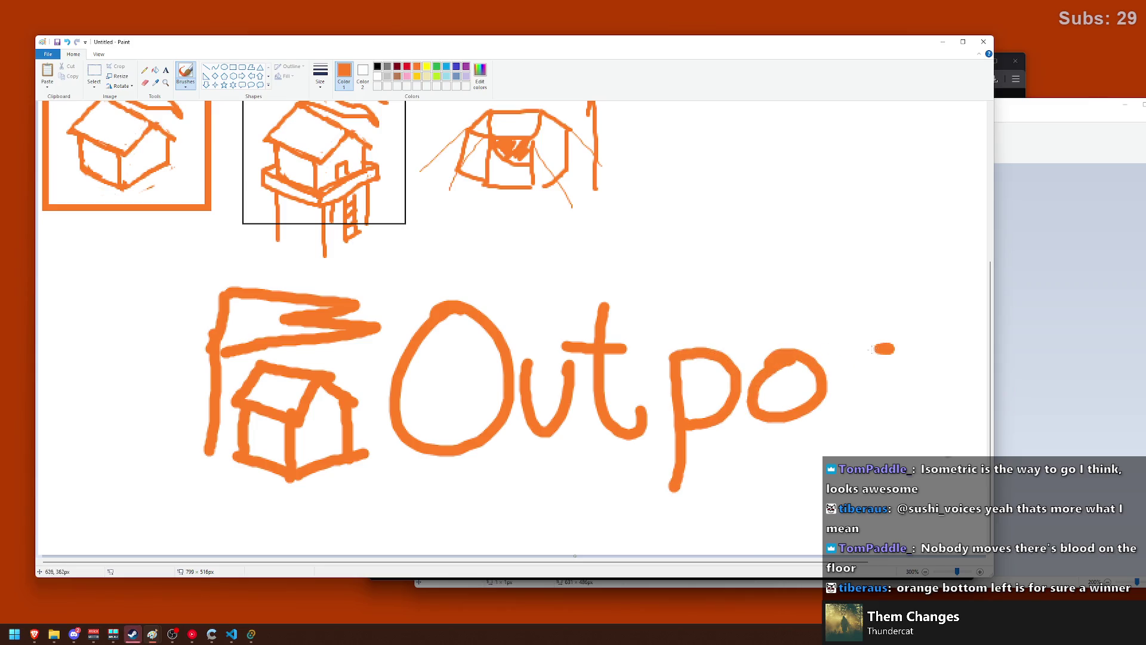
{"action": "left_click_drag", "start_coordinate": [890, 346], "coordinate": [837, 412]}
{"action": "mouse_move", "coordinate": [927, 292]}
{"action": "left_mouse_down"}
{"action": "mouse_move", "coordinate": [920, 418]}
{"action": "mouse_move", "coordinate": [958, 410]}
{"action": "left_mouse_up"}
{"action": "left_click_drag", "start_coordinate": [873, 340], "coordinate": [947, 324]}
{"action": "key", "text": "ctrl+z"}
{"action": "left_click_drag", "start_coordinate": [842, 328], "coordinate": [960, 324]}
{"action": "scroll", "coordinate": [485, 377], "scroll_direction": "down", "scroll_amount": 1}
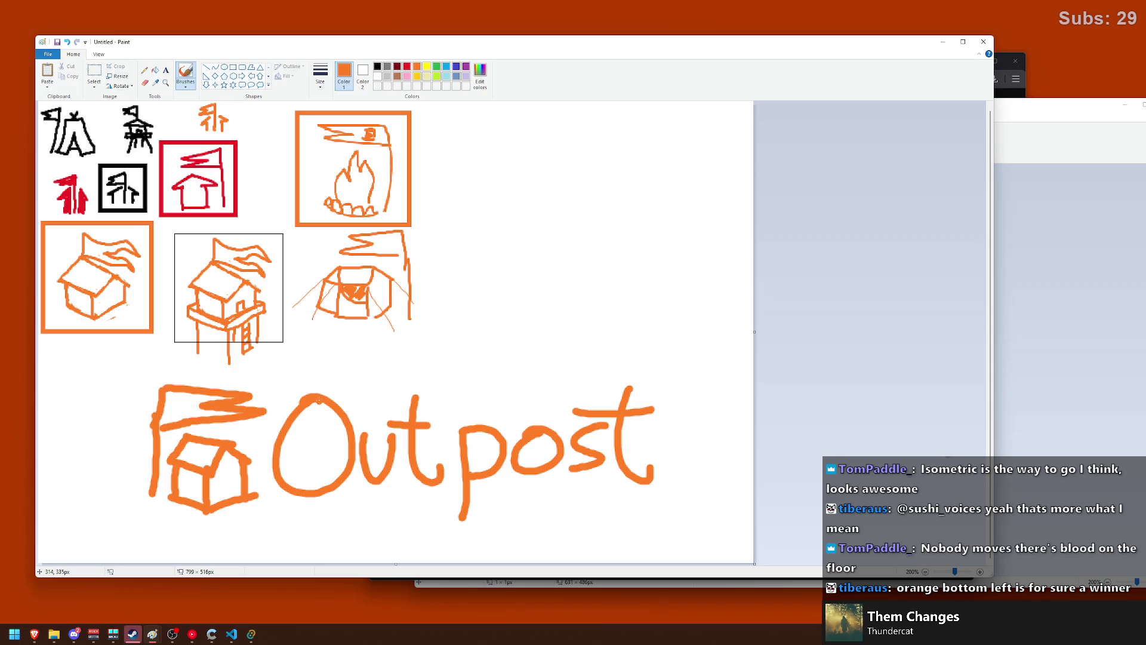
{"action": "scroll", "coordinate": [288, 416], "scroll_direction": "up", "scroll_amount": 1}
{"action": "scroll", "coordinate": [390, 436], "scroll_direction": "down", "scroll_amount": 1}
{"action": "scroll", "coordinate": [330, 406], "scroll_direction": "up", "scroll_amount": 1}
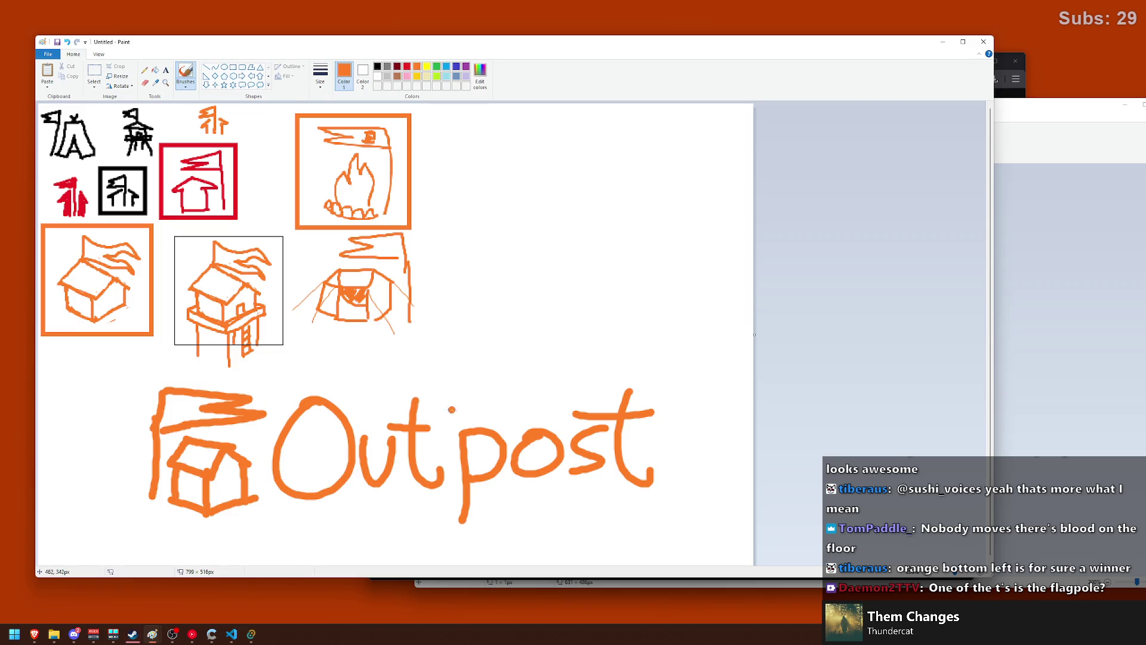
{"action": "scroll", "coordinate": [574, 334], "scroll_direction": "up", "scroll_amount": 1}
{"action": "scroll", "coordinate": [653, 354], "scroll_direction": "up", "scroll_amount": 1}
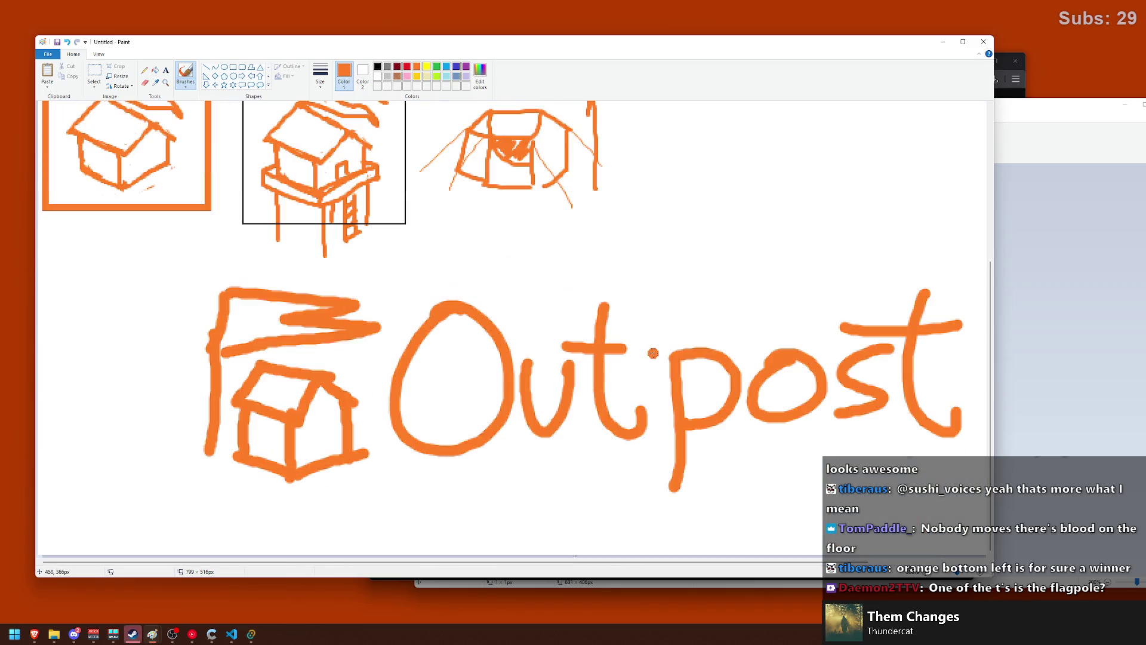
{"action": "scroll", "coordinate": [628, 327], "scroll_direction": "down", "scroll_amount": 1}
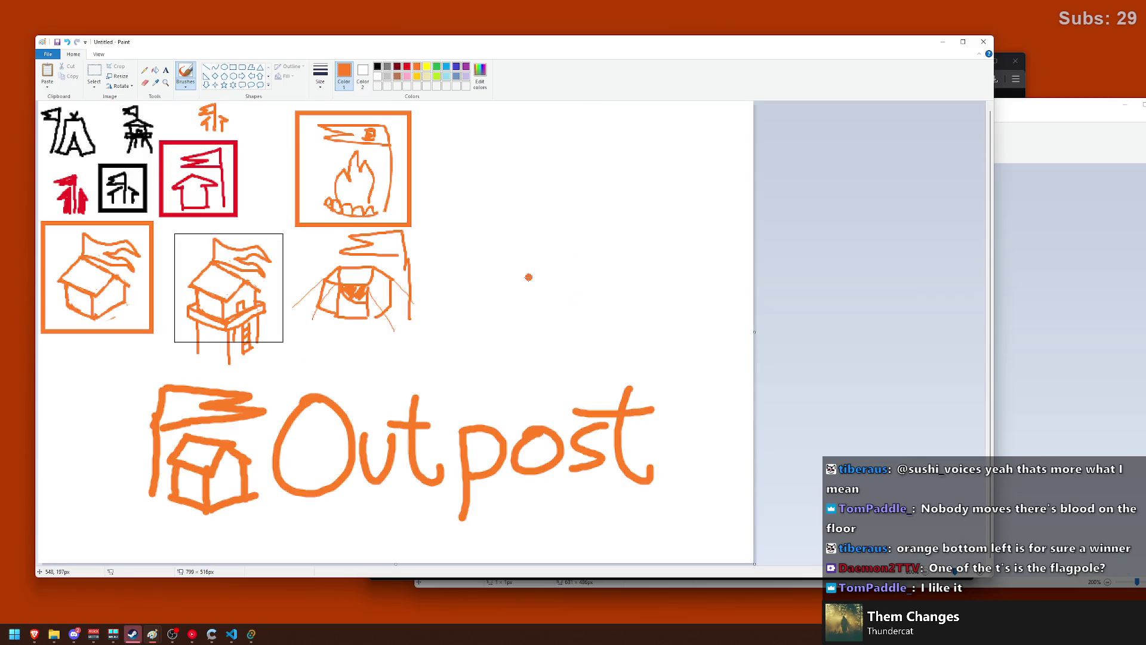
{"action": "left_click_drag", "start_coordinate": [537, 239], "coordinate": [532, 299]}
- Brush the opening O of the second wordmark, retrying it several times
{"action": "key", "text": "ctrl+z"}
{"action": "left_click_drag", "start_coordinate": [494, 266], "coordinate": [499, 329]}
{"action": "key", "text": "ctrl+z"}
{"action": "key", "text": "ctrl+z"}
{"action": "key", "text": "ctrl+z"}
{"action": "left_click_drag", "start_coordinate": [491, 275], "coordinate": [504, 325]}
{"action": "key", "text": "ctrl+z"}
{"action": "key", "text": "ctrl+z"}
{"action": "mouse_move", "coordinate": [496, 276]}
{"action": "left_mouse_down"}
{"action": "mouse_move", "coordinate": [501, 327]}
{"action": "mouse_move", "coordinate": [522, 290]}
{"action": "mouse_move", "coordinate": [484, 319]}
{"action": "mouse_move", "coordinate": [504, 277]}
{"action": "mouse_move", "coordinate": [551, 302]}
{"action": "left_mouse_up"}
{"action": "key", "text": "ctrl+z"}
{"action": "key", "text": "ctrl+z"}
- Add a t with a crossbar and a thick flag streaming above the letters
{"action": "left_click_drag", "start_coordinate": [570, 261], "coordinate": [594, 321]}
{"action": "mouse_move", "coordinate": [548, 282]}
{"action": "left_mouse_down"}
{"action": "mouse_move", "coordinate": [585, 276]}
{"action": "mouse_move", "coordinate": [518, 272]}
{"action": "left_mouse_up"}
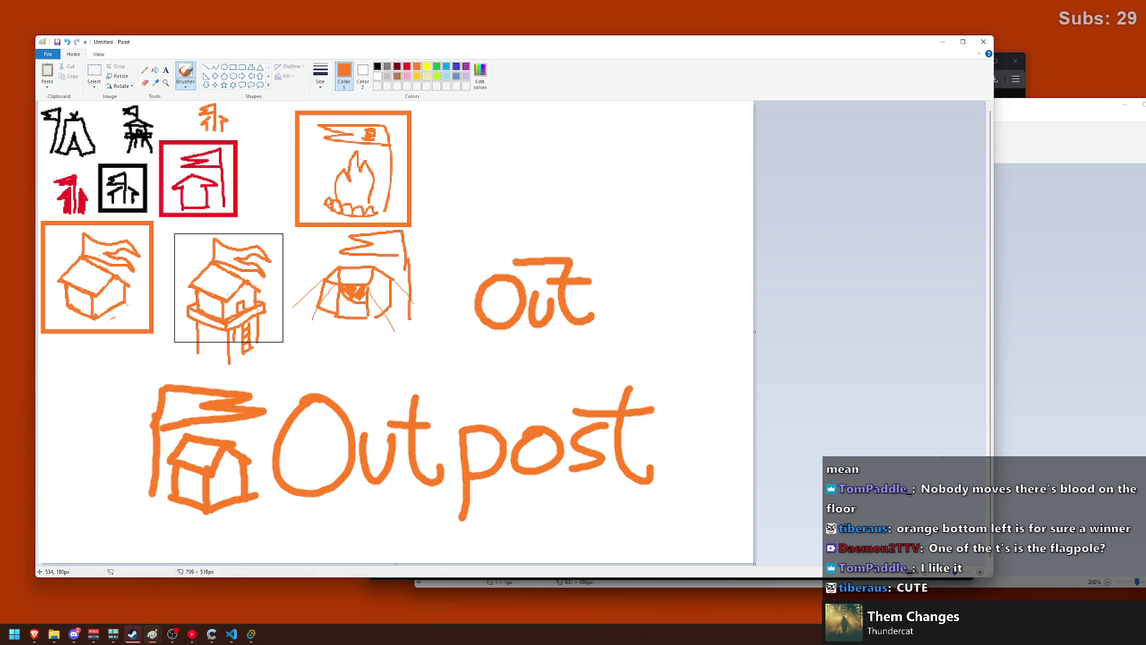
{"action": "key", "text": "ctrl+z"}
{"action": "key", "text": "ctrl+z"}
{"action": "mouse_move", "coordinate": [571, 261]}
{"action": "left_mouse_down"}
{"action": "mouse_move", "coordinate": [500, 250]}
{"action": "mouse_move", "coordinate": [571, 269]}
{"action": "left_mouse_up"}
{"action": "key", "text": "ctrl+z"}
{"action": "key", "text": "ctrl+z"}
{"action": "left_click_drag", "start_coordinate": [496, 266], "coordinate": [576, 279]}
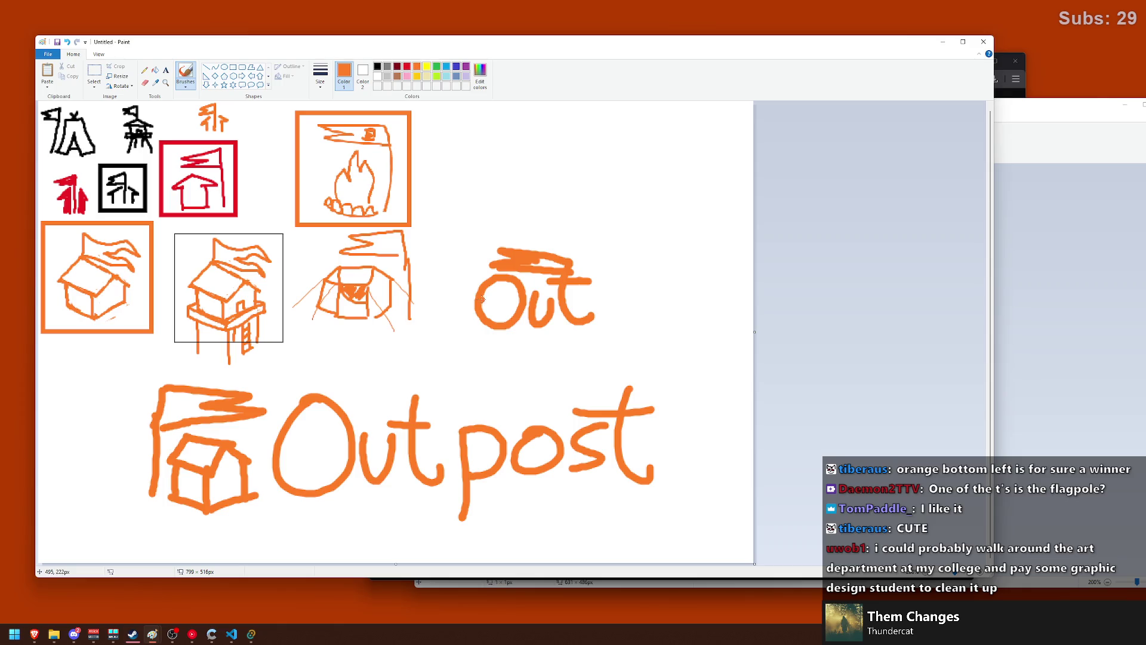
- Letter the remaining 'post' to spell the full 'Outpost'
{"action": "mouse_move", "coordinate": [610, 279]}
{"action": "left_mouse_down"}
{"action": "mouse_move", "coordinate": [601, 339]}
{"action": "mouse_move", "coordinate": [630, 283]}
{"action": "mouse_move", "coordinate": [604, 310]}
{"action": "mouse_move", "coordinate": [633, 311]}
{"action": "mouse_move", "coordinate": [589, 346]}
{"action": "mouse_move", "coordinate": [606, 311]}
{"action": "mouse_move", "coordinate": [668, 286]}
{"action": "mouse_move", "coordinate": [689, 316]}
{"action": "left_mouse_up"}
{"action": "key", "text": "ctrl+z"}
{"action": "key", "text": "ctrl+z"}
{"action": "key", "text": "ctrl+z"}
{"action": "key", "text": "ctrl+z"}
{"action": "key", "text": "ctrl+z"}
{"action": "mouse_move", "coordinate": [727, 257]}
{"action": "left_mouse_down"}
{"action": "mouse_move", "coordinate": [723, 307]}
{"action": "mouse_move", "coordinate": [746, 312]}
{"action": "left_mouse_up"}
{"action": "left_click_drag", "start_coordinate": [693, 273], "coordinate": [753, 274]}
{"action": "key", "text": "ctrl+z"}
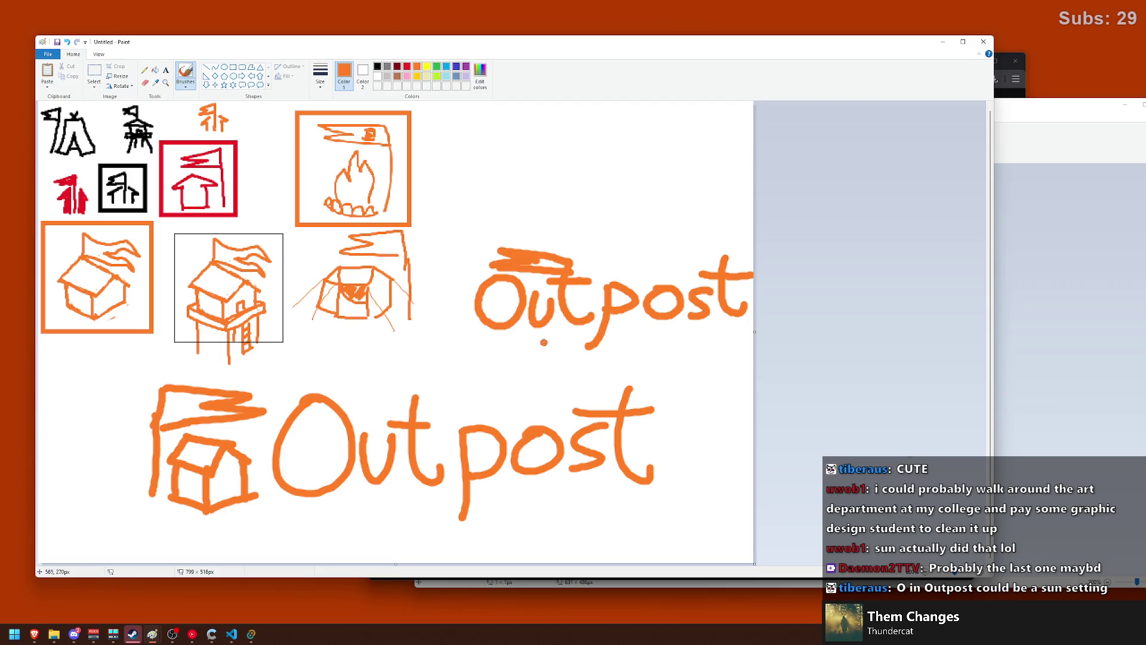
- Undo the small wordmark back to its O and paint stripes inside it
{"action": "key", "text": "ctrl+z"}
{"action": "key", "text": "ctrl+z"}
{"action": "key", "text": "ctrl+z"}
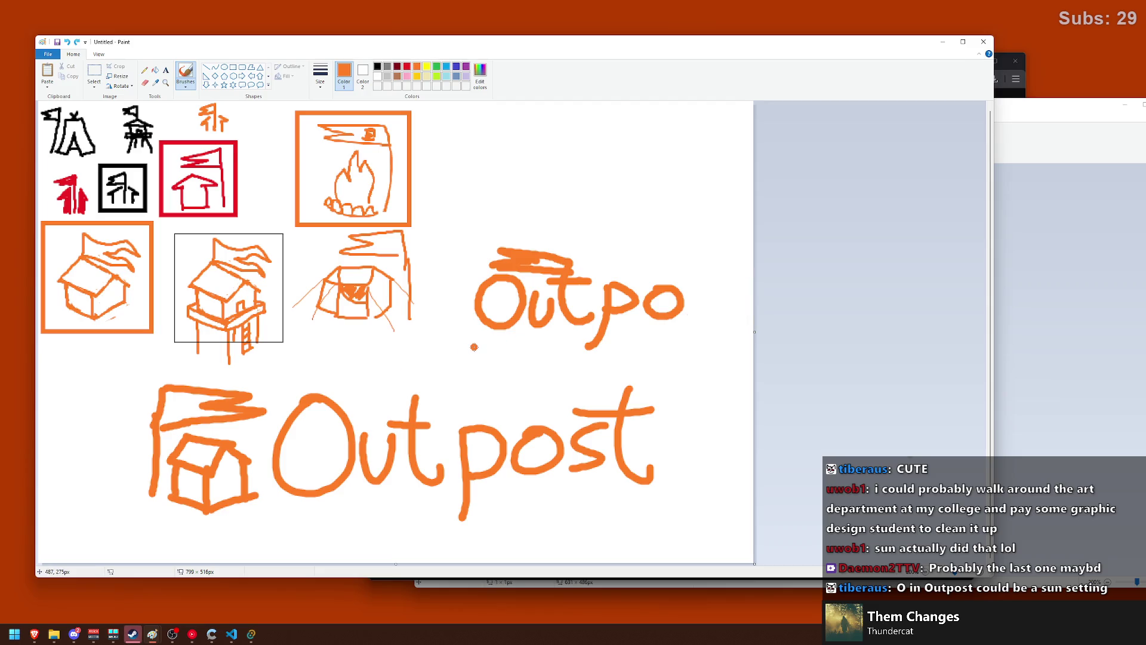
{"action": "key", "text": "ctrl+z"}
{"action": "key", "text": "ctrl+z"}
{"action": "key", "text": "ctrl+z"}
{"action": "key", "text": "ctrl+z"}
{"action": "key", "text": "ctrl+z"}
{"action": "key", "text": "ctrl+z"}
{"action": "key", "text": "ctrl+z"}
- Brush 'utpost' after the striped O, giving the final t a straight crossbar
{"action": "key", "text": "ctrl+z"}
{"action": "key", "text": "ctrl+z"}
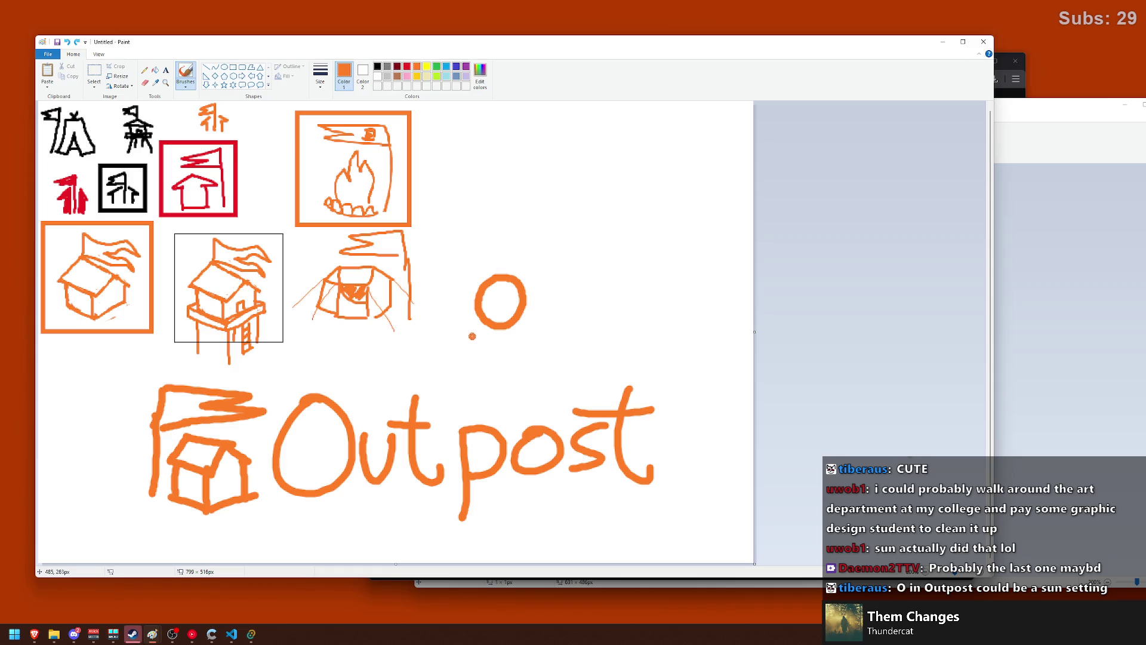
{"action": "mouse_move", "coordinate": [498, 307]}
{"action": "left_mouse_down"}
{"action": "mouse_move", "coordinate": [500, 322]}
{"action": "mouse_move", "coordinate": [514, 281]}
{"action": "mouse_move", "coordinate": [584, 303]}
{"action": "mouse_move", "coordinate": [578, 284]}
{"action": "mouse_move", "coordinate": [586, 335]}
{"action": "left_mouse_up"}
{"action": "key", "text": "ctrl+z"}
{"action": "mouse_move", "coordinate": [596, 287]}
{"action": "left_mouse_down"}
{"action": "mouse_move", "coordinate": [596, 309]}
{"action": "mouse_move", "coordinate": [634, 298]}
{"action": "mouse_move", "coordinate": [651, 321]}
{"action": "left_mouse_up"}
{"action": "left_click_drag", "start_coordinate": [693, 268], "coordinate": [734, 306]}
{"action": "mouse_move", "coordinate": [659, 282]}
{"action": "left_mouse_down"}
{"action": "mouse_move", "coordinate": [727, 276]}
{"action": "mouse_move", "coordinate": [708, 315]}
{"action": "mouse_move", "coordinate": [721, 279]}
{"action": "left_mouse_up"}
{"action": "key", "text": "ctrl+z"}
{"action": "key", "text": "ctrl+z"}
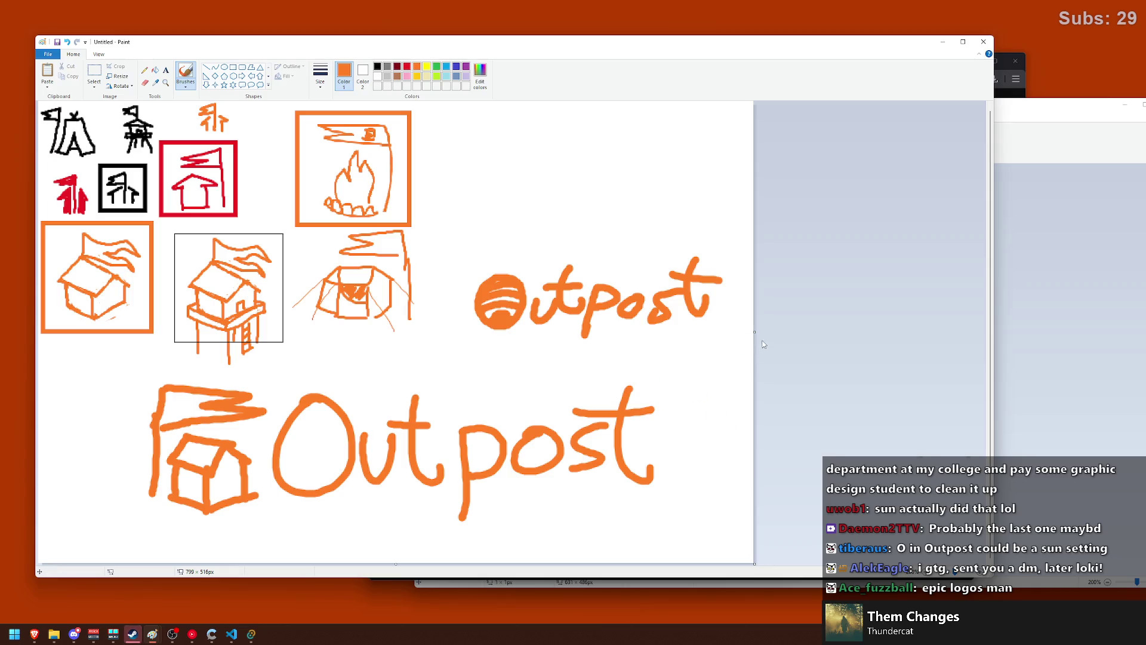
- Drag the canvas's right edge out to widen it to 2826 px
{"action": "left_click_drag", "start_coordinate": [755, 332], "coordinate": [979, 334]}
{"action": "scroll", "coordinate": [683, 366], "scroll_direction": "down", "scroll_amount": 4, "text": "ctrl"}
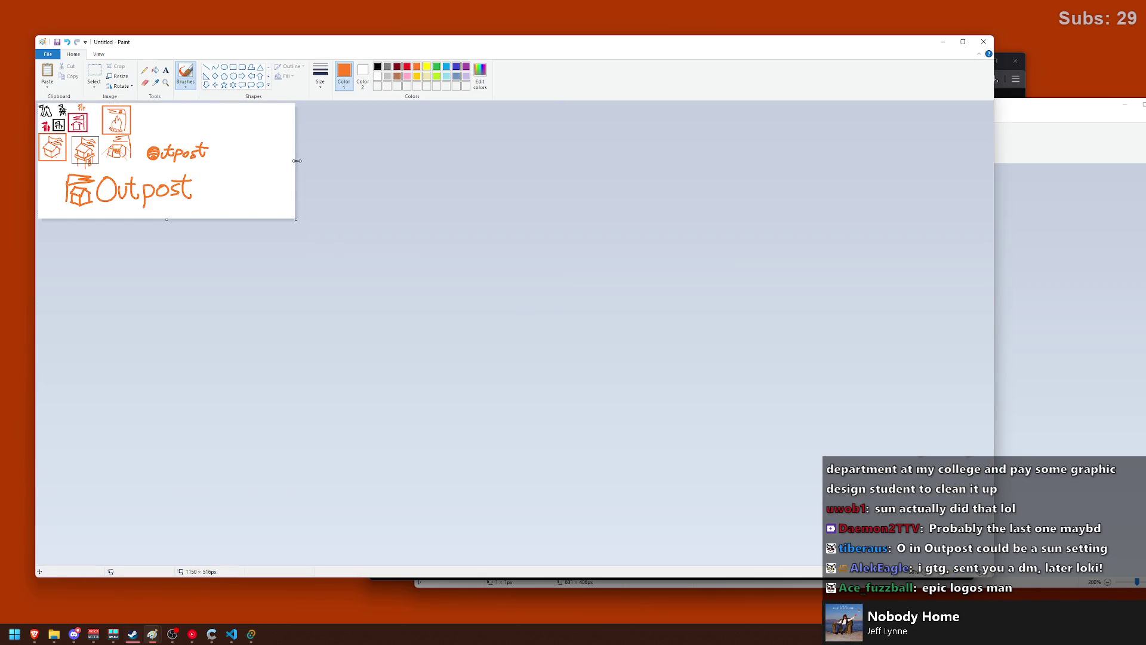
{"action": "left_click_drag", "start_coordinate": [297, 161], "coordinate": [670, 161]}
{"action": "scroll", "coordinate": [376, 197], "scroll_direction": "up", "scroll_amount": 4, "text": "ctrl"}
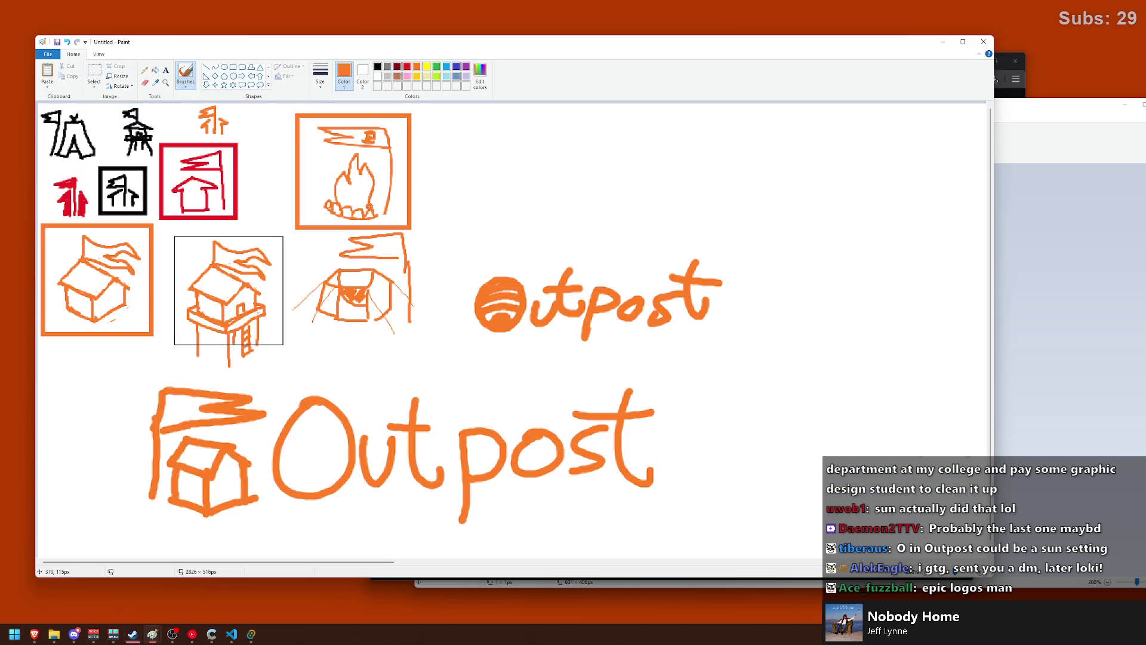
{"action": "left_click_drag", "start_coordinate": [321, 561], "coordinate": [566, 561]}
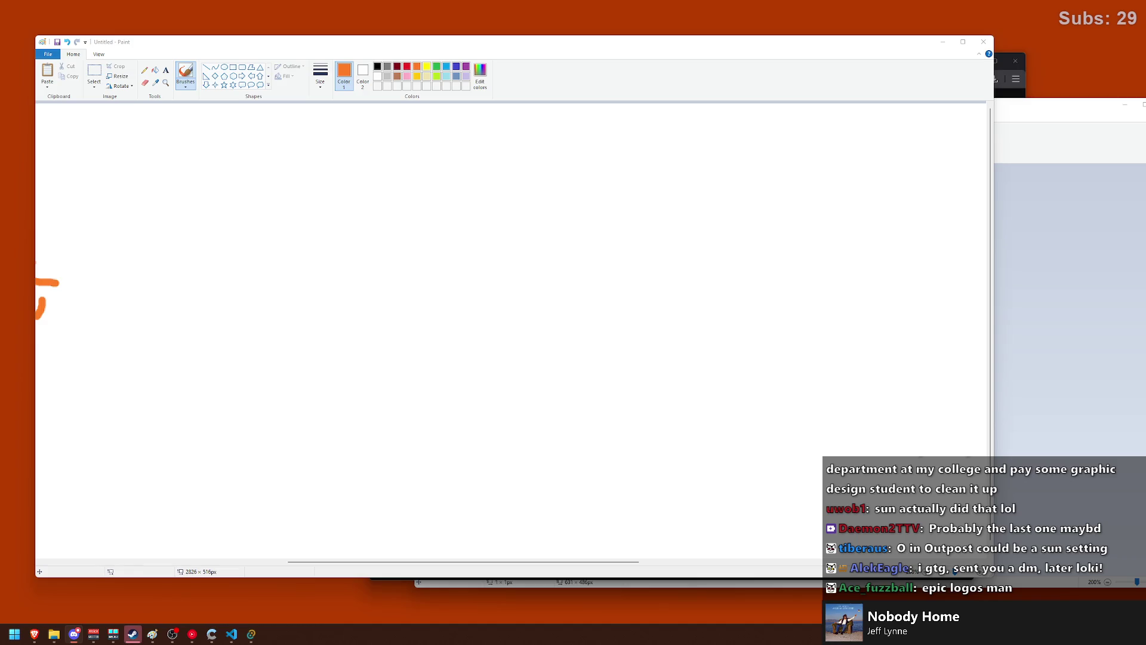
{"action": "left_click_drag", "start_coordinate": [449, 561], "coordinate": [135, 544]}
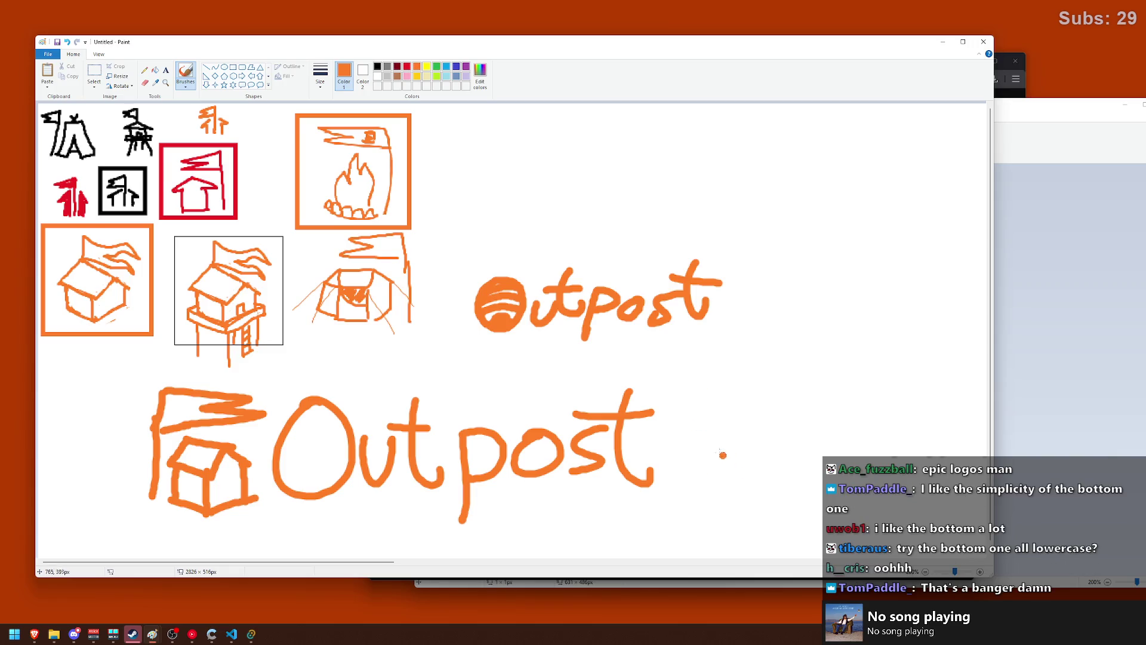
- Extend the canvas's bottom edge down to 1254 px tall
{"action": "scroll", "coordinate": [708, 429], "scroll_direction": "down", "scroll_amount": 1}
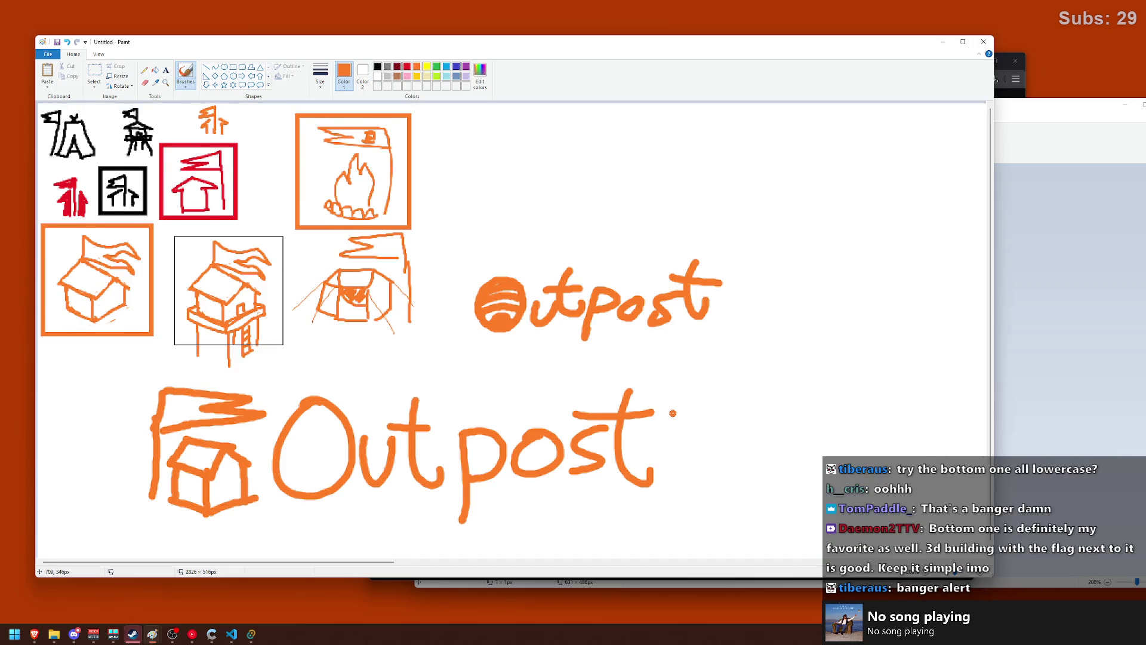
{"action": "scroll", "coordinate": [553, 462], "scroll_direction": "down", "scroll_amount": 2}
{"action": "left_click_drag", "start_coordinate": [352, 226], "coordinate": [341, 391]}
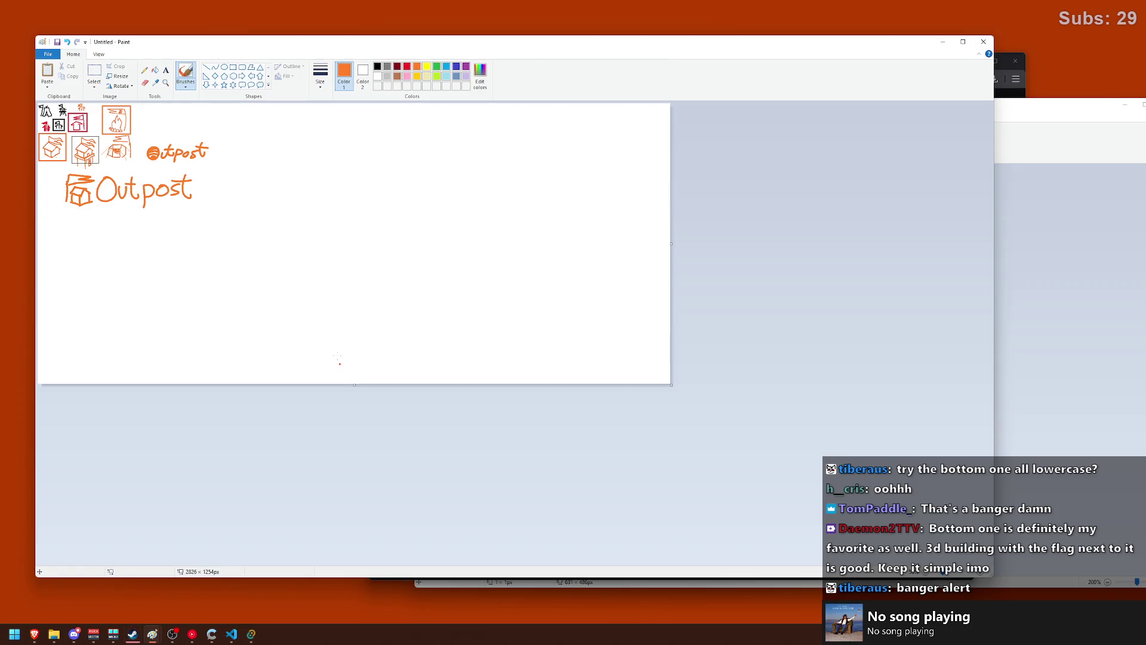
{"action": "scroll", "coordinate": [131, 232], "scroll_direction": "up", "scroll_amount": 1}
- Brush an O and a t below the large wordmark, undoing stray strokes
{"action": "scroll", "coordinate": [131, 232], "scroll_direction": "down", "scroll_amount": 1}
{"action": "scroll", "coordinate": [134, 269], "scroll_direction": "up", "scroll_amount": 1}
{"action": "scroll", "coordinate": [138, 313], "scroll_direction": "up", "scroll_amount": 1}
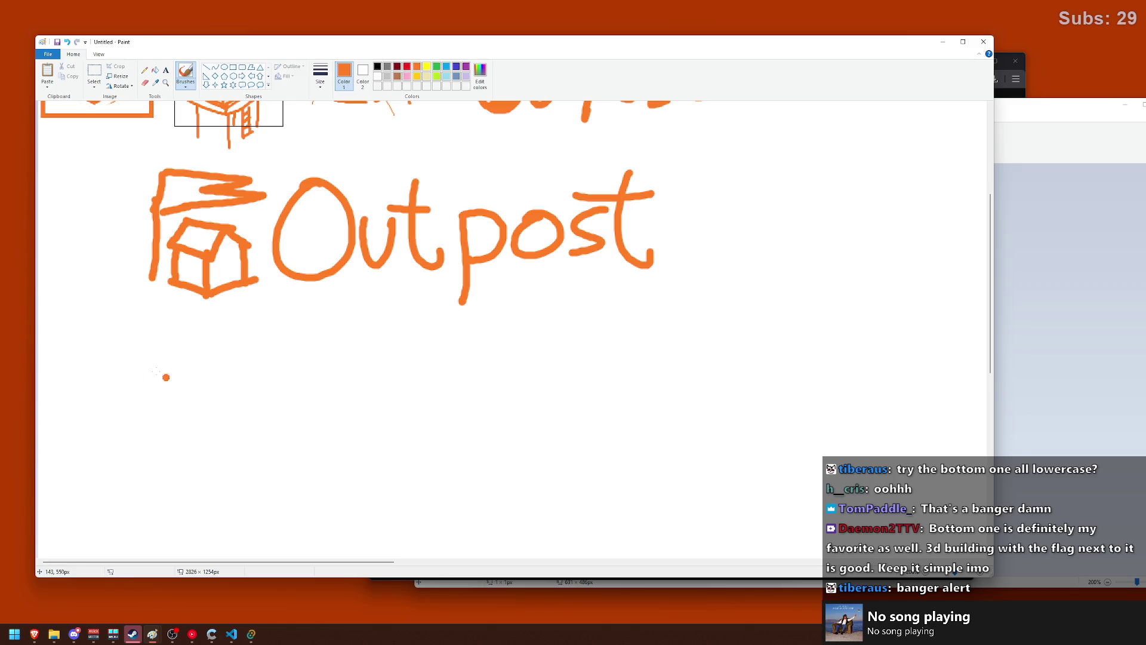
{"action": "mouse_move", "coordinate": [142, 417]}
{"action": "left_mouse_down"}
{"action": "mouse_move", "coordinate": [186, 403]}
{"action": "mouse_move", "coordinate": [167, 428]}
{"action": "mouse_move", "coordinate": [203, 400]}
{"action": "mouse_move", "coordinate": [279, 458]}
{"action": "left_mouse_up"}
{"action": "key", "text": "ctrl+z"}
{"action": "key", "text": "ctrl+z"}
{"action": "key", "text": "ctrl+z"}
{"action": "left_click_drag", "start_coordinate": [303, 382], "coordinate": [327, 465]}
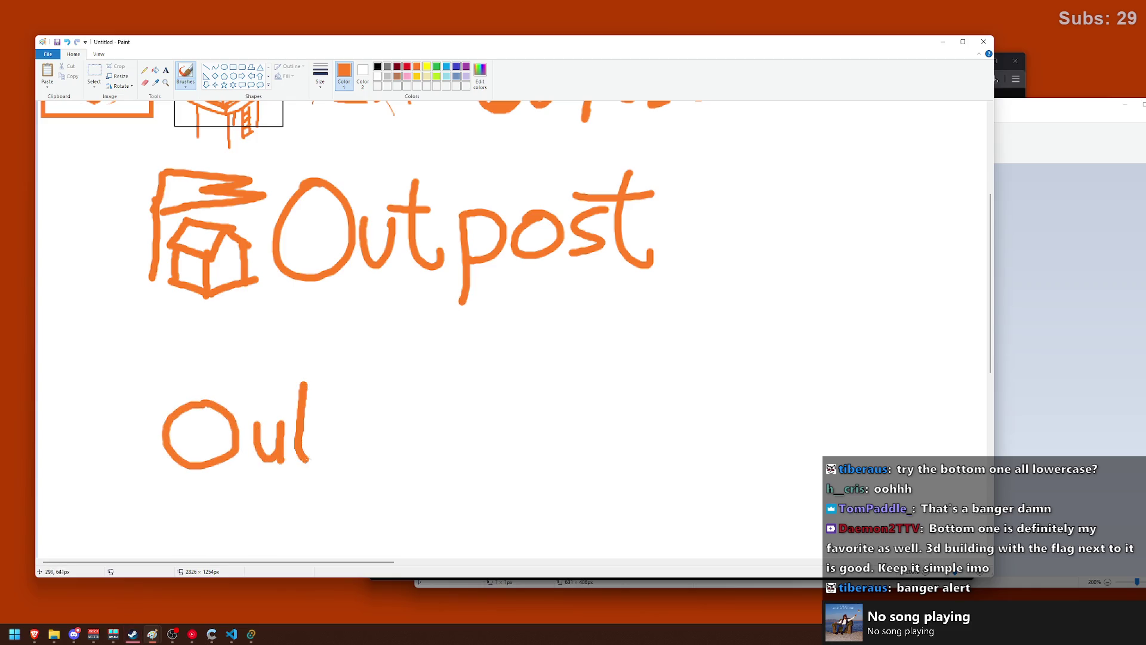
{"action": "mouse_move", "coordinate": [266, 405]}
{"action": "left_mouse_down"}
{"action": "mouse_move", "coordinate": [336, 414]}
{"action": "mouse_move", "coordinate": [343, 486]}
{"action": "left_mouse_up"}
{"action": "key", "text": "ctrl+z"}
- Letter 'post' after it, redoing the t, p and o until the word completes
{"action": "mouse_move", "coordinate": [342, 421]}
{"action": "left_mouse_down"}
{"action": "mouse_move", "coordinate": [329, 484]}
{"action": "mouse_move", "coordinate": [308, 489]}
{"action": "mouse_move", "coordinate": [353, 456]}
{"action": "left_mouse_up"}
{"action": "left_click_drag", "start_coordinate": [408, 416], "coordinate": [438, 453]}
{"action": "mouse_move", "coordinate": [488, 375]}
{"action": "left_mouse_down"}
{"action": "mouse_move", "coordinate": [485, 394]}
{"action": "mouse_move", "coordinate": [518, 436]}
{"action": "left_mouse_up"}
{"action": "left_click_drag", "start_coordinate": [455, 406], "coordinate": [513, 404]}
{"action": "key", "text": "ctrl+z"}
{"action": "key", "text": "ctrl+z"}
{"action": "key", "text": "ctrl+z"}
{"action": "key", "text": "ctrl+z"}
{"action": "key", "text": "ctrl+z"}
{"action": "key", "text": "ctrl+z"}
{"action": "key", "text": "ctrl+z"}
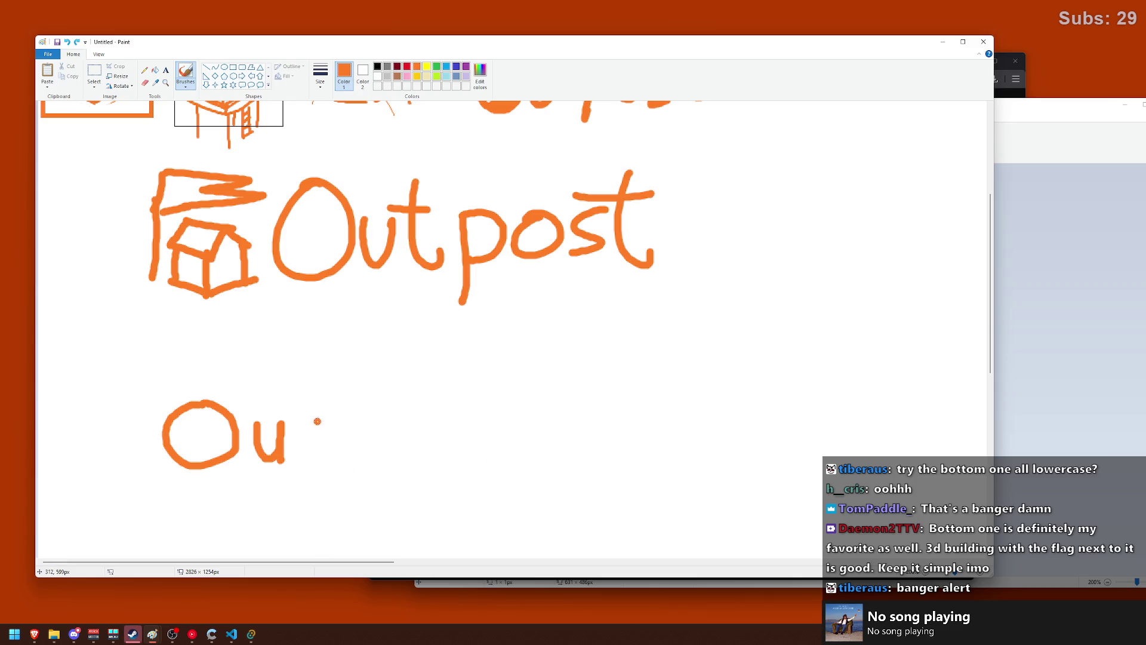
{"action": "mouse_move", "coordinate": [308, 418]}
{"action": "left_mouse_down"}
{"action": "mouse_move", "coordinate": [342, 474]}
{"action": "mouse_move", "coordinate": [298, 482]}
{"action": "left_mouse_up"}
{"action": "mouse_move", "coordinate": [348, 416]}
{"action": "left_mouse_down"}
{"action": "mouse_move", "coordinate": [353, 451]}
{"action": "mouse_move", "coordinate": [356, 416]}
{"action": "mouse_move", "coordinate": [385, 445]}
{"action": "mouse_move", "coordinate": [357, 453]}
{"action": "left_mouse_up"}
{"action": "key", "text": "ctrl+z"}
{"action": "key", "text": "ctrl+z"}
{"action": "mouse_move", "coordinate": [418, 418]}
{"action": "left_mouse_down"}
{"action": "mouse_move", "coordinate": [407, 426]}
{"action": "mouse_move", "coordinate": [420, 420]}
{"action": "mouse_move", "coordinate": [447, 446]}
{"action": "left_mouse_up"}
{"action": "key", "text": "ctrl+z"}
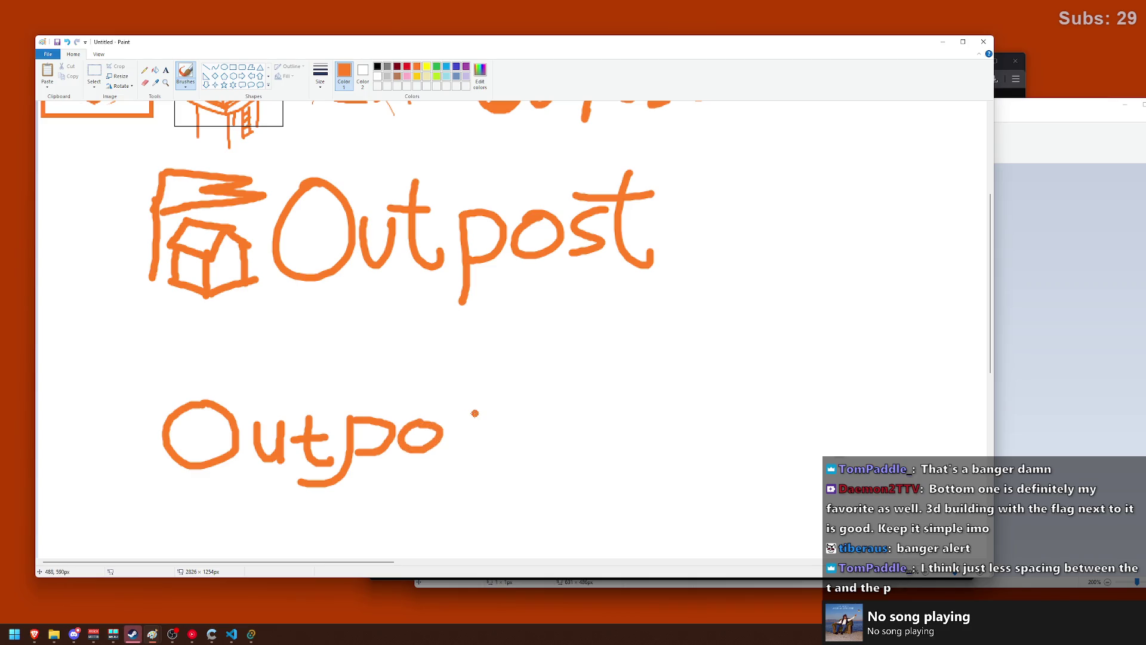
{"action": "mouse_move", "coordinate": [495, 405]}
{"action": "left_mouse_down"}
{"action": "mouse_move", "coordinate": [515, 443]}
{"action": "mouse_move", "coordinate": [505, 427]}
{"action": "left_mouse_up"}
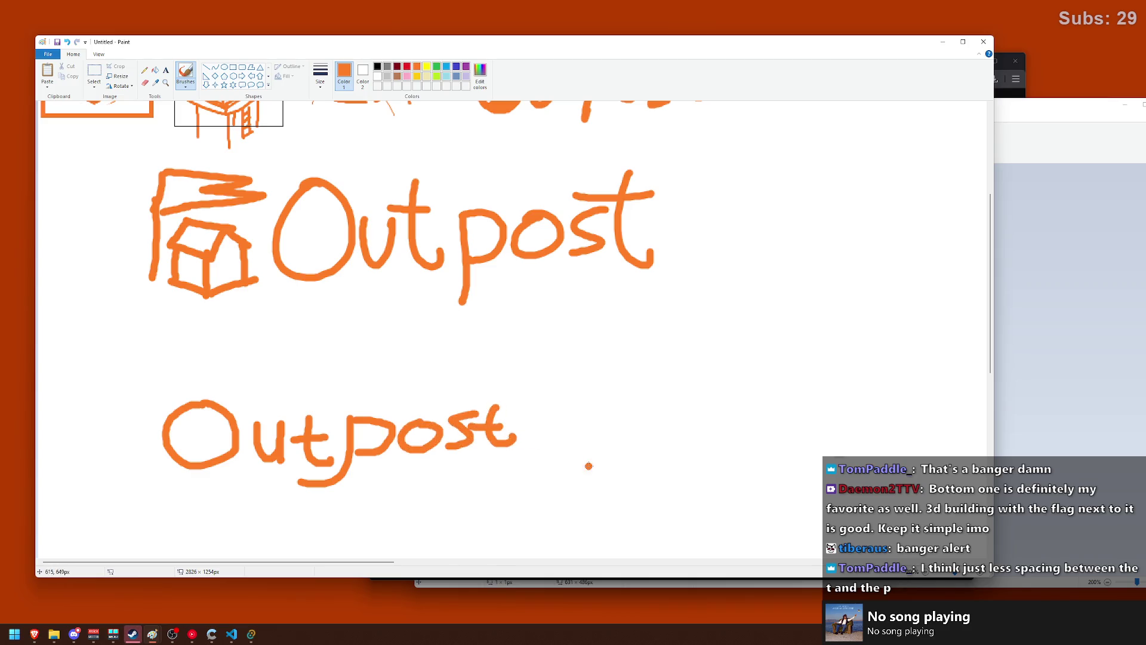
- Select and delete the capital O, then try brushing a lowercase o in its place
{"action": "left_click", "coordinate": [99, 71]}
{"action": "left_click_drag", "start_coordinate": [159, 383], "coordinate": [243, 477]}
{"action": "key", "text": "Delete"}
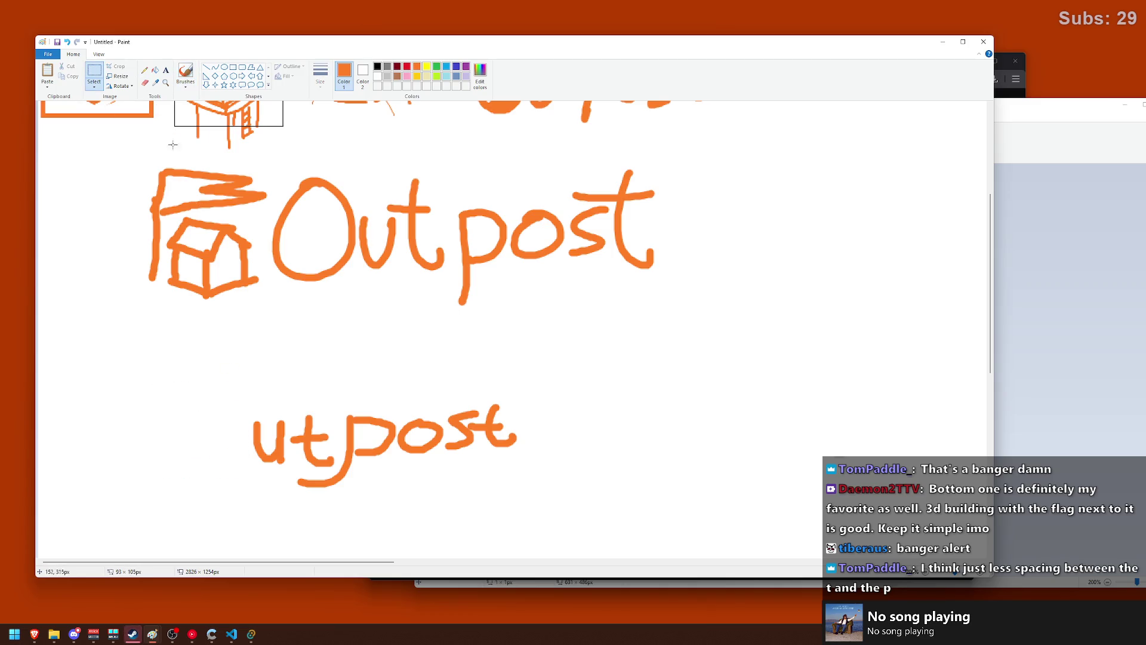
{"action": "left_click", "coordinate": [185, 75]}
{"action": "left_click_drag", "start_coordinate": [229, 425], "coordinate": [238, 428]}
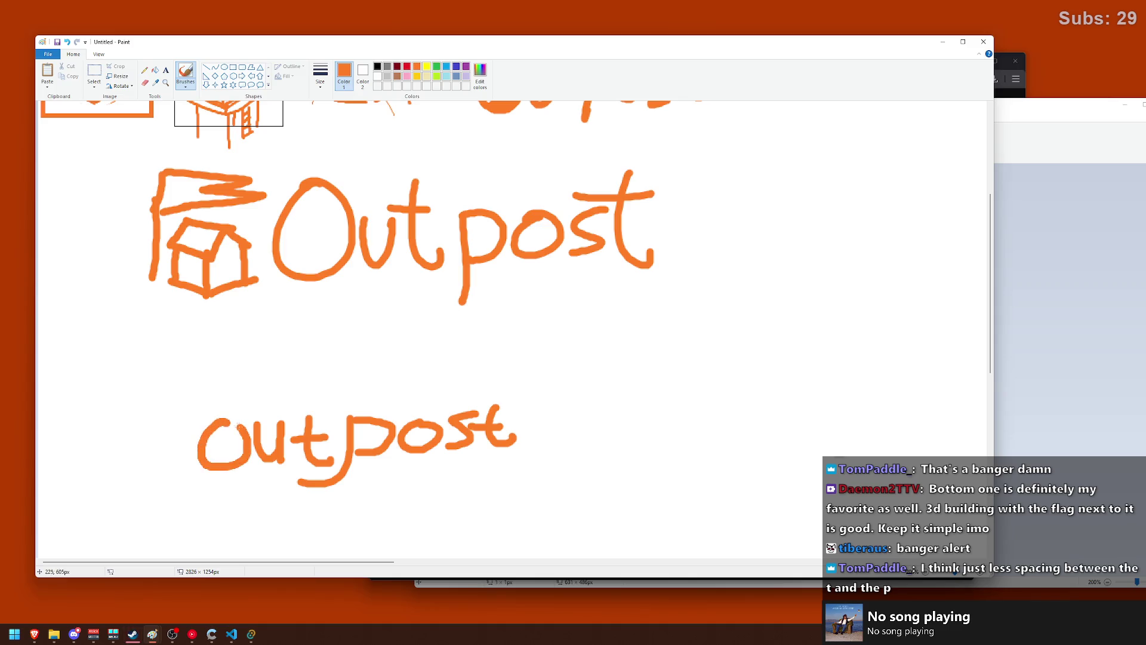
{"action": "key", "text": "ctrl+z"}
{"action": "left_click_drag", "start_coordinate": [232, 422], "coordinate": [223, 424]}
{"action": "key", "text": "ctrl+z"}
{"action": "key", "text": "ctrl+z"}
{"action": "key", "text": "ctrl+z"}
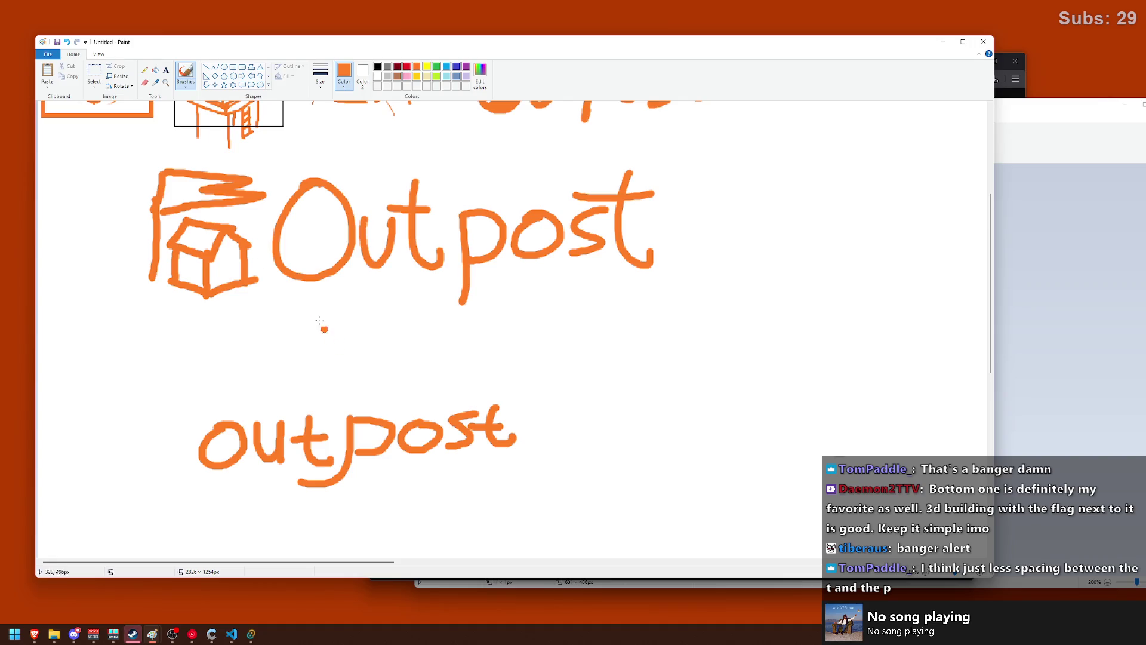
{"action": "left_click", "coordinate": [94, 76]}
- Select and delete the p and the stray stroke under the t
{"action": "mouse_move", "coordinate": [338, 403]}
{"action": "left_mouse_down"}
{"action": "mouse_move", "coordinate": [396, 493]}
{"action": "mouse_move", "coordinate": [263, 493]}
{"action": "left_mouse_up"}
{"action": "key", "text": "Delete"}
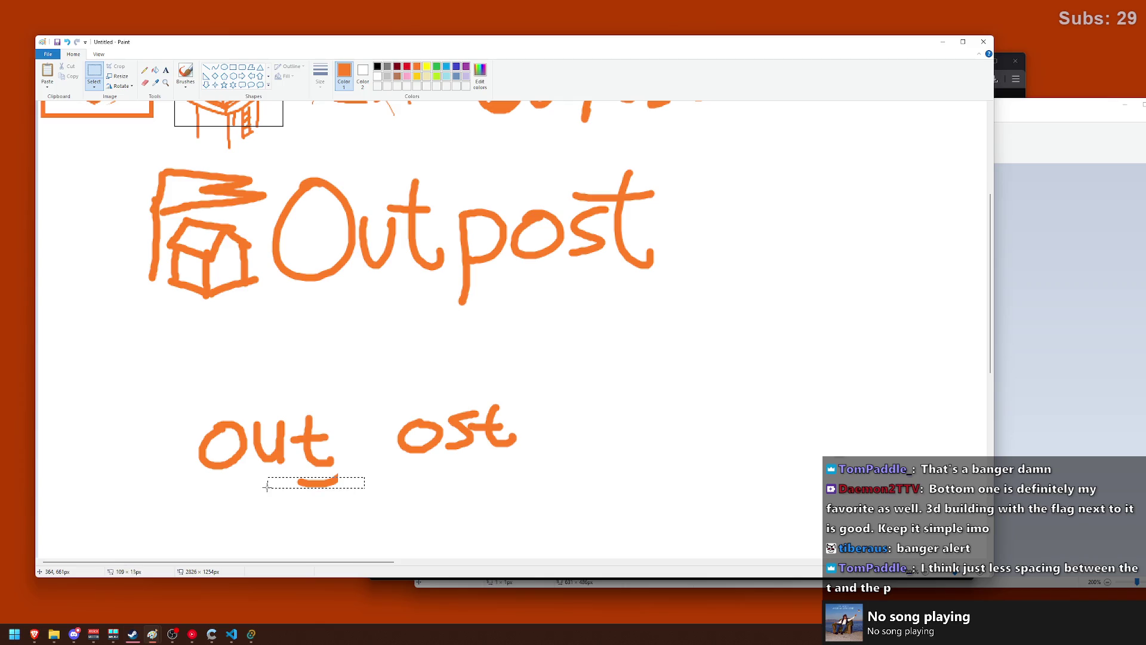
{"action": "key", "text": "Delete"}
{"action": "left_click_drag", "start_coordinate": [350, 469], "coordinate": [326, 489]}
{"action": "key", "text": "Delete"}
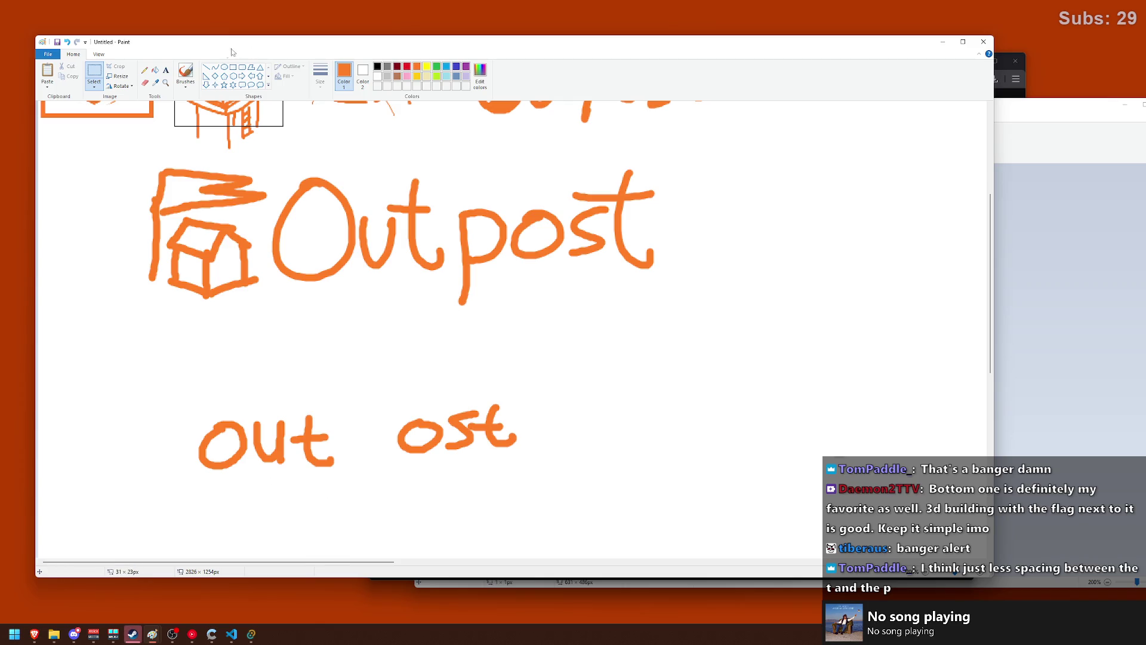
- Brush a new p with its bowl into the gap after 'out'
{"action": "left_click", "coordinate": [186, 74]}
{"action": "left_click_drag", "start_coordinate": [352, 429], "coordinate": [344, 493]}
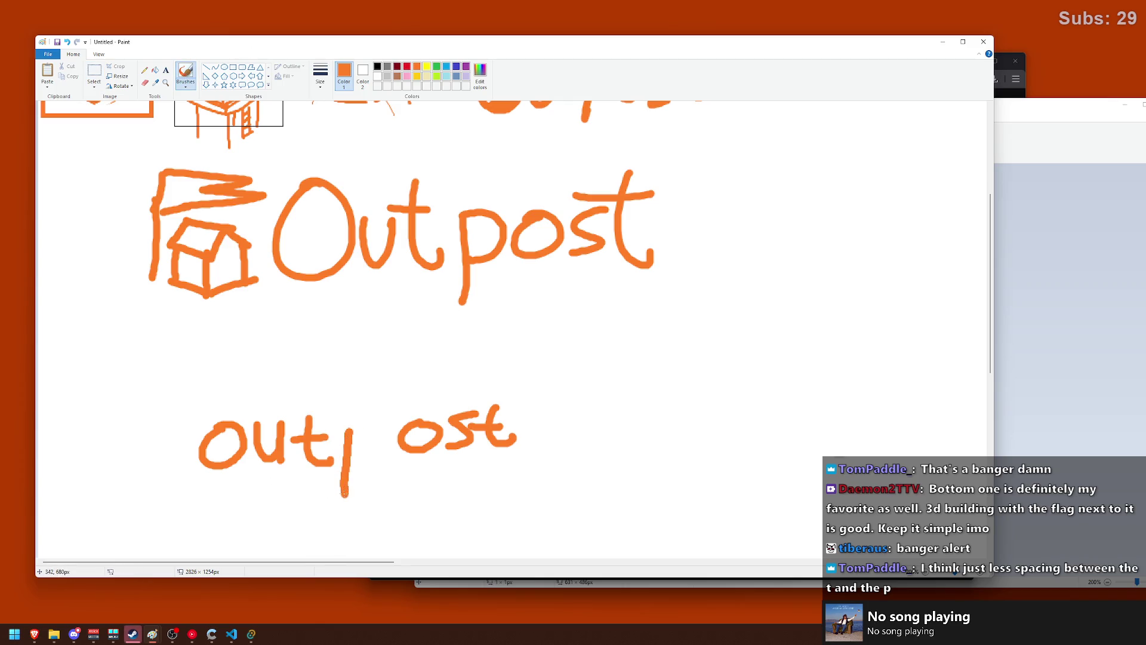
{"action": "mouse_move", "coordinate": [348, 429]}
{"action": "left_mouse_down"}
{"action": "mouse_move", "coordinate": [352, 462]}
{"action": "mouse_move", "coordinate": [332, 514]}
{"action": "left_mouse_up"}
{"action": "key", "text": "ctrl+z"}
{"action": "key", "text": "ctrl+z"}
{"action": "key", "text": "ctrl+z"}
{"action": "left_click_drag", "start_coordinate": [350, 424], "coordinate": [345, 489]}
{"action": "mouse_move", "coordinate": [348, 420]}
{"action": "left_mouse_down"}
{"action": "mouse_move", "coordinate": [368, 433]}
{"action": "mouse_move", "coordinate": [346, 458]}
{"action": "left_mouse_up"}
{"action": "key", "text": "ctrl+z"}
{"action": "key", "text": "ctrl+z"}
{"action": "key", "text": "ctrl+y"}
{"action": "key", "text": "ctrl+y"}
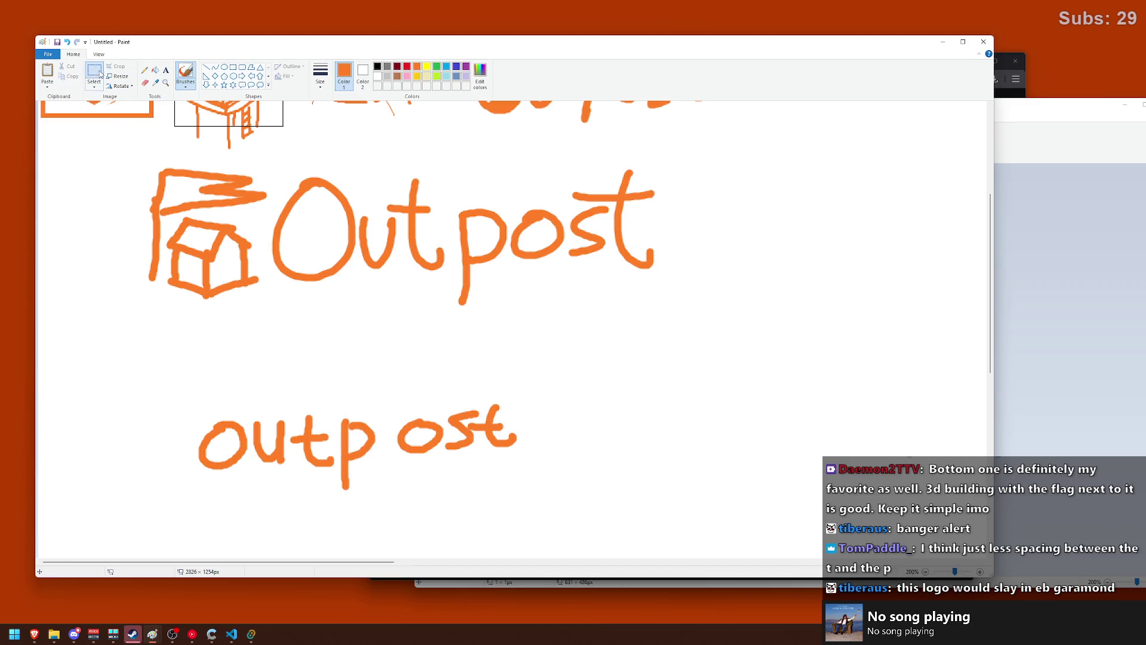
- Select 'ost' and slide it left to close the gap
{"action": "left_click", "coordinate": [95, 74]}
{"action": "left_click_drag", "start_coordinate": [550, 380], "coordinate": [387, 470]}
{"action": "left_click_drag", "start_coordinate": [433, 439], "coordinate": [418, 439]}
{"action": "left_click", "coordinate": [518, 331]}
- Select the whole lowercase 'outpost' and move it right and down
{"action": "left_click_drag", "start_coordinate": [146, 401], "coordinate": [530, 486]}
{"action": "left_click_drag", "start_coordinate": [556, 387], "coordinate": [220, 506]}
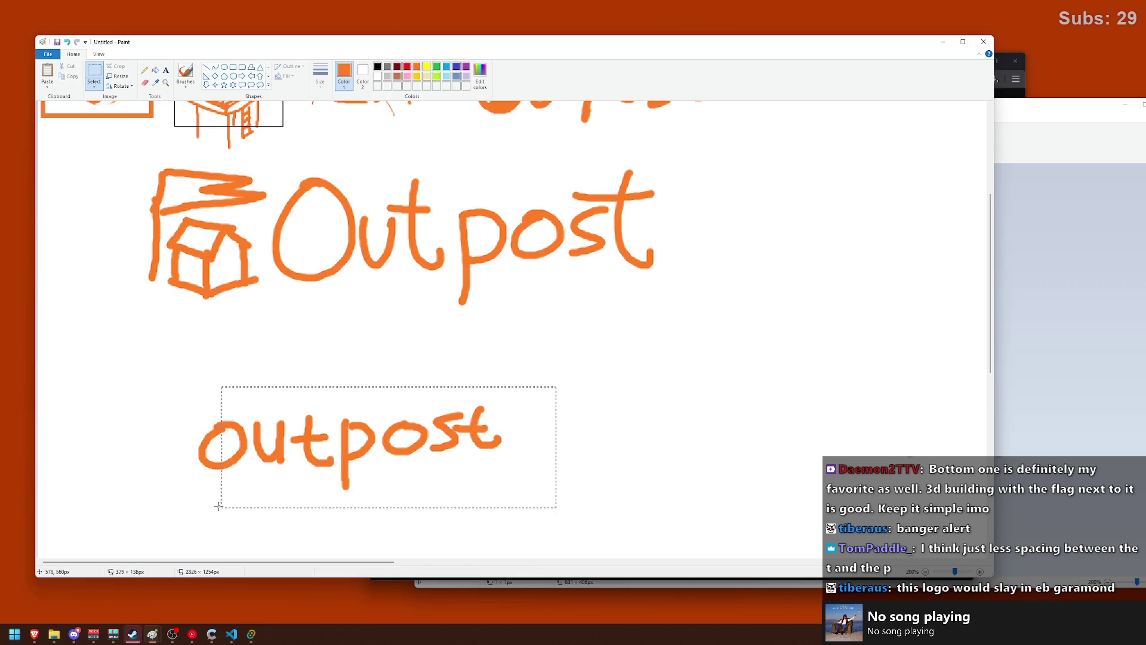
{"action": "left_click_drag", "start_coordinate": [334, 453], "coordinate": [464, 472]}
{"action": "left_click", "coordinate": [465, 315]}
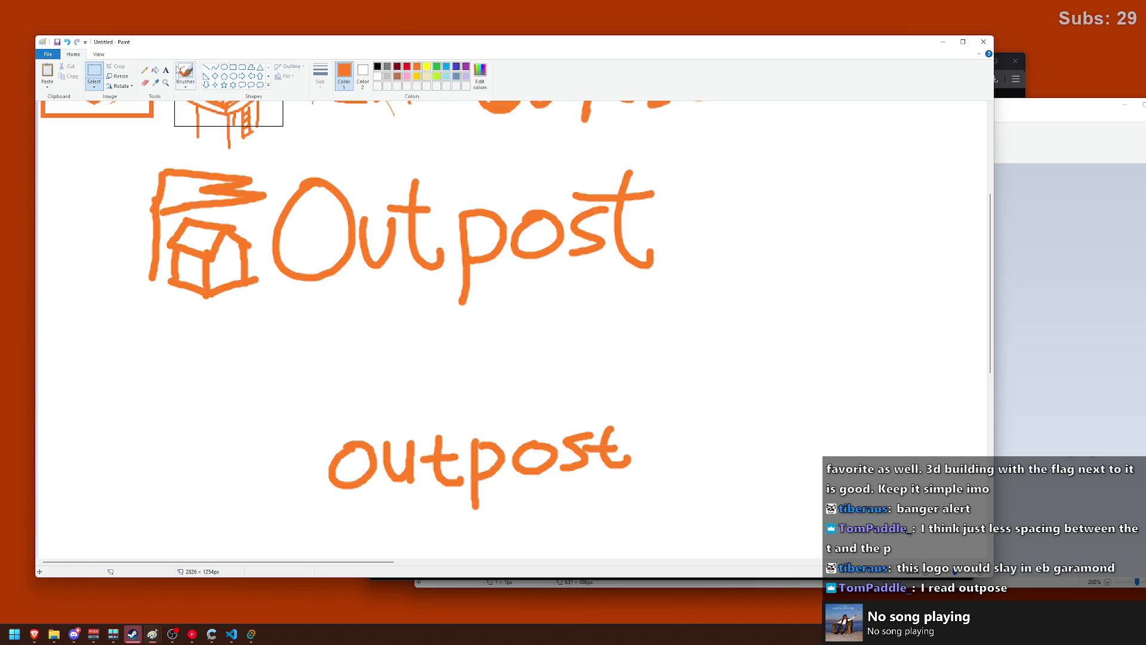
{"action": "left_click", "coordinate": [185, 73]}
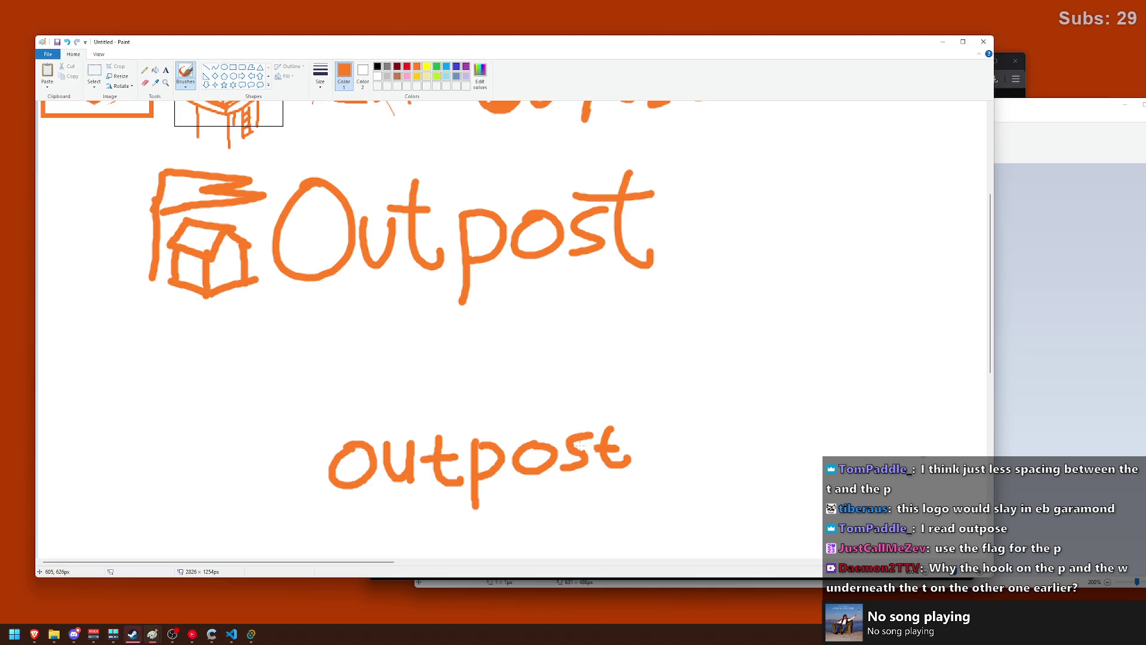
{"action": "mouse_move", "coordinate": [596, 444]}
{"action": "left_mouse_down"}
{"action": "mouse_move", "coordinate": [619, 442]}
{"action": "mouse_move", "coordinate": [616, 464]}
{"action": "mouse_move", "coordinate": [623, 444]}
{"action": "left_mouse_up"}
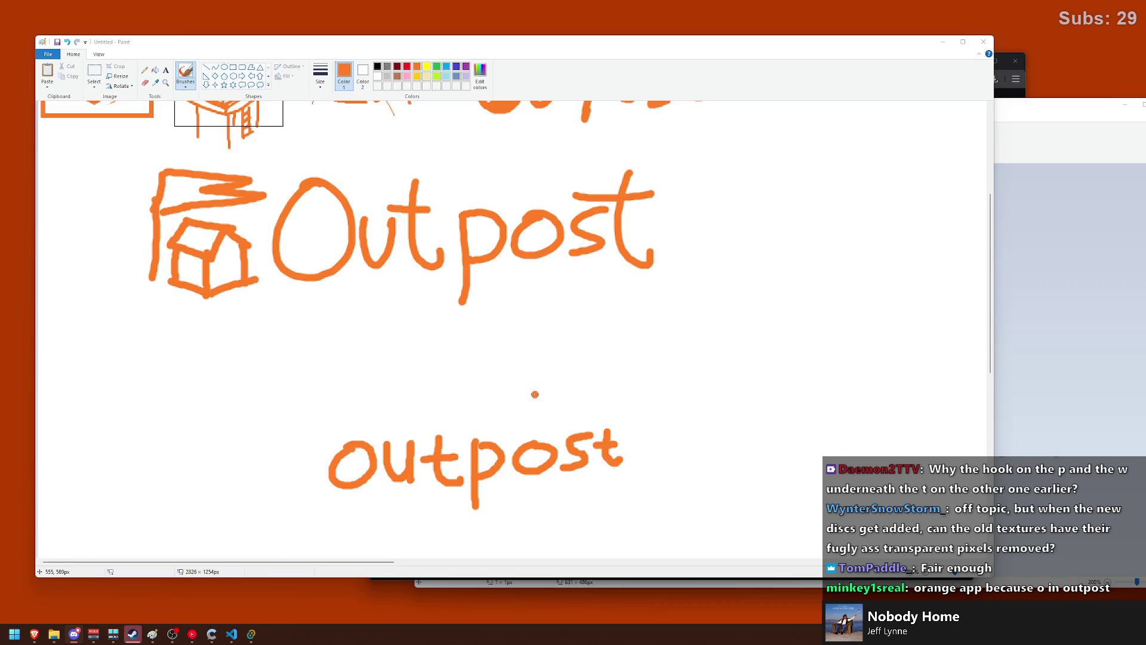
- Brush a small box-shaped house above the p of the lowercase 'outpost'
{"action": "scroll", "coordinate": [486, 402], "scroll_direction": "down", "scroll_amount": 2}
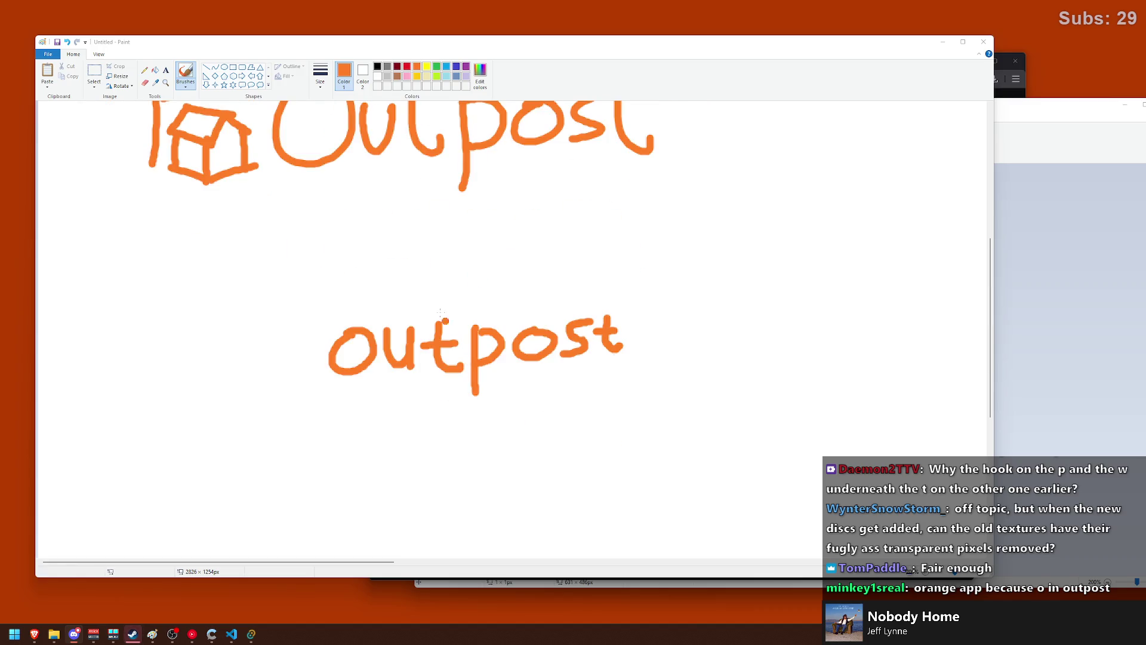
{"action": "scroll", "coordinate": [419, 296], "scroll_direction": "up", "scroll_amount": 2}
{"action": "scroll", "coordinate": [455, 348], "scroll_direction": "down", "scroll_amount": 2}
{"action": "scroll", "coordinate": [456, 304], "scroll_direction": "up", "scroll_amount": 2}
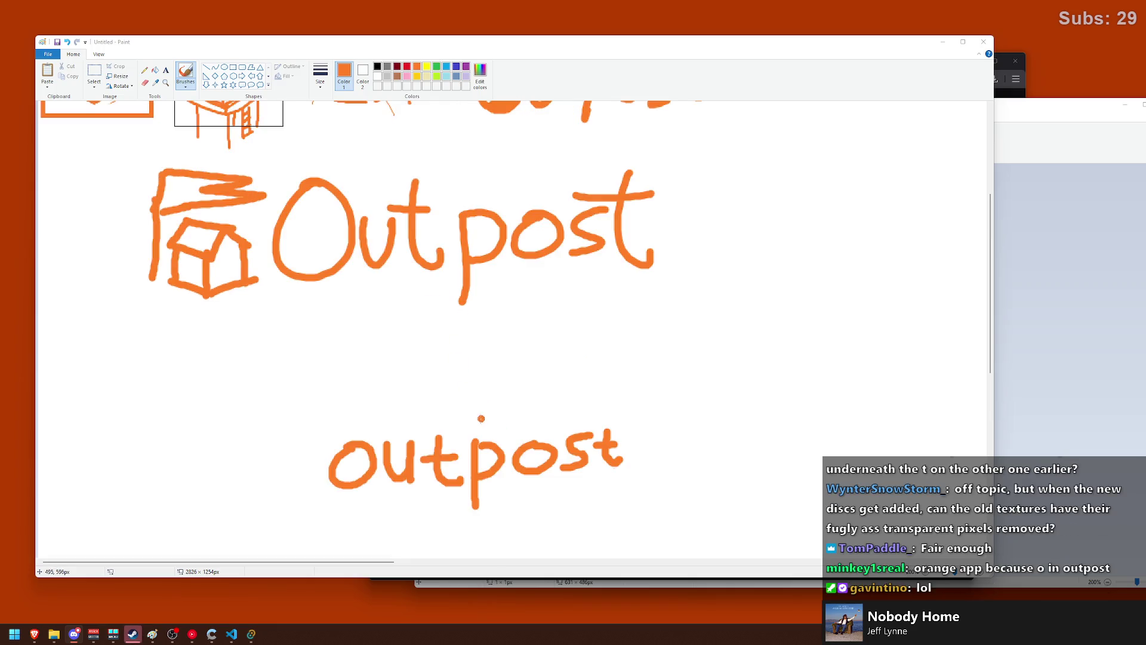
{"action": "mouse_move", "coordinate": [435, 412]}
{"action": "left_mouse_down"}
{"action": "mouse_move", "coordinate": [481, 428]}
{"action": "mouse_move", "coordinate": [494, 416]}
{"action": "mouse_move", "coordinate": [478, 426]}
{"action": "left_mouse_up"}
{"action": "key", "text": "ctrl+z"}
{"action": "key", "text": "ctrl+z"}
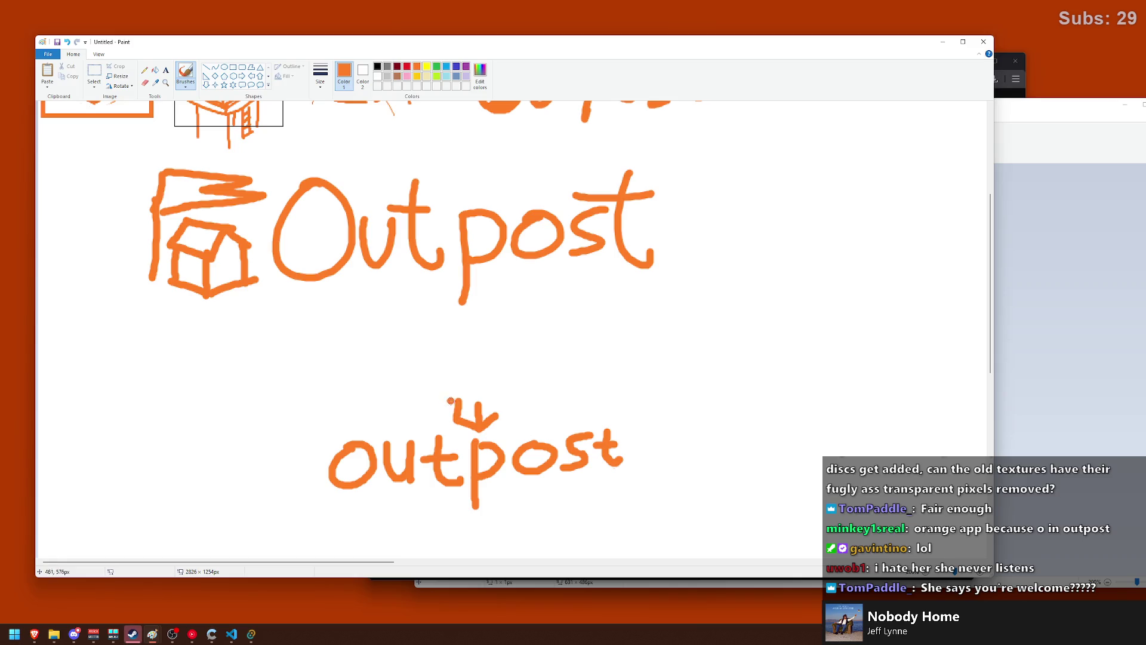
{"action": "left_click_drag", "start_coordinate": [451, 413], "coordinate": [469, 422]}
{"action": "mouse_move", "coordinate": [454, 404]}
{"action": "left_mouse_down"}
{"action": "mouse_move", "coordinate": [487, 411]}
{"action": "mouse_move", "coordinate": [493, 390]}
{"action": "mouse_move", "coordinate": [505, 412]}
{"action": "mouse_move", "coordinate": [454, 391]}
{"action": "mouse_move", "coordinate": [489, 389]}
{"action": "left_mouse_up"}
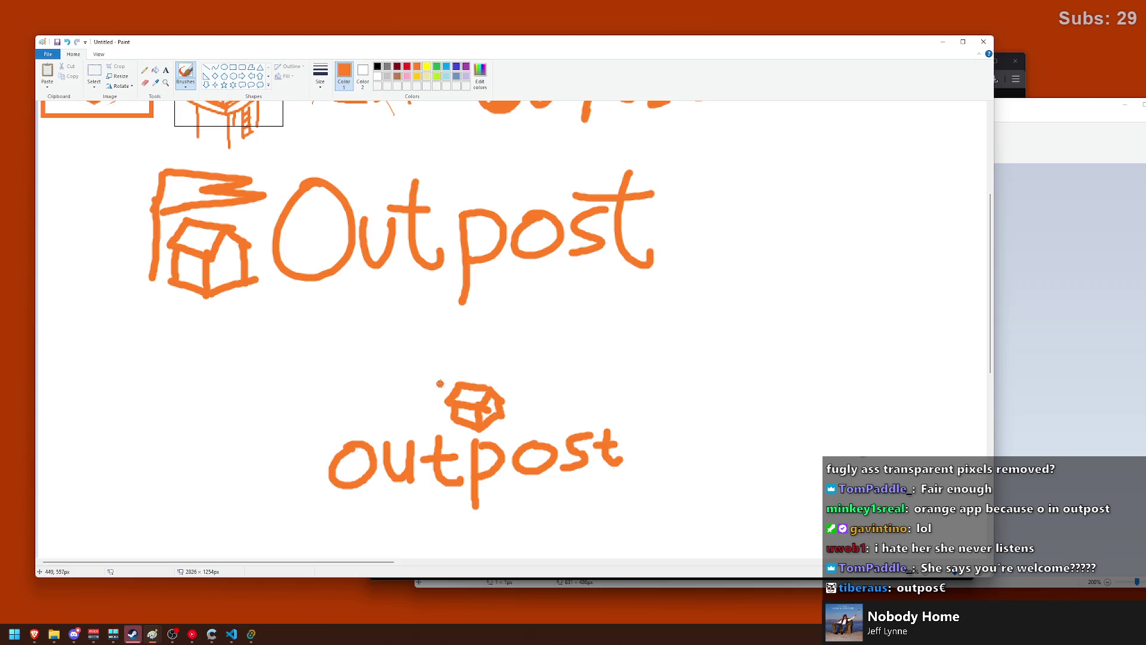
- Add a flagpole and flag atop the small house, retrying the flag strokes
{"action": "mouse_move", "coordinate": [473, 385]}
{"action": "left_mouse_down"}
{"action": "mouse_move", "coordinate": [473, 370]}
{"action": "mouse_move", "coordinate": [433, 372]}
{"action": "mouse_move", "coordinate": [461, 371]}
{"action": "left_mouse_up"}
{"action": "key", "text": "ctrl+z"}
{"action": "key", "text": "ctrl+z"}
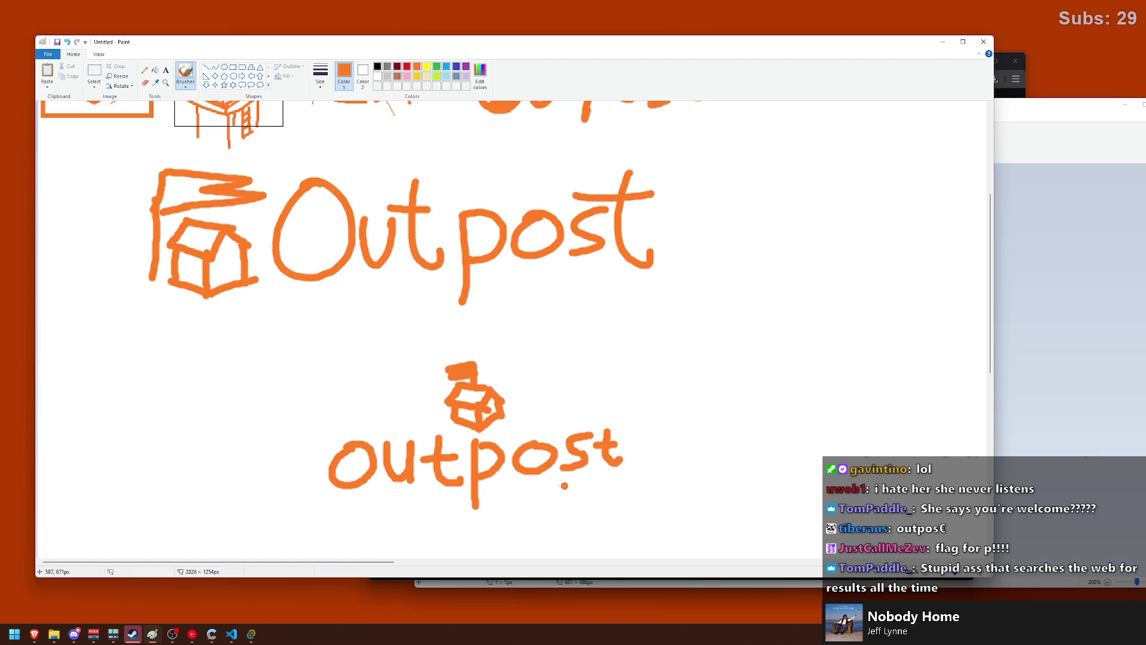
{"action": "key", "text": "ctrl+z"}
{"action": "key", "text": "ctrl+z"}
{"action": "mouse_move", "coordinate": [459, 382]}
{"action": "left_mouse_down"}
{"action": "mouse_move", "coordinate": [459, 365]}
{"action": "mouse_move", "coordinate": [523, 371]}
{"action": "mouse_move", "coordinate": [516, 382]}
{"action": "left_mouse_up"}
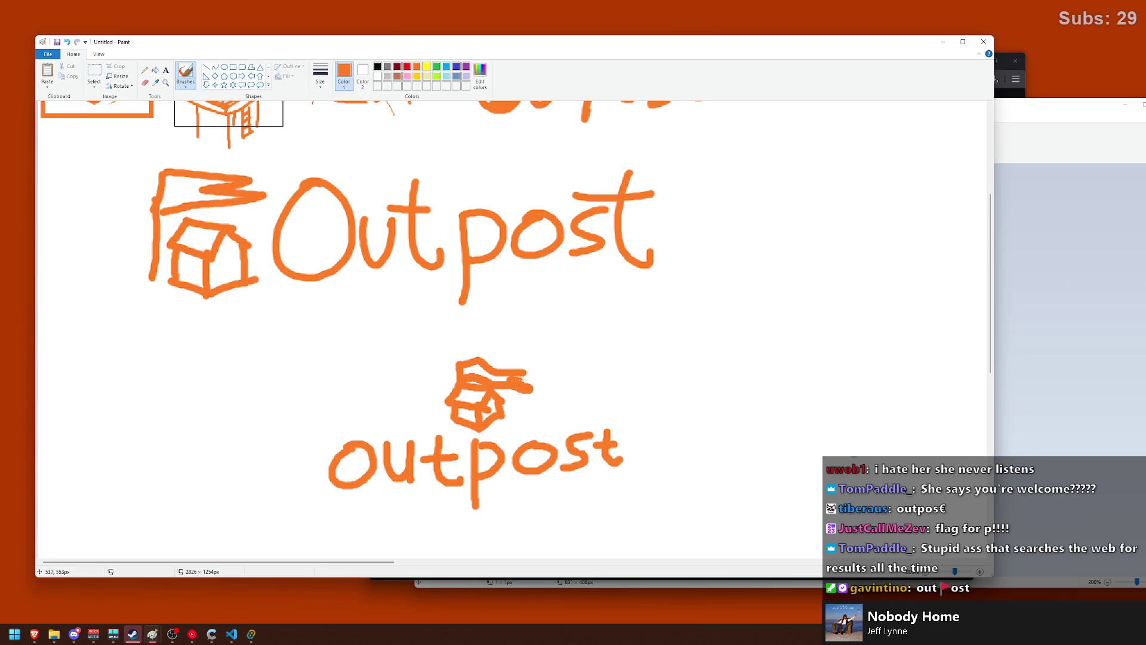
{"action": "key", "text": "ctrl+z"}
{"action": "mouse_move", "coordinate": [526, 377]}
{"action": "left_mouse_down"}
{"action": "mouse_move", "coordinate": [442, 370]}
{"action": "mouse_move", "coordinate": [516, 385]}
{"action": "left_mouse_up"}
{"action": "key", "text": "ctrl+z"}
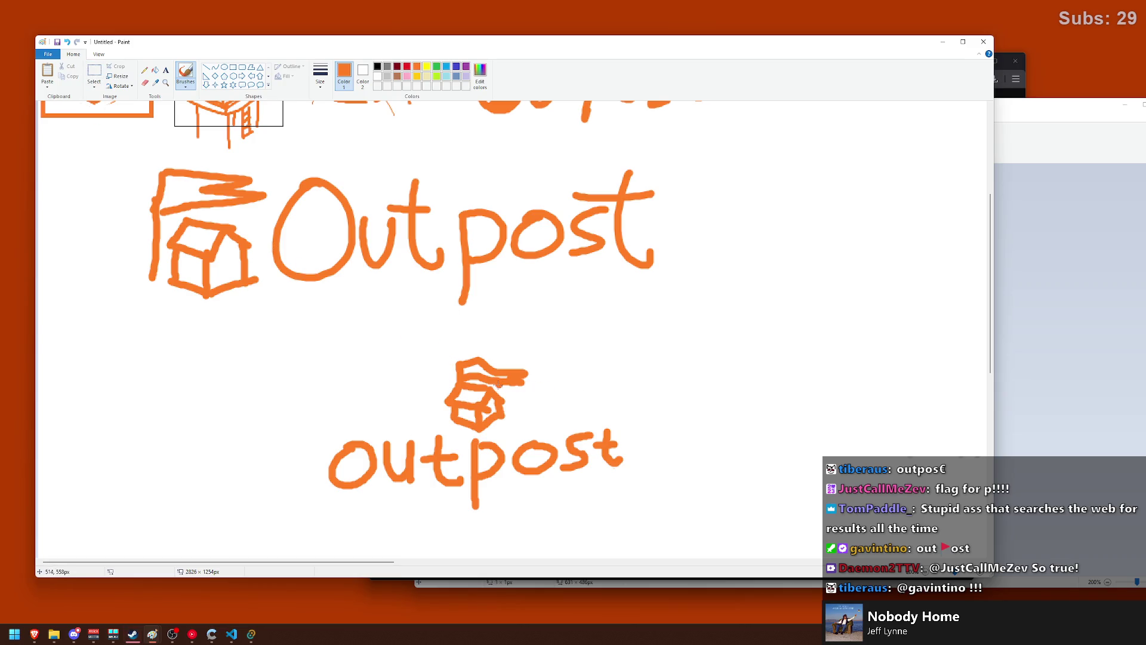
{"action": "left_click", "coordinate": [94, 73]}
- Duplicate the house-and-outpost drawing and place the copy beside the original
{"action": "left_click_drag", "start_coordinate": [301, 326], "coordinate": [668, 529]}
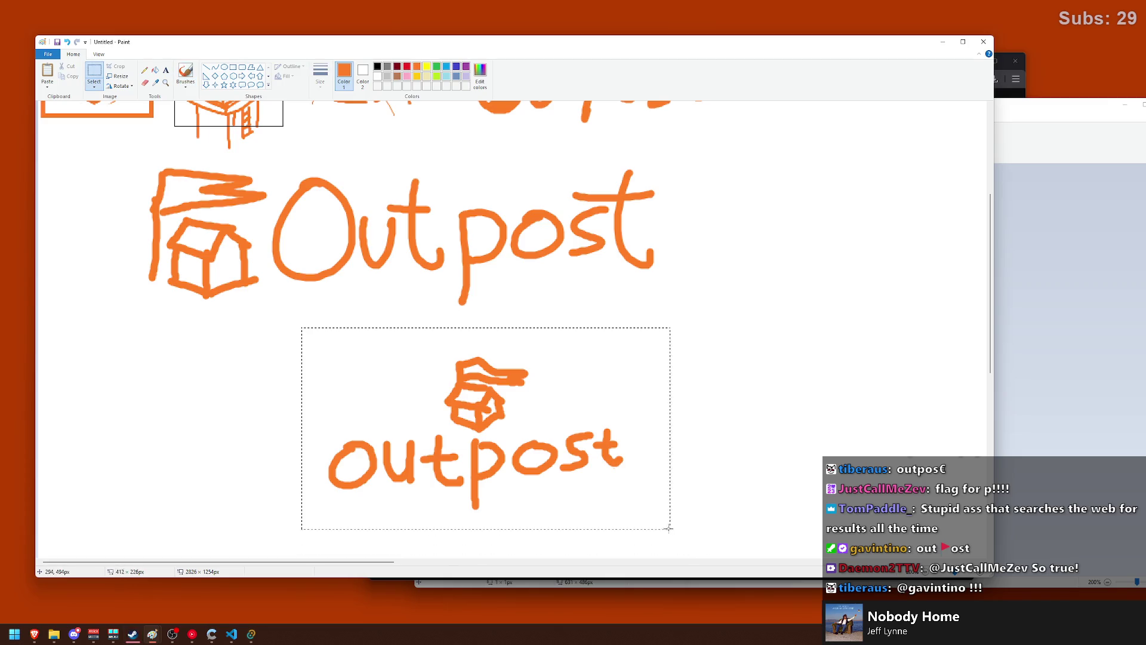
{"action": "left_click_drag", "start_coordinate": [492, 407], "coordinate": [216, 412]}
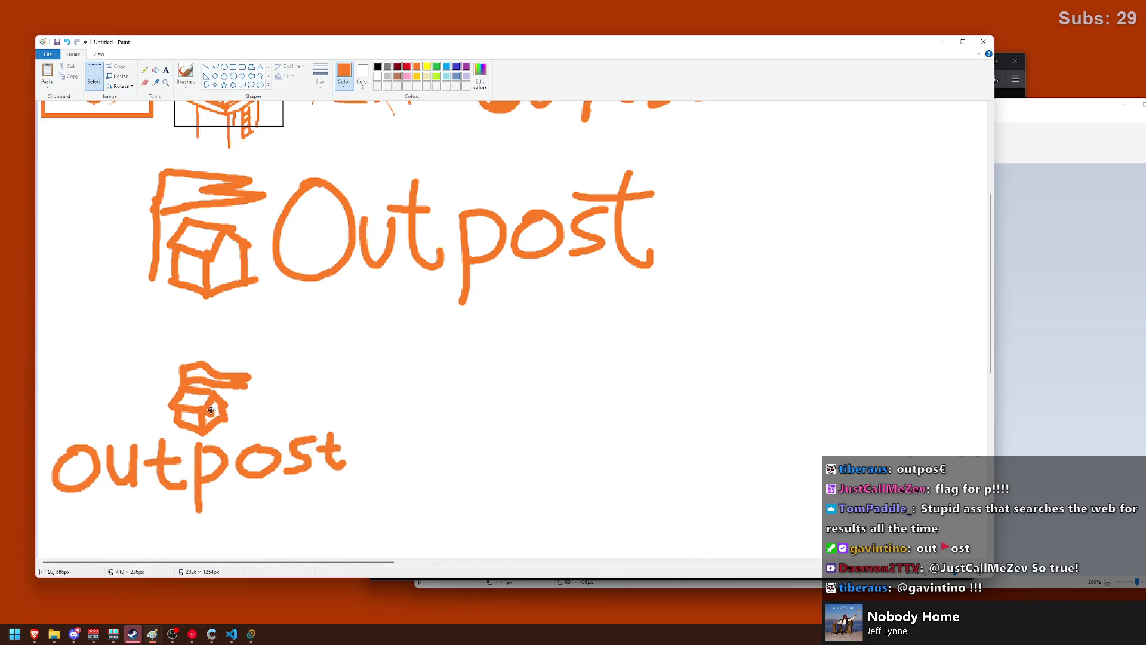
{"action": "key", "text": "ctrl+c"}
{"action": "key", "text": "ctrl+v"}
{"action": "left_click_drag", "start_coordinate": [113, 232], "coordinate": [476, 470]}
- Delete the house and the p from the second outpost wordmark
{"action": "mouse_move", "coordinate": [675, 351]}
{"action": "left_mouse_down"}
{"action": "mouse_move", "coordinate": [511, 435]}
{"action": "mouse_move", "coordinate": [587, 530]}
{"action": "left_mouse_up"}
{"action": "key", "text": "Delete"}
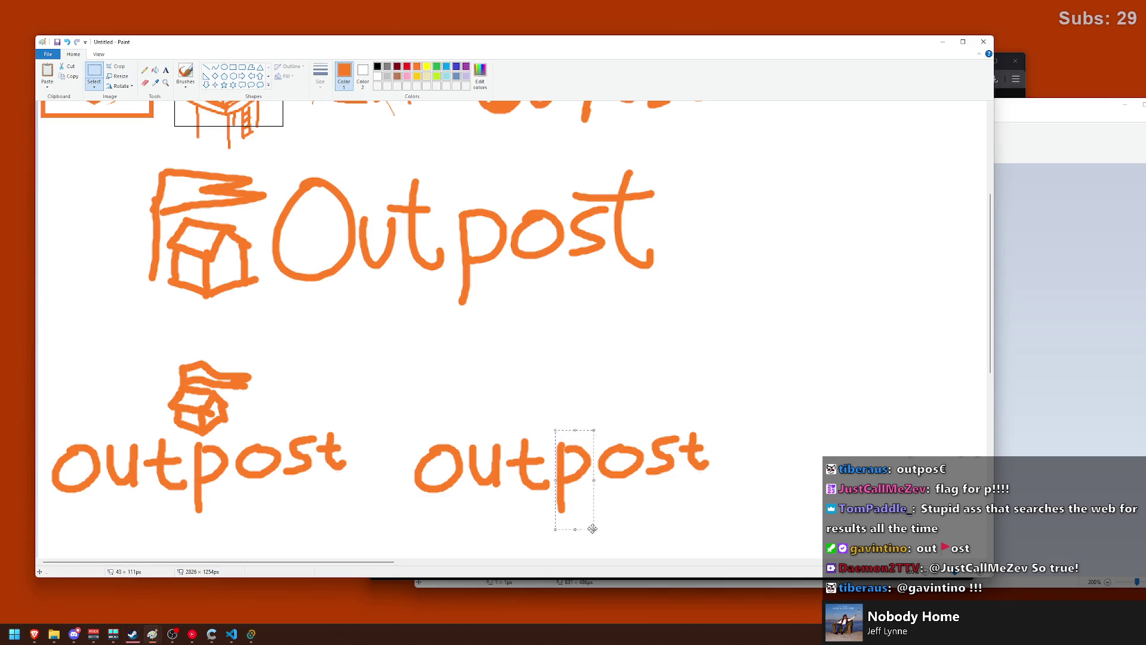
{"action": "key", "text": "Delete"}
- Brush a tall flagpole with a long streaming flag where the p was
{"action": "left_click", "coordinate": [185, 75]}
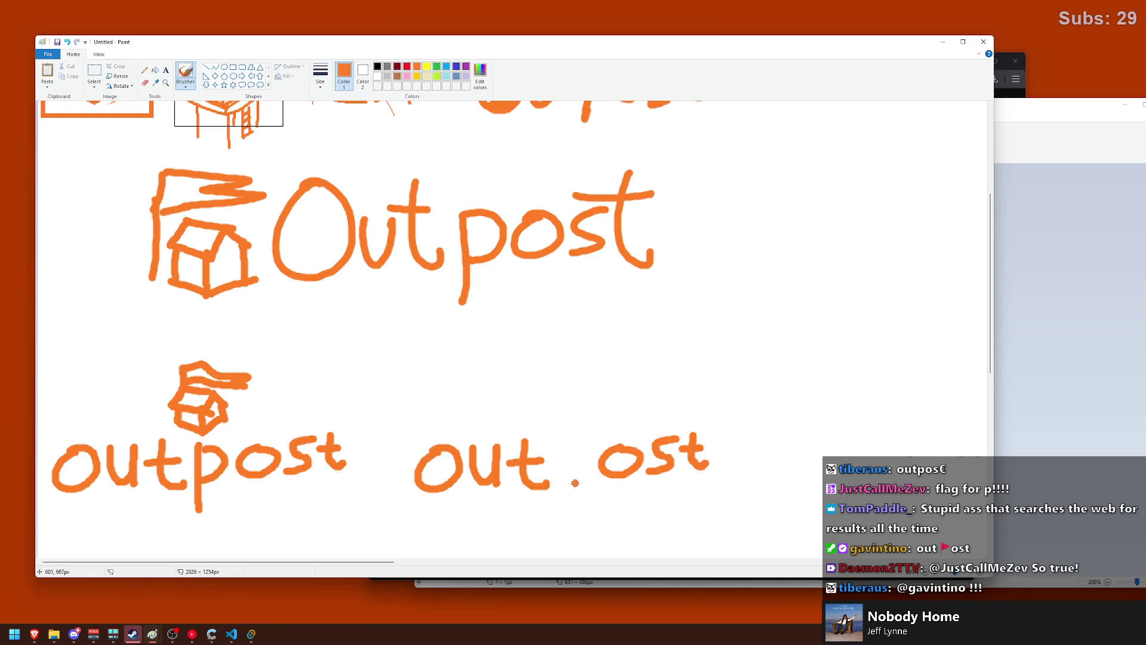
{"action": "mouse_move", "coordinate": [567, 491]}
{"action": "left_mouse_down"}
{"action": "mouse_move", "coordinate": [562, 385]}
{"action": "mouse_move", "coordinate": [622, 418]}
{"action": "mouse_move", "coordinate": [570, 441]}
{"action": "left_mouse_up"}
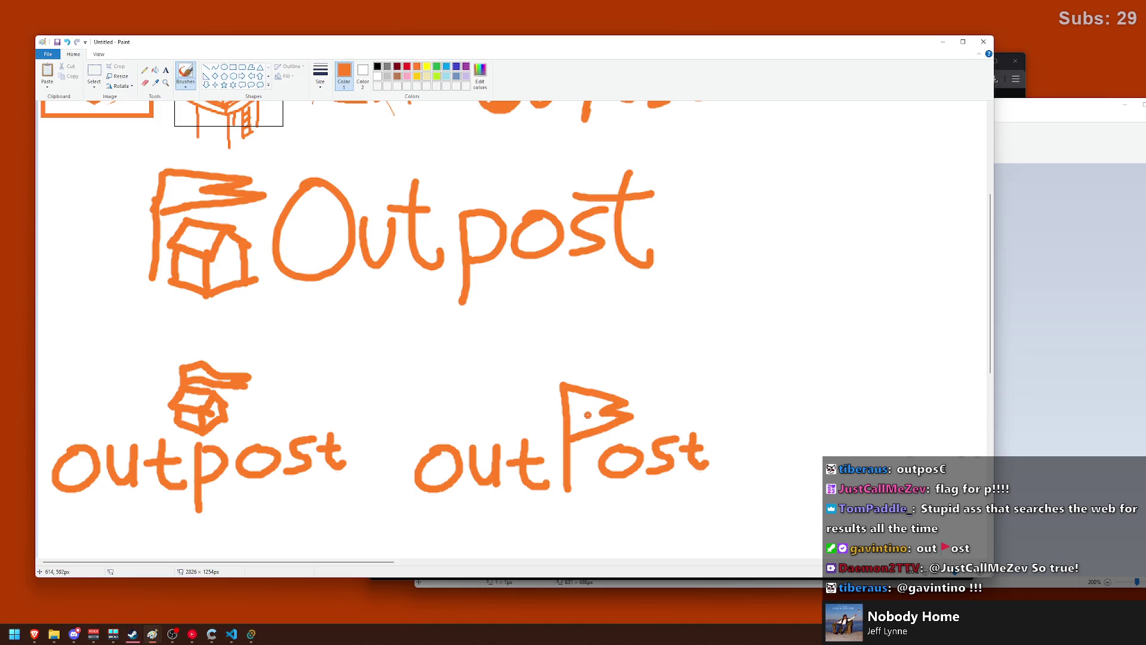
{"action": "key", "text": "ctrl+z"}
{"action": "key", "text": "ctrl+z"}
{"action": "key", "text": "ctrl+z"}
{"action": "key", "text": "ctrl+z"}
{"action": "key", "text": "ctrl+z"}
{"action": "mouse_move", "coordinate": [563, 386]}
{"action": "left_mouse_down"}
{"action": "mouse_move", "coordinate": [588, 389]}
{"action": "mouse_move", "coordinate": [600, 418]}
{"action": "mouse_move", "coordinate": [570, 420]}
{"action": "left_mouse_up"}
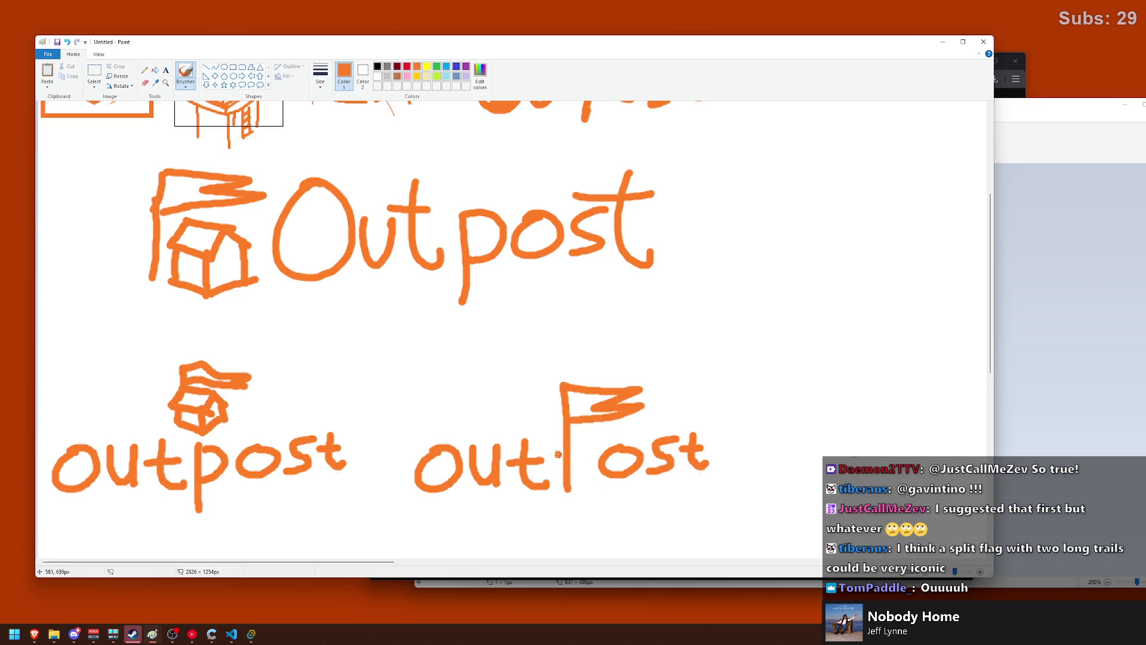
{"action": "key", "text": "ctrl+z"}
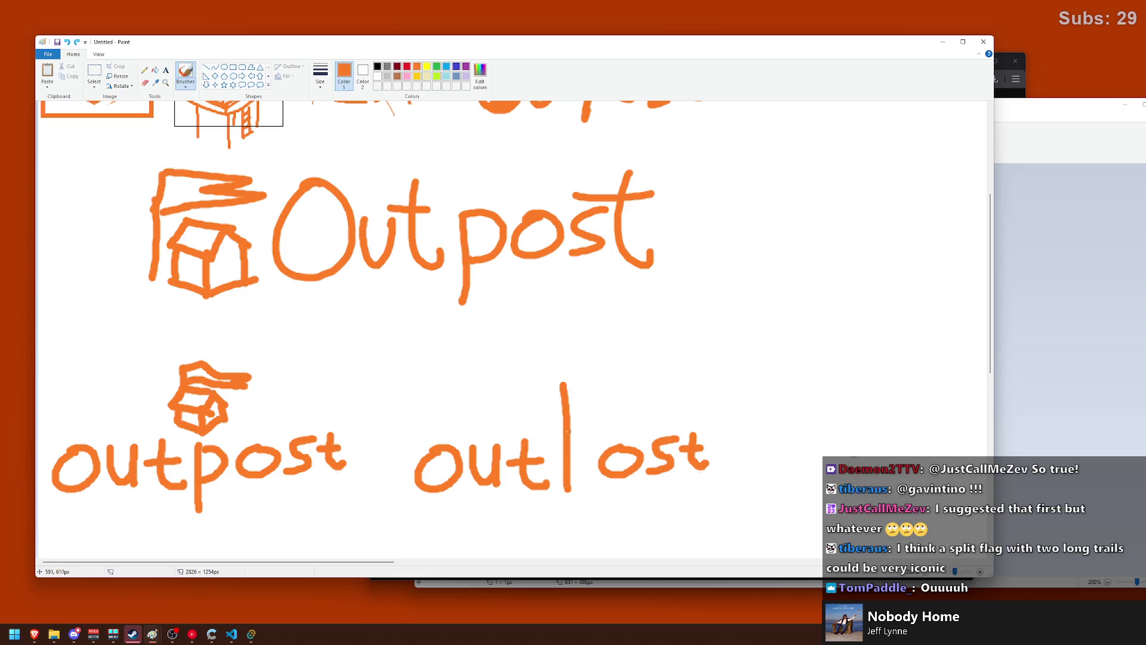
{"action": "mouse_move", "coordinate": [566, 386]}
{"action": "left_mouse_down"}
{"action": "mouse_move", "coordinate": [667, 393]}
{"action": "mouse_move", "coordinate": [566, 404]}
{"action": "mouse_move", "coordinate": [570, 416]}
{"action": "mouse_move", "coordinate": [642, 418]}
{"action": "left_mouse_up"}
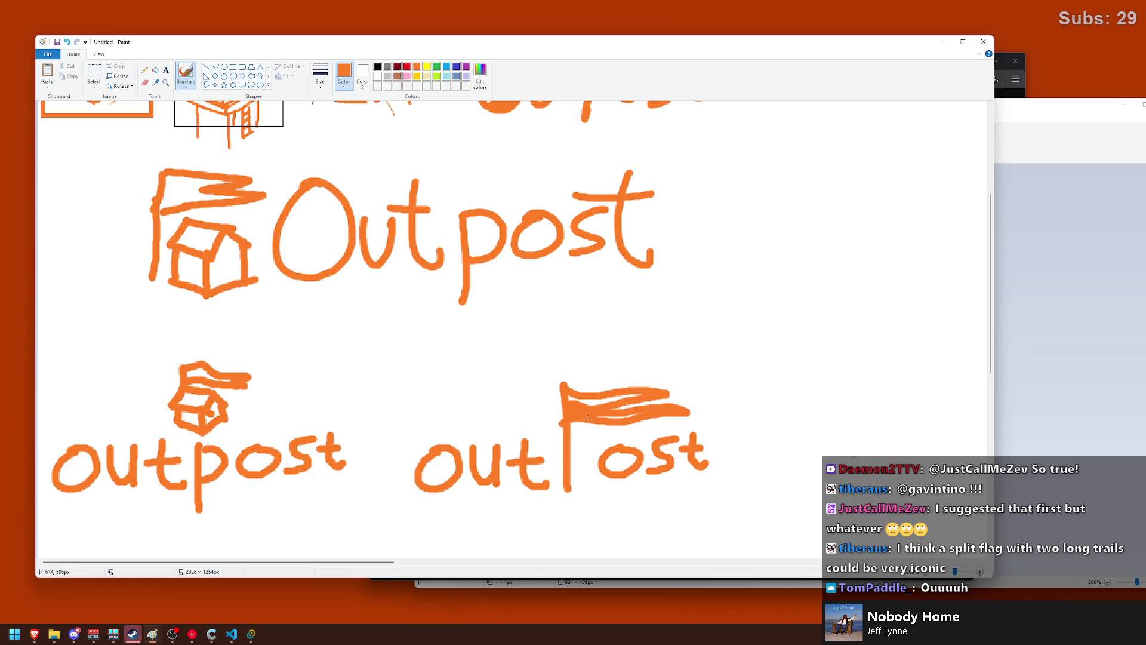
{"action": "left_click_drag", "start_coordinate": [570, 399], "coordinate": [569, 399]}
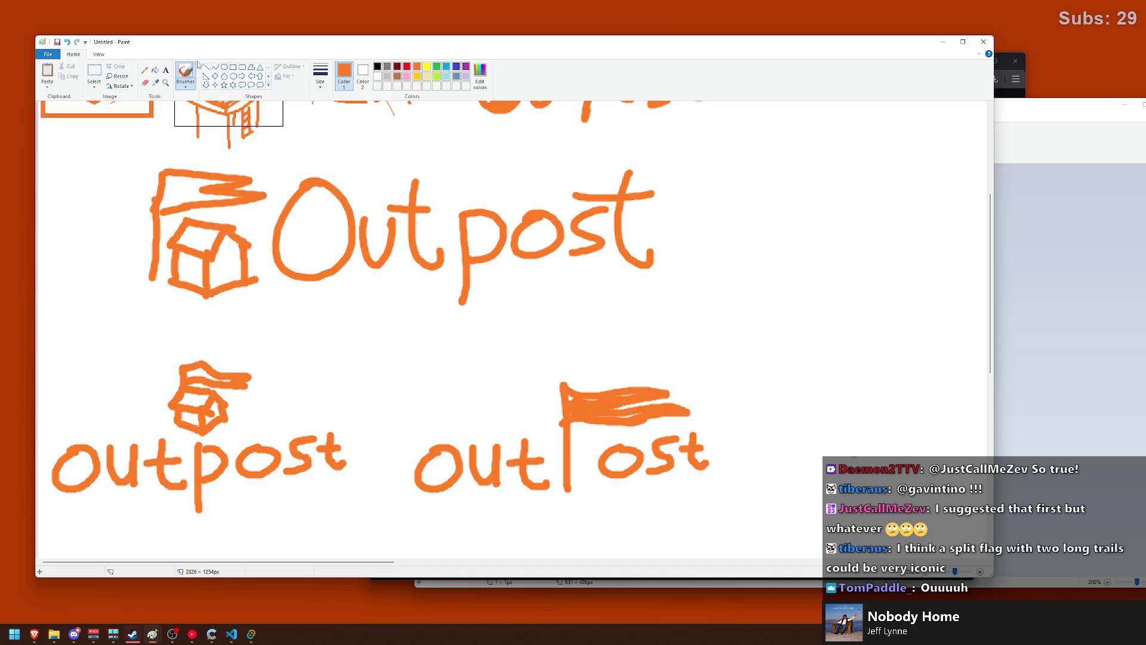
- Stretch the flag slightly and nudge the letters 'ost' closer to the pole
{"action": "left_click", "coordinate": [96, 70]}
{"action": "left_click_drag", "start_coordinate": [553, 374], "coordinate": [702, 431]}
{"action": "left_click", "coordinate": [773, 370]}
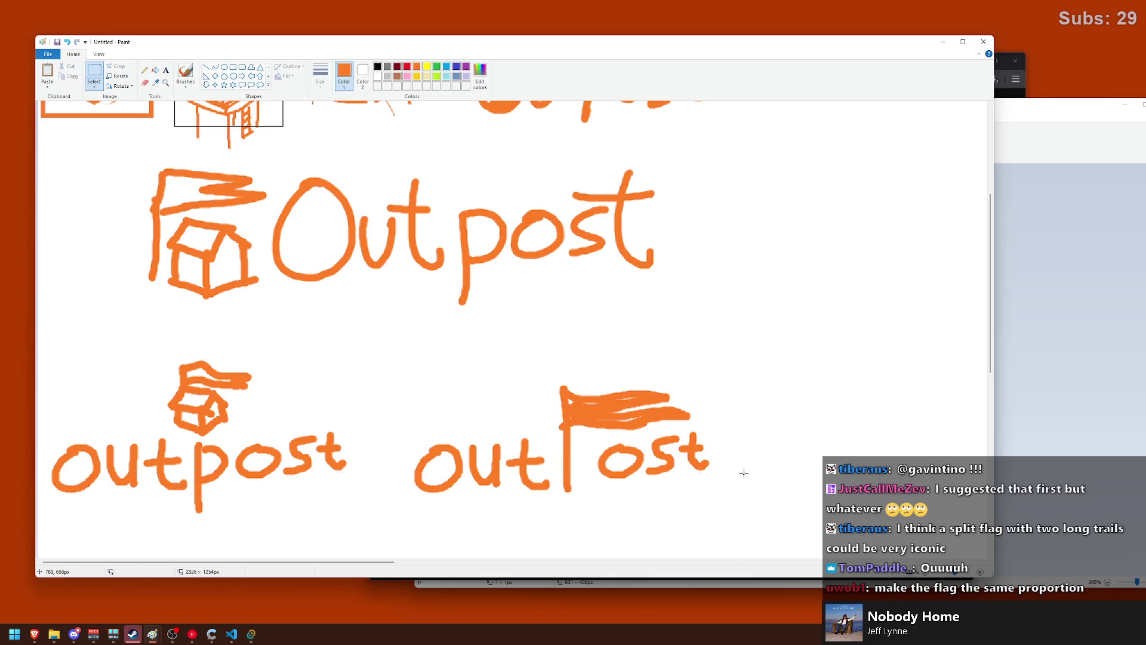
{"action": "left_click_drag", "start_coordinate": [738, 475], "coordinate": [583, 427]}
{"action": "left_click", "coordinate": [733, 412]}
{"action": "mouse_move", "coordinate": [713, 430]}
{"action": "left_mouse_down"}
{"action": "mouse_move", "coordinate": [594, 490]}
{"action": "mouse_move", "coordinate": [619, 474]}
{"action": "left_mouse_up"}
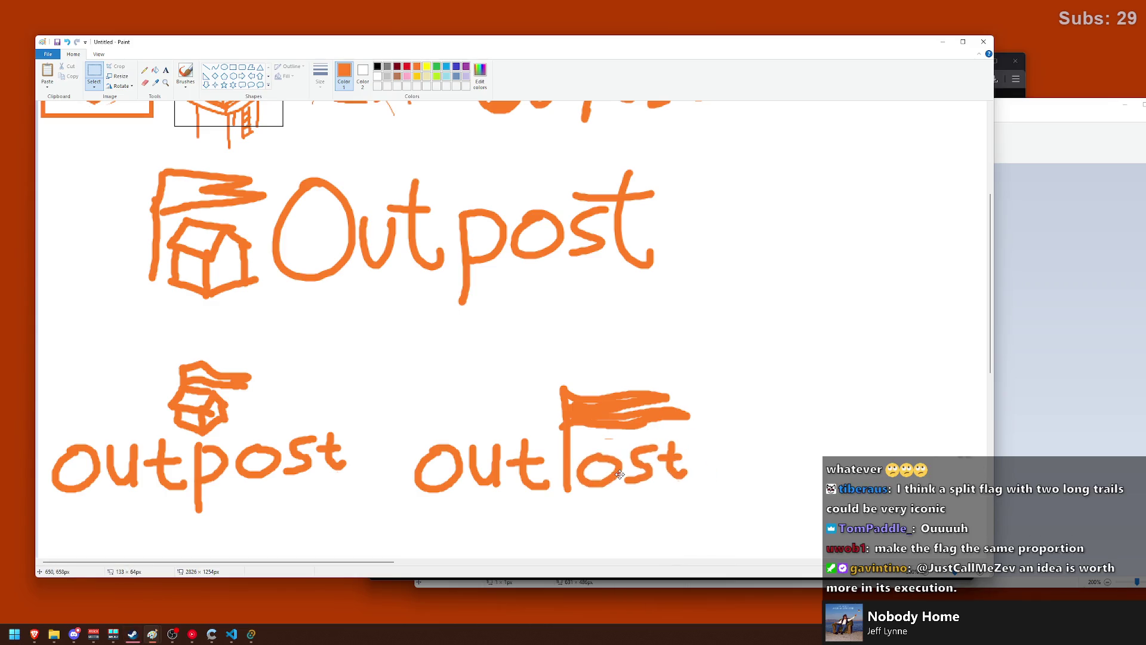
{"action": "left_click", "coordinate": [759, 405]}
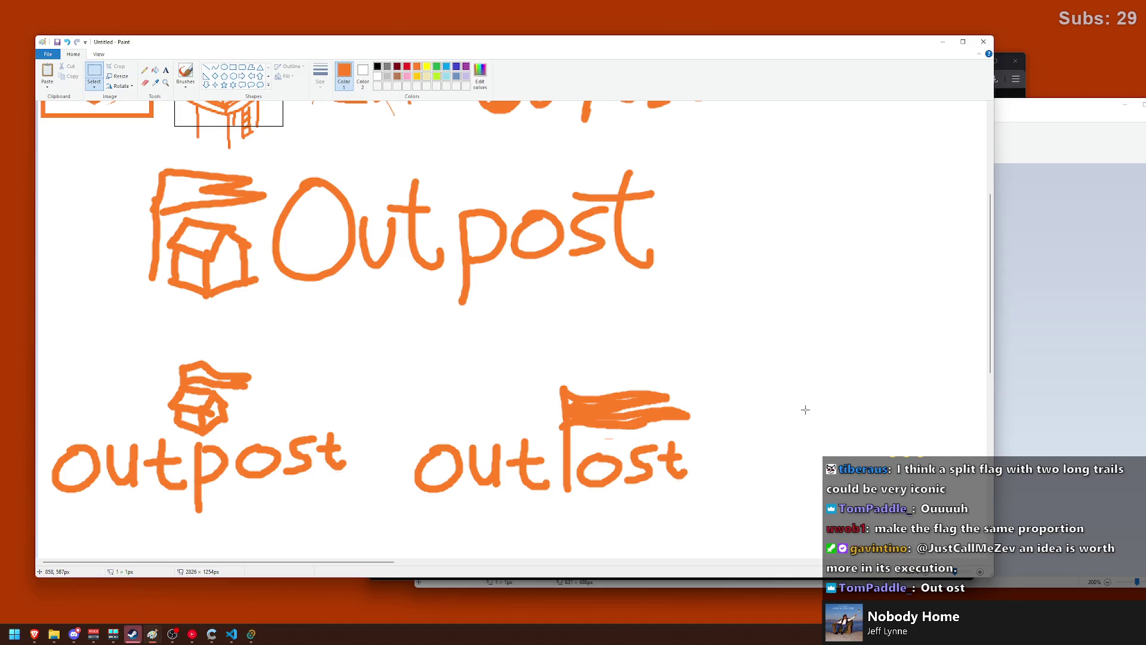
- Move the flag-P wordmark to the right edge and paste a copy beside the first outpost
{"action": "key", "text": "ctrl+z"}
{"action": "left_click_drag", "start_coordinate": [751, 360], "coordinate": [407, 523]}
{"action": "mouse_move", "coordinate": [453, 468]}
{"action": "left_mouse_down"}
{"action": "mouse_move", "coordinate": [680, 445]}
{"action": "mouse_move", "coordinate": [672, 424]}
{"action": "left_mouse_up"}
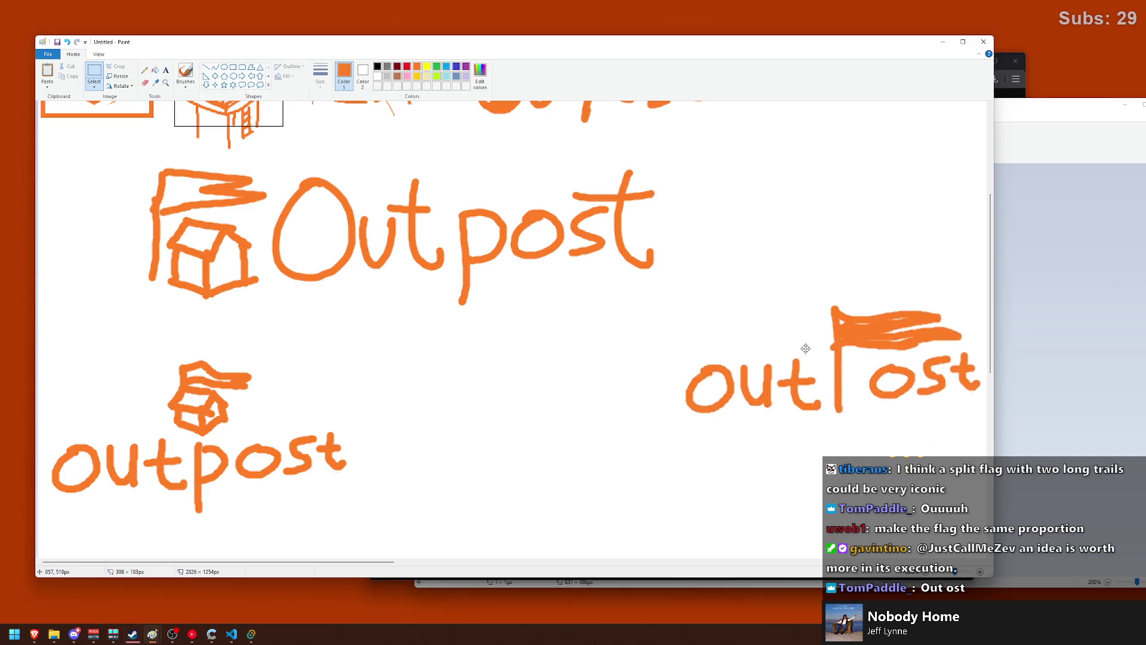
{"action": "left_click_drag", "start_coordinate": [748, 371], "coordinate": [944, 373]}
{"action": "key", "text": "ctrl+v"}
{"action": "mouse_move", "coordinate": [334, 239]}
{"action": "left_mouse_down"}
{"action": "mouse_move", "coordinate": [618, 466]}
{"action": "mouse_move", "coordinate": [709, 484]}
{"action": "left_mouse_up"}
- Remove the flag and pole from the copy and shift 'ost' right
{"action": "mouse_move", "coordinate": [753, 328]}
{"action": "left_mouse_down"}
{"action": "mouse_move", "coordinate": [568, 426]}
{"action": "mouse_move", "coordinate": [551, 419]}
{"action": "mouse_move", "coordinate": [563, 512]}
{"action": "left_mouse_up"}
{"action": "key", "text": "Delete"}
{"action": "key", "text": "Delete"}
{"action": "left_click_drag", "start_coordinate": [727, 384], "coordinate": [598, 492]}
{"action": "left_click_drag", "start_coordinate": [656, 442], "coordinate": [702, 440]}
{"action": "left_click", "coordinate": [651, 348]}
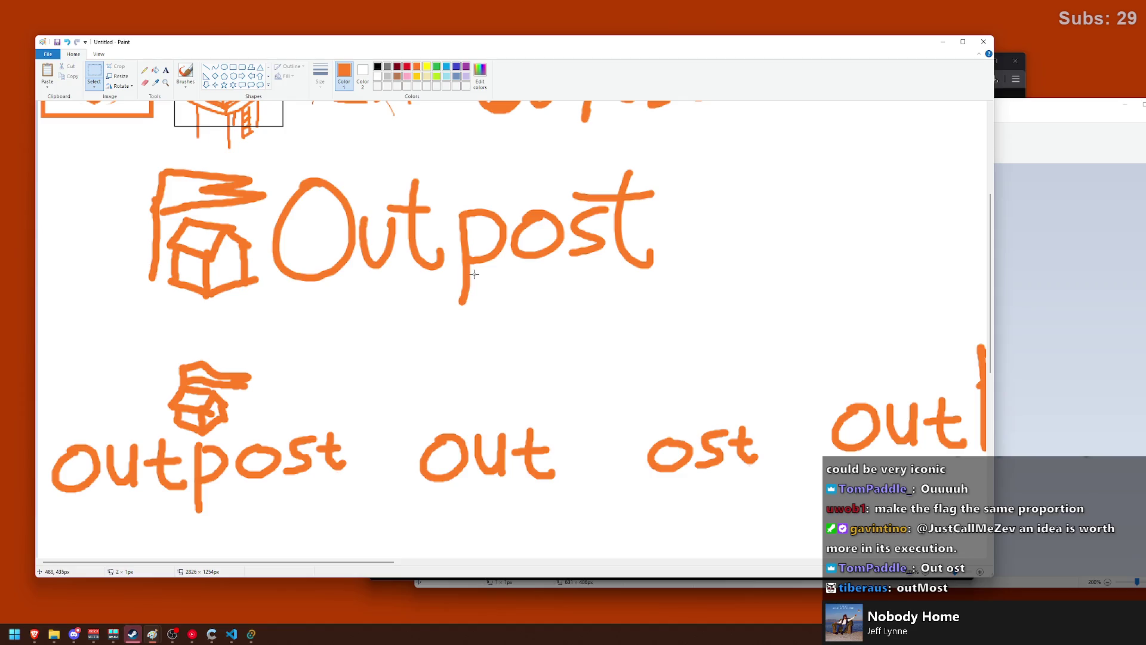
- Brush a short stem with a triangular pennant after 'out'
{"action": "left_click", "coordinate": [191, 70]}
{"action": "left_click_drag", "start_coordinate": [567, 445], "coordinate": [570, 514]}
{"action": "key", "text": "ctrl+z"}
{"action": "key", "text": "ctrl+z"}
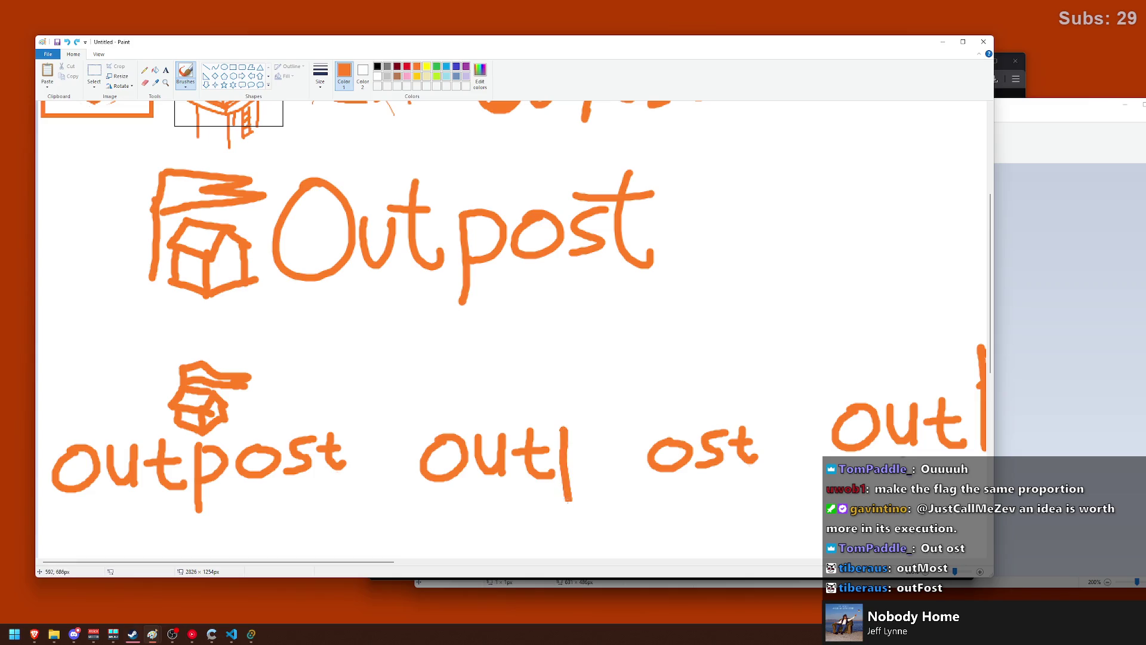
{"action": "left_click_drag", "start_coordinate": [566, 429], "coordinate": [597, 451]}
{"action": "key", "text": "ctrl+z"}
{"action": "key", "text": "ctrl+z"}
{"action": "key", "text": "ctrl+z"}
{"action": "left_click_drag", "start_coordinate": [566, 428], "coordinate": [572, 463]}
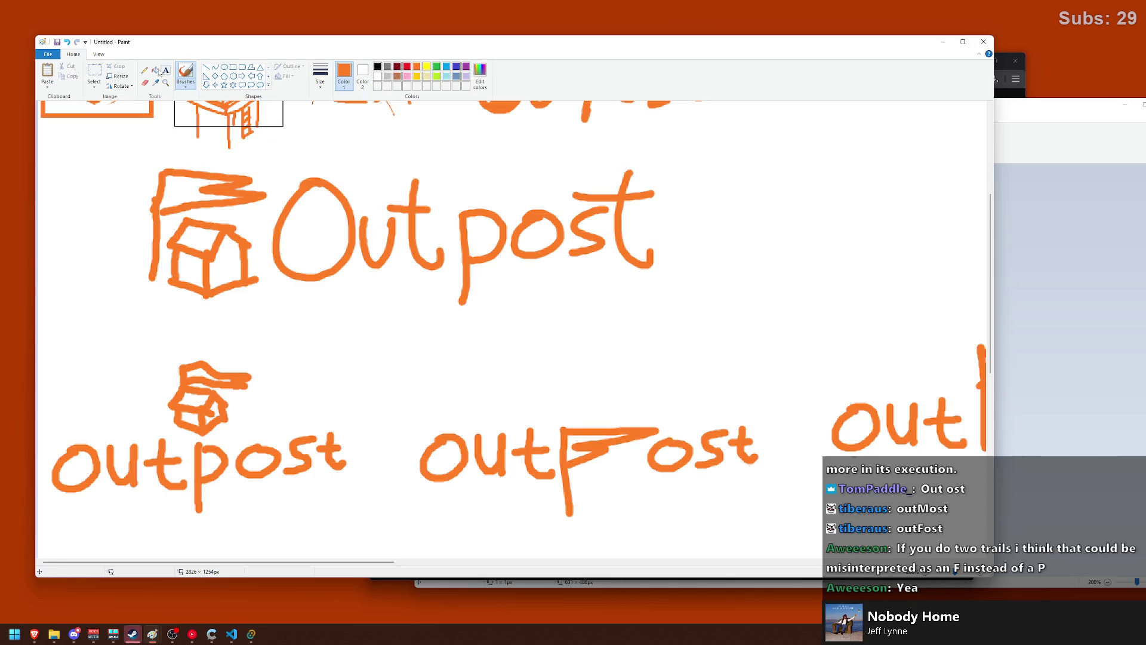
- Select 'ost' and move it left next to the pennant letter
{"action": "left_click", "coordinate": [94, 72]}
{"action": "left_click_drag", "start_coordinate": [762, 412], "coordinate": [660, 476]}
{"action": "left_click", "coordinate": [711, 373]}
{"action": "left_click_drag", "start_coordinate": [802, 475], "coordinate": [675, 409]}
{"action": "left_click_drag", "start_coordinate": [801, 478], "coordinate": [639, 416]}
{"action": "left_click_drag", "start_coordinate": [701, 456], "coordinate": [667, 457]}
{"action": "left_click", "coordinate": [684, 358]}
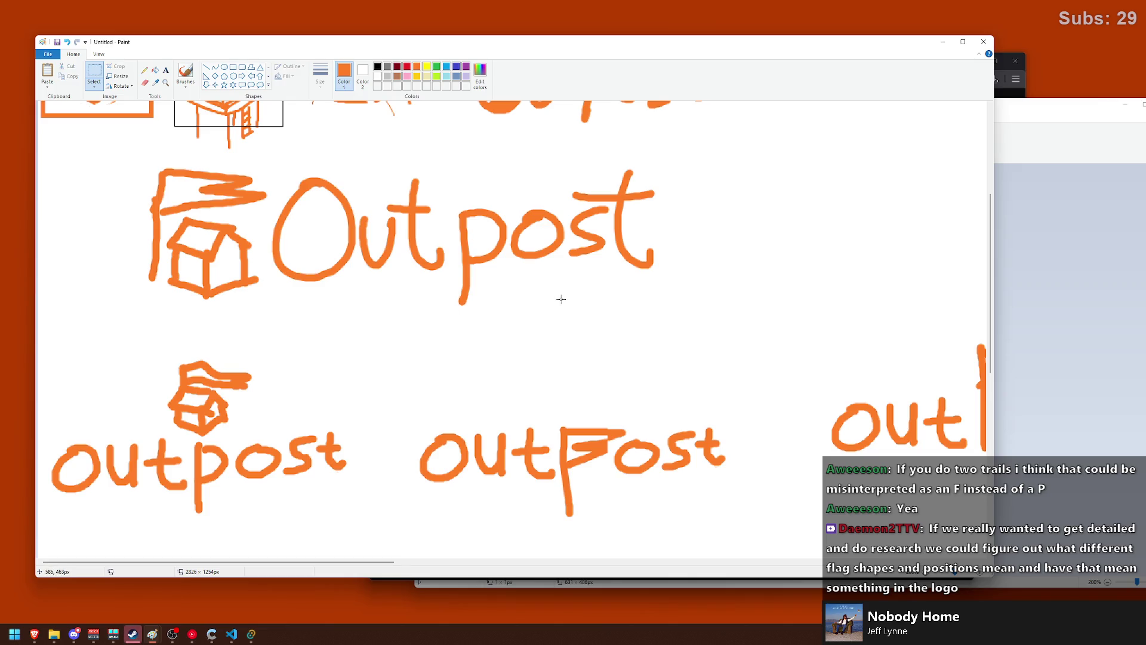
- Return to the brush and scroll the canvas to review the wordmarks
{"action": "left_click", "coordinate": [185, 73]}
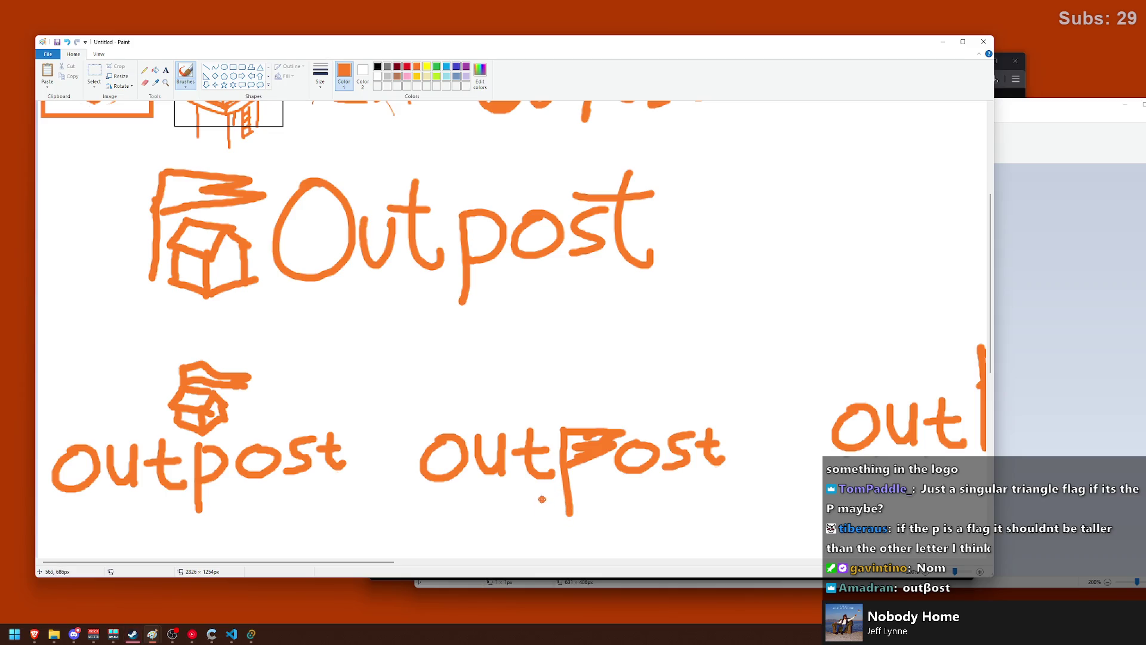
{"action": "scroll", "coordinate": [431, 453], "scroll_direction": "down", "scroll_amount": 3}
{"action": "scroll", "coordinate": [431, 453], "scroll_direction": "up", "scroll_amount": 3}
{"action": "scroll", "coordinate": [431, 453], "scroll_direction": "up", "scroll_amount": 3}
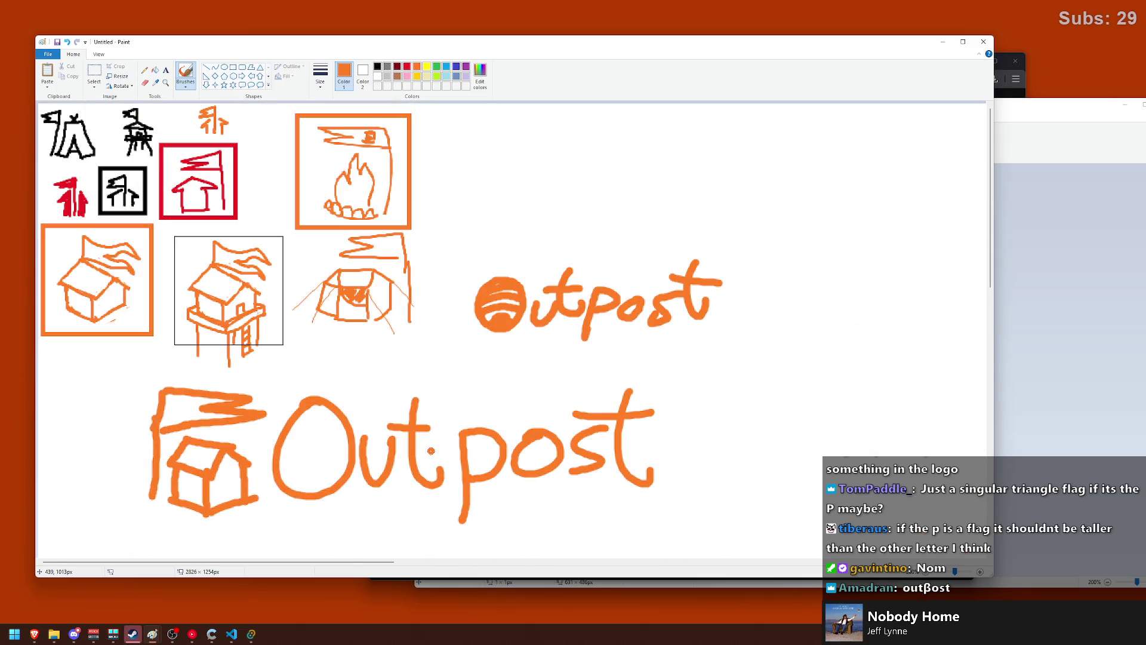
{"action": "scroll", "coordinate": [431, 451], "scroll_direction": "down", "scroll_amount": 2}
{"action": "scroll", "coordinate": [431, 451], "scroll_direction": "down", "scroll_amount": 6}
{"action": "scroll", "coordinate": [430, 450], "scroll_direction": "up", "scroll_amount": 2}
- Brush the orange badge circle below the wordmarks, redoing failed arcs
{"action": "scroll", "coordinate": [203, 400], "scroll_direction": "down", "scroll_amount": 2}
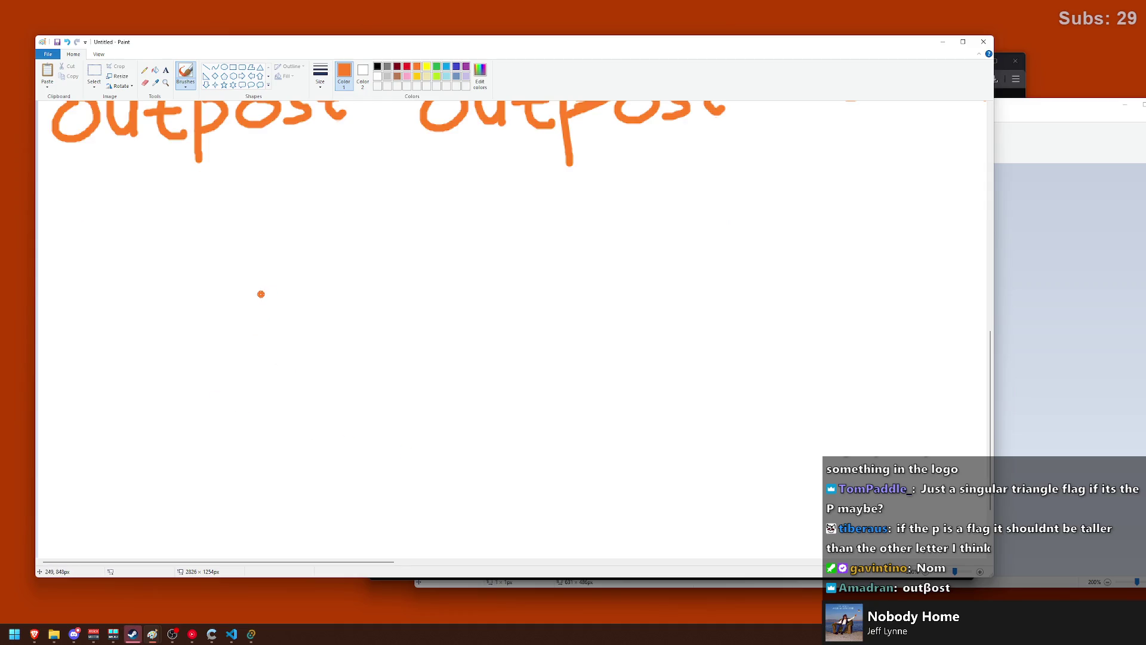
{"action": "left_click_drag", "start_coordinate": [272, 300], "coordinate": [322, 384]}
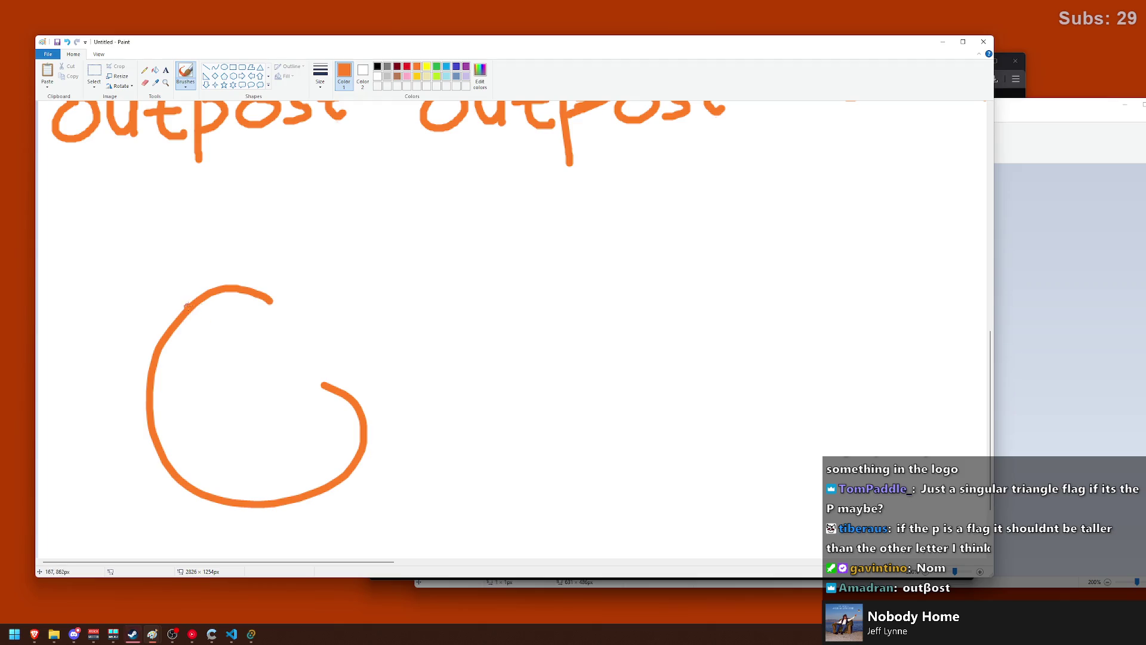
{"action": "key", "text": "ctrl+z"}
{"action": "left_click_drag", "start_coordinate": [215, 274], "coordinate": [322, 382]}
{"action": "key", "text": "ctrl+z"}
{"action": "mouse_move", "coordinate": [235, 279]}
{"action": "left_mouse_down"}
{"action": "mouse_move", "coordinate": [226, 440]}
{"action": "mouse_move", "coordinate": [275, 265]}
{"action": "mouse_move", "coordinate": [380, 412]}
{"action": "mouse_move", "coordinate": [282, 264]}
{"action": "left_mouse_up"}
{"action": "key", "text": "ctrl+z"}
- Paint a small house with a roof inside the circle
{"action": "mouse_move", "coordinate": [280, 447]}
{"action": "left_mouse_down"}
{"action": "mouse_move", "coordinate": [276, 395]}
{"action": "mouse_move", "coordinate": [331, 406]}
{"action": "left_mouse_up"}
{"action": "key", "text": "ctrl+z"}
{"action": "mouse_move", "coordinate": [254, 411]}
{"action": "left_mouse_down"}
{"action": "mouse_move", "coordinate": [338, 408]}
{"action": "mouse_move", "coordinate": [277, 392]}
{"action": "mouse_move", "coordinate": [292, 384]}
{"action": "mouse_move", "coordinate": [348, 408]}
{"action": "mouse_move", "coordinate": [333, 445]}
{"action": "left_mouse_up"}
{"action": "key", "text": "ctrl+z"}
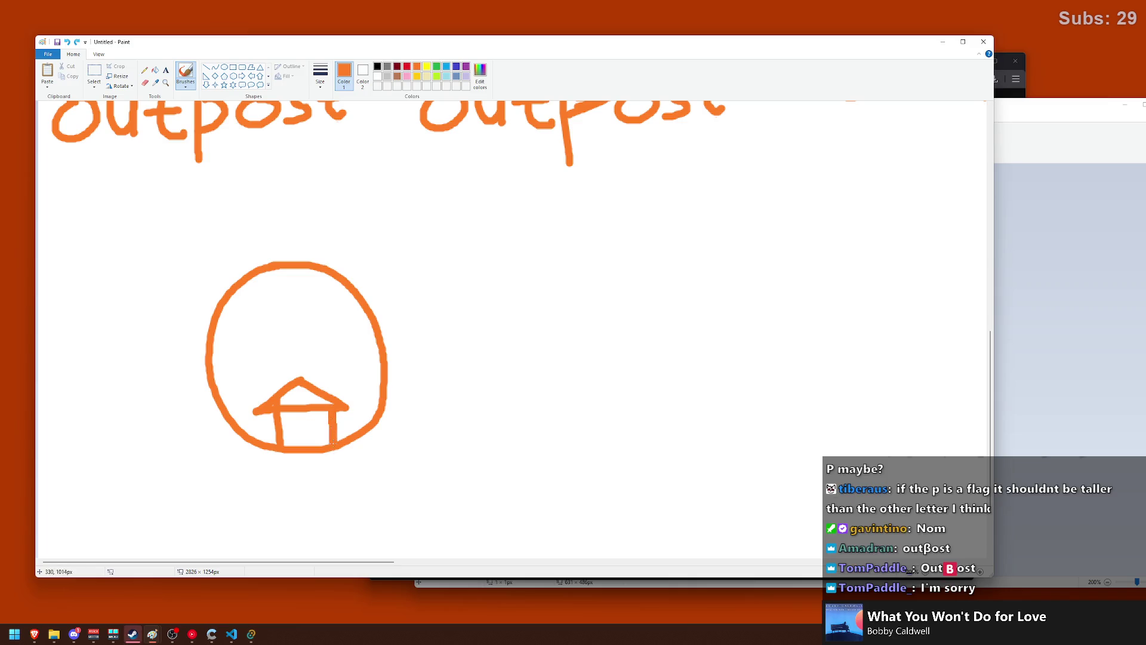
{"action": "left_click_drag", "start_coordinate": [282, 408], "coordinate": [278, 406]}
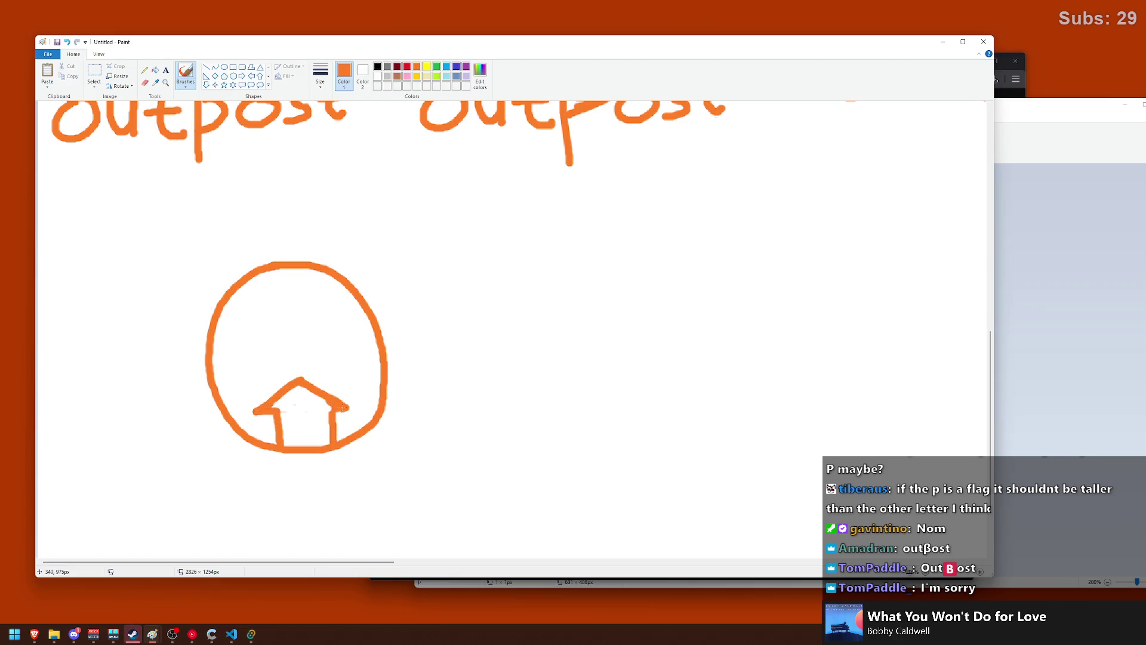
- Paint a flagpole rising from the right side of the house roof
{"action": "left_click_drag", "start_coordinate": [300, 378], "coordinate": [298, 333]}
{"action": "key", "text": "ctrl+z"}
{"action": "left_click_drag", "start_coordinate": [300, 378], "coordinate": [298, 335]}
{"action": "key", "text": "ctrl+z"}
{"action": "left_click_drag", "start_coordinate": [299, 378], "coordinate": [298, 333]}
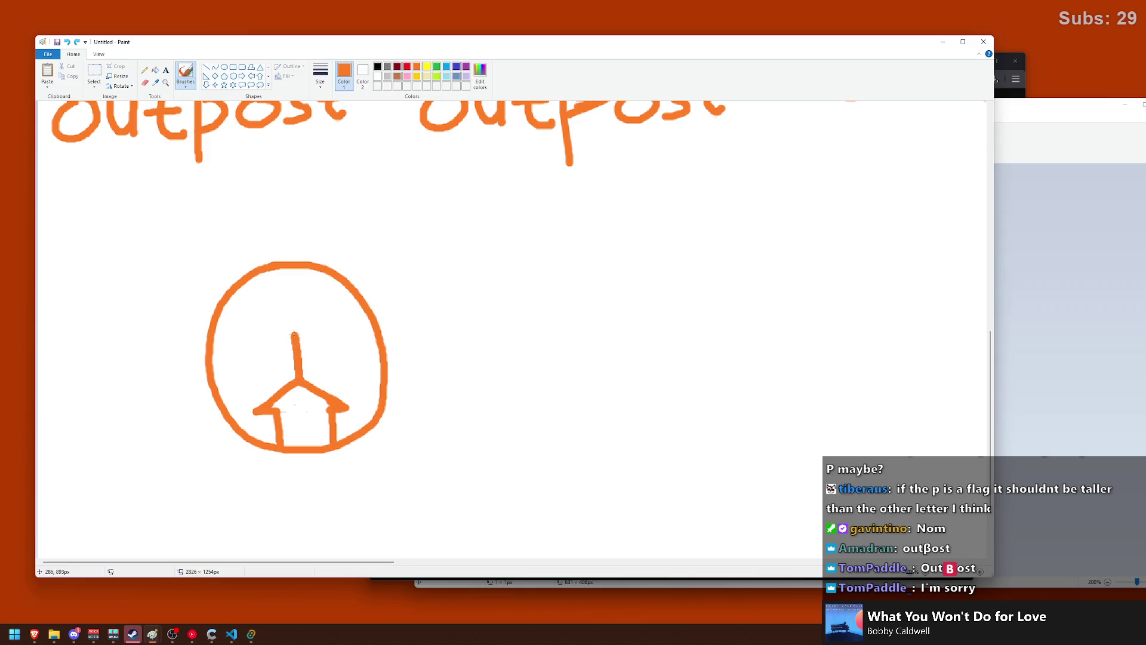
{"action": "key", "text": "ctrl+z"}
{"action": "left_click_drag", "start_coordinate": [300, 379], "coordinate": [298, 337]}
{"action": "key", "text": "ctrl+z"}
{"action": "left_click", "coordinate": [283, 380]}
{"action": "left_click_drag", "start_coordinate": [266, 399], "coordinate": [264, 340]}
{"action": "key", "text": "ctrl+z"}
{"action": "mouse_move", "coordinate": [329, 393]}
{"action": "left_mouse_down"}
{"action": "mouse_move", "coordinate": [319, 326]}
{"action": "mouse_move", "coordinate": [232, 355]}
{"action": "mouse_move", "coordinate": [322, 342]}
{"action": "mouse_move", "coordinate": [326, 359]}
{"action": "left_mouse_up"}
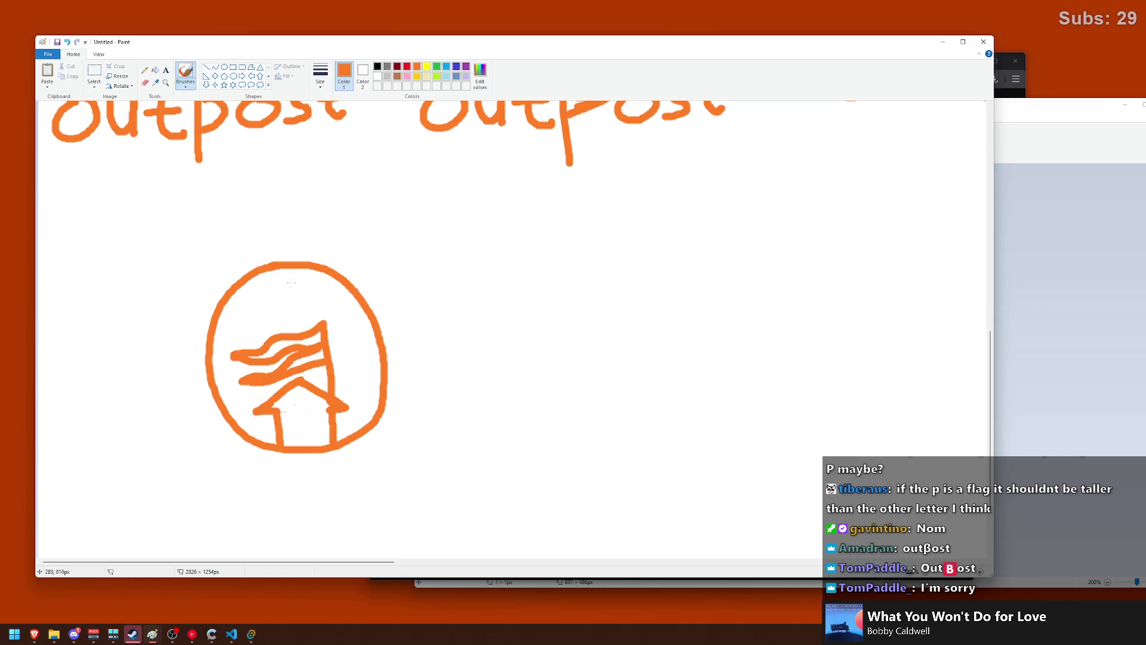
{"action": "left_click", "coordinate": [217, 431]}
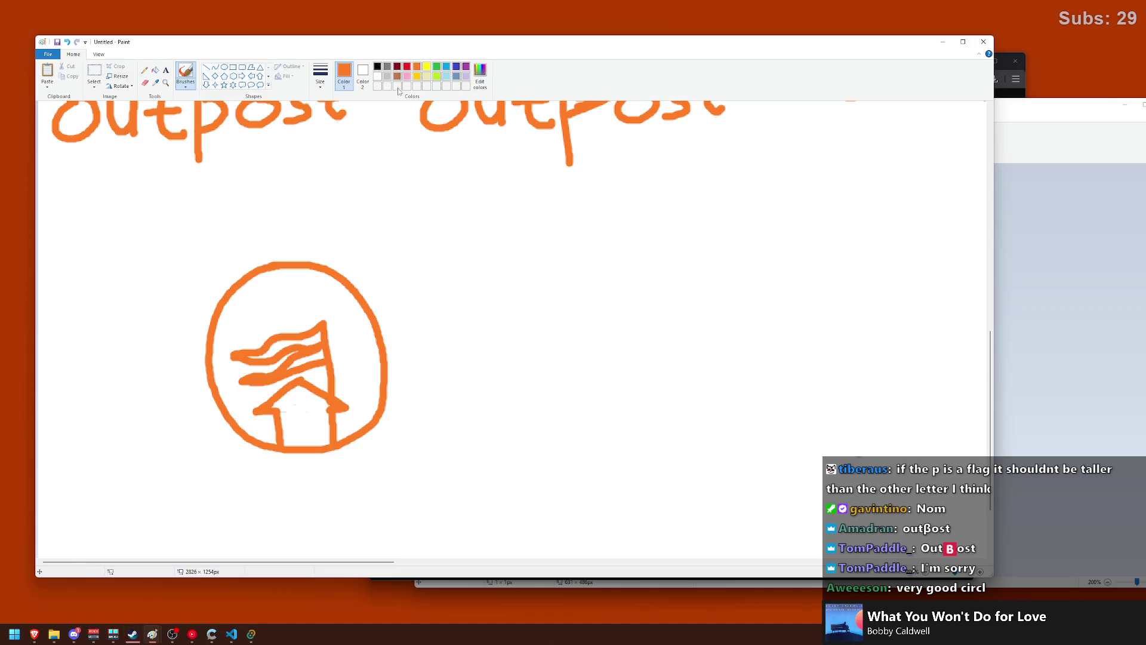
- Move the flag-house badge left and paste a duplicate to its right
{"action": "left_click", "coordinate": [94, 75]}
{"action": "left_click_drag", "start_coordinate": [142, 221], "coordinate": [416, 461]}
{"action": "left_click_drag", "start_coordinate": [344, 383], "coordinate": [200, 384]}
{"action": "key", "text": "ctrl+c"}
{"action": "key", "text": "ctrl+v"}
{"action": "left_click_drag", "start_coordinate": [89, 198], "coordinate": [404, 328]}
{"action": "left_click", "coordinate": [584, 320]}
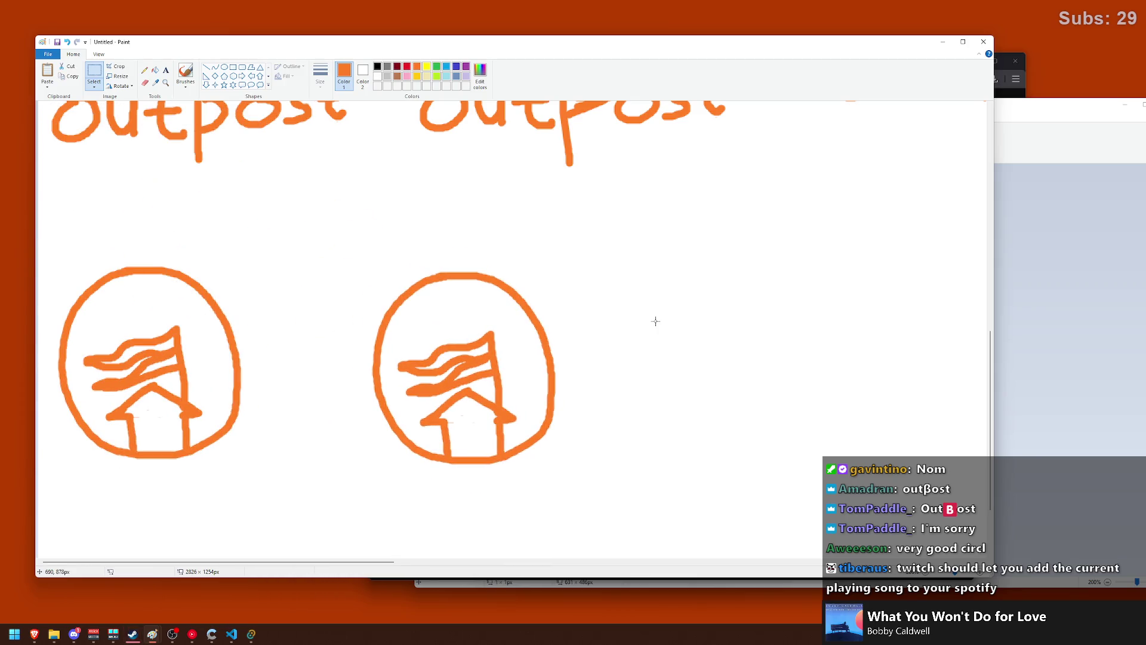
- Brush curved hill and sunset stripes across the copied badge
{"action": "left_click", "coordinate": [185, 74]}
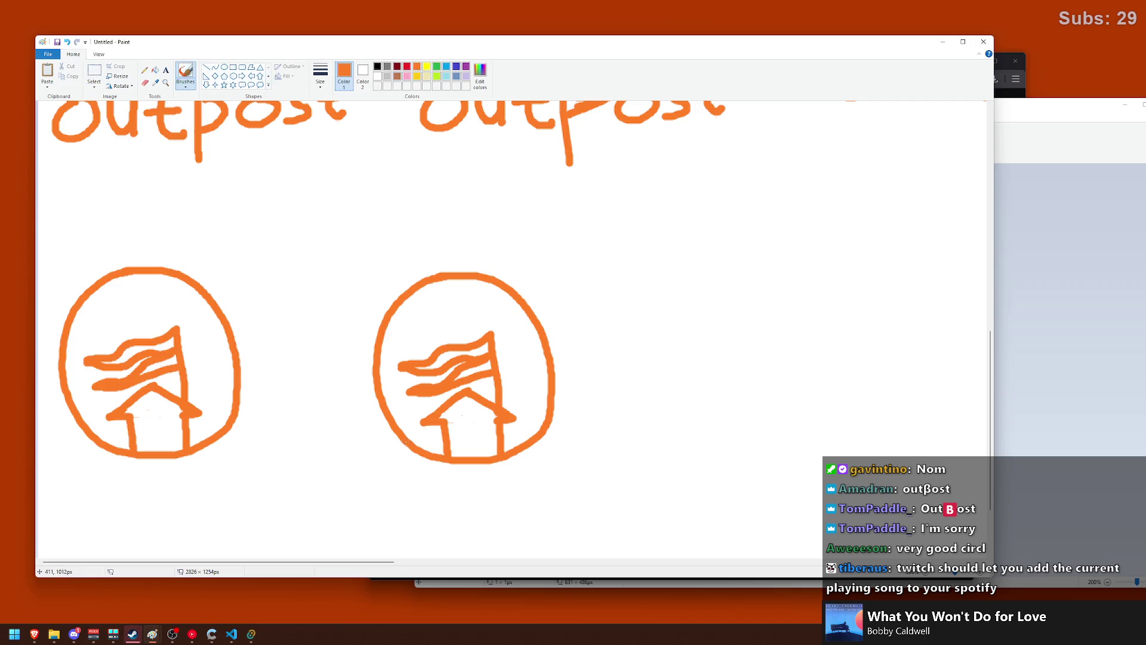
{"action": "left_click_drag", "start_coordinate": [388, 419], "coordinate": [442, 398]}
{"action": "left_click_drag", "start_coordinate": [511, 396], "coordinate": [548, 407]}
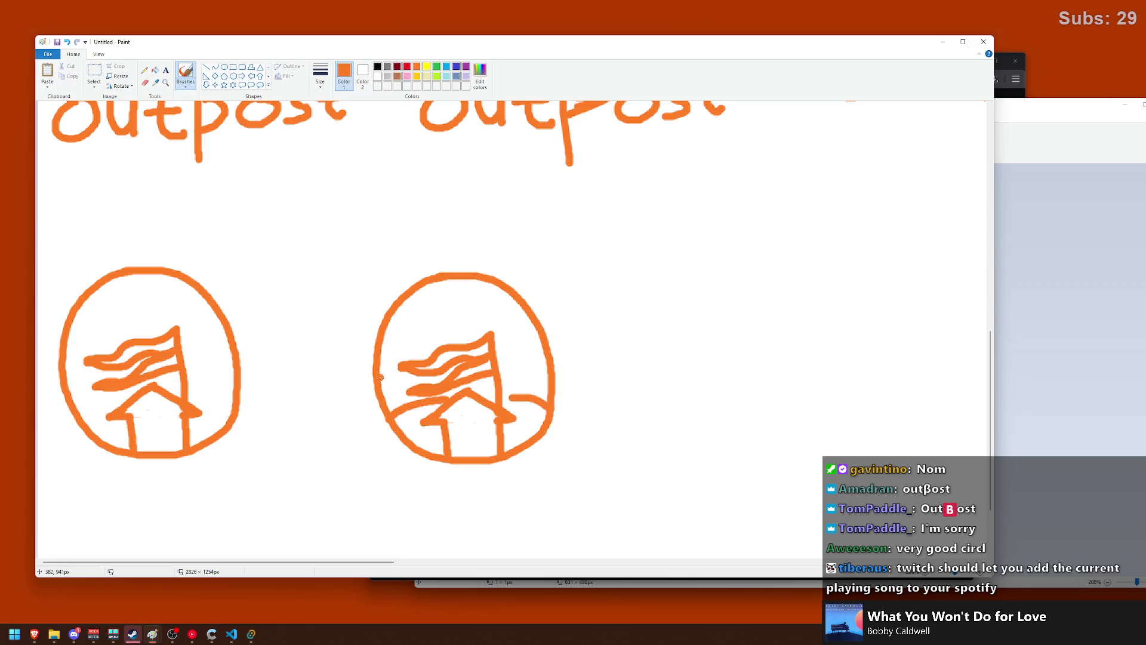
{"action": "left_click_drag", "start_coordinate": [504, 355], "coordinate": [561, 368]}
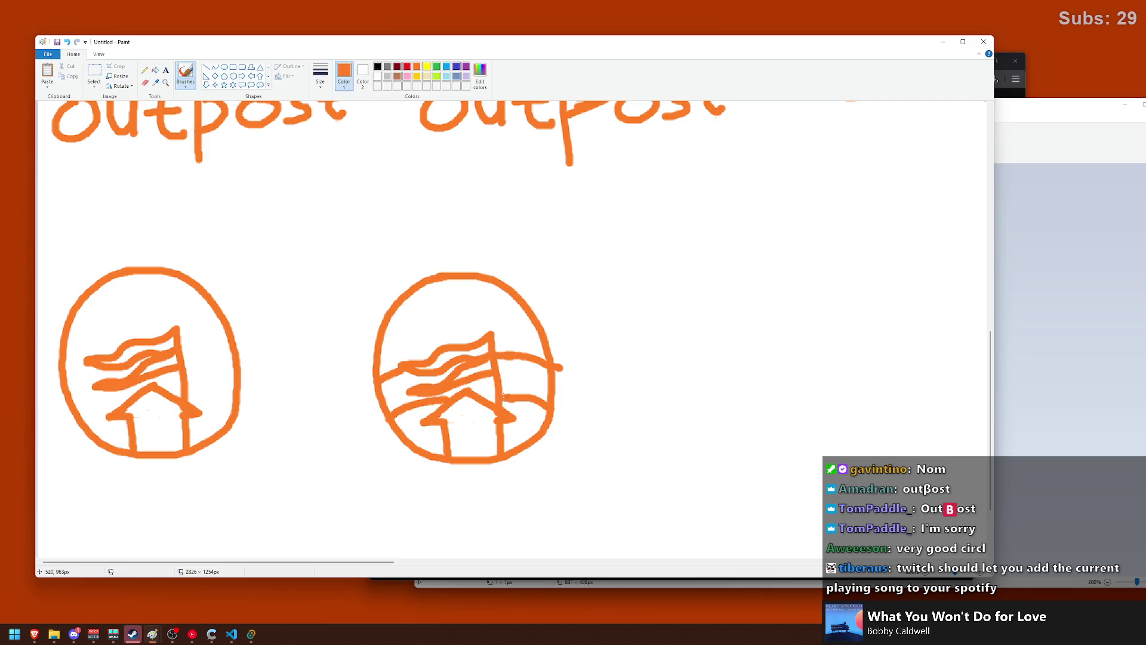
{"action": "left_click_drag", "start_coordinate": [387, 334], "coordinate": [526, 314]}
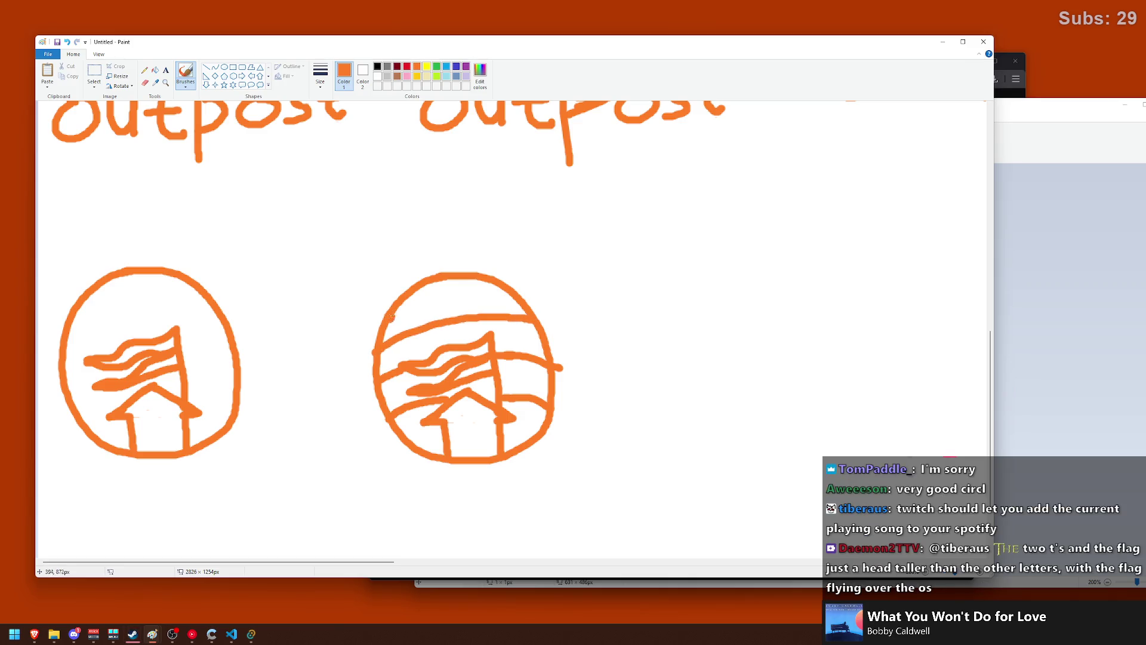
{"action": "left_click_drag", "start_coordinate": [389, 318], "coordinate": [503, 288]}
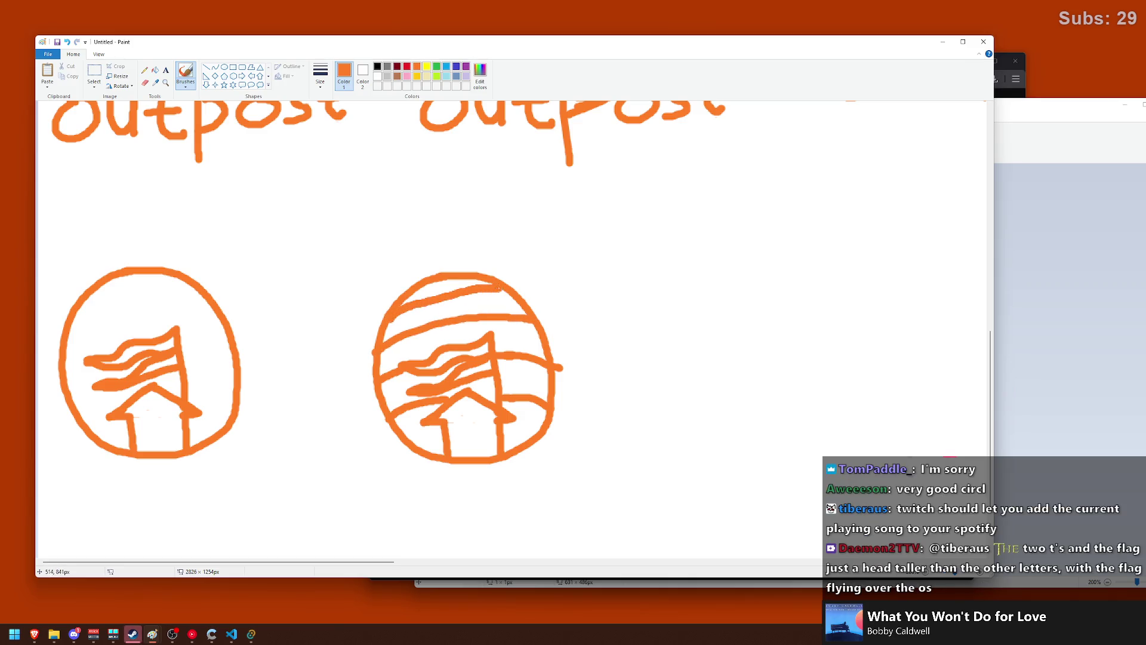
- Fill the copied badge's lower and middle bands with dark red and red
{"action": "left_click", "coordinate": [397, 66]}
{"action": "left_click", "coordinate": [156, 70]}
{"action": "left_click", "coordinate": [532, 420]}
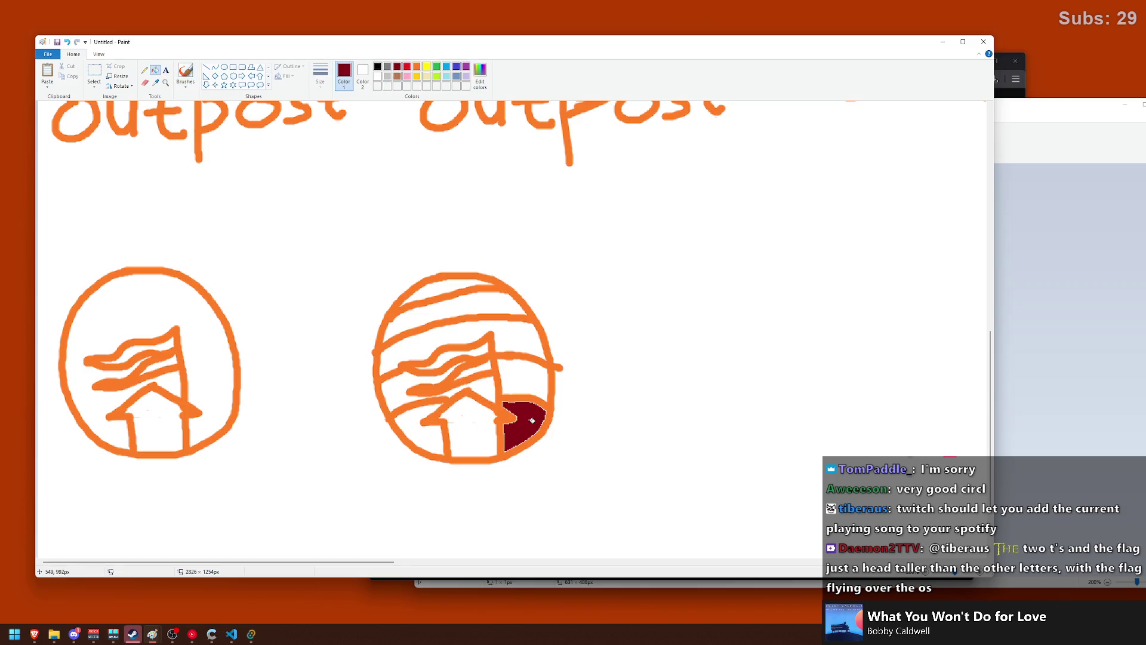
{"action": "left_click", "coordinate": [409, 424]}
{"action": "left_click", "coordinate": [416, 67]}
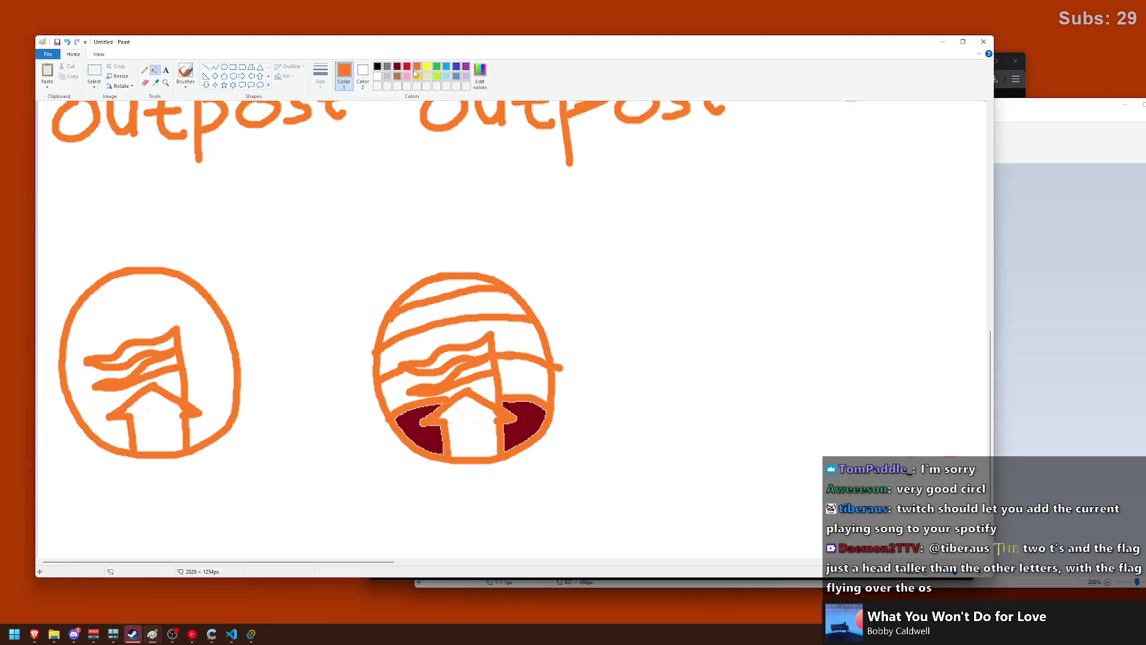
{"action": "left_click", "coordinate": [520, 371]}
{"action": "key", "text": "ctrl+z"}
{"action": "left_click", "coordinate": [406, 66]}
{"action": "left_click", "coordinate": [530, 372]}
{"action": "left_click", "coordinate": [389, 388]}
{"action": "left_click", "coordinate": [488, 392]}
- Fill the upper stripes with progressively paler pinks mixed in Edit Colors
{"action": "left_click", "coordinate": [481, 76]}
{"action": "left_click_drag", "start_coordinate": [604, 290], "coordinate": [604, 274]}
{"action": "left_click", "coordinate": [432, 368]}
{"action": "left_click", "coordinate": [469, 338]}
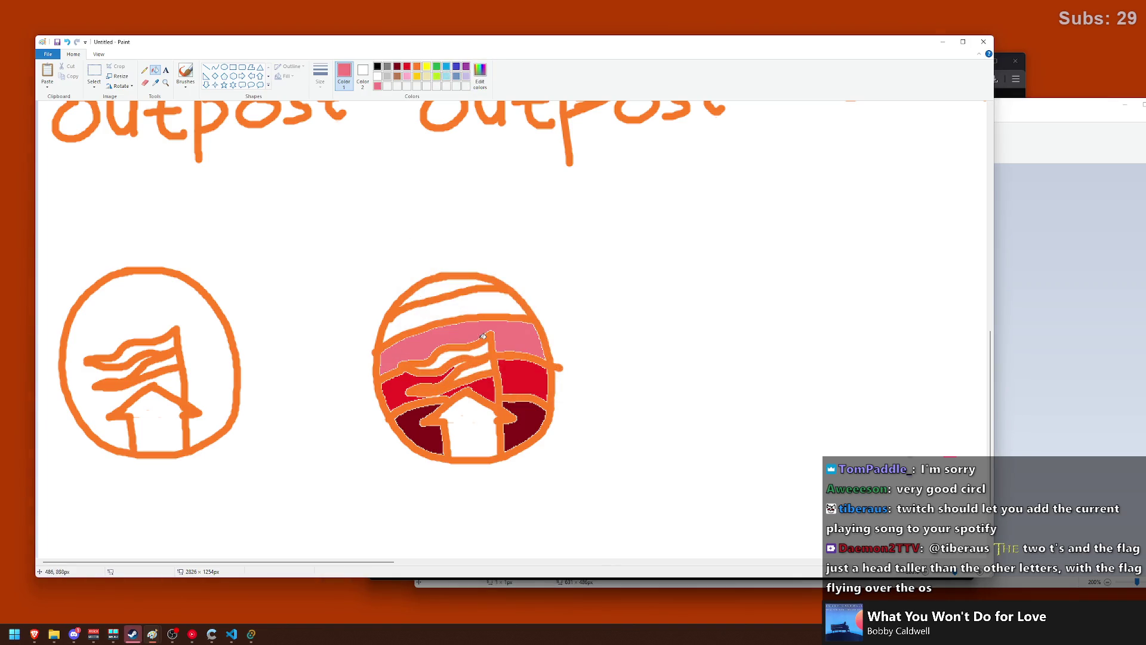
{"action": "left_click", "coordinate": [480, 76]}
{"action": "left_click_drag", "start_coordinate": [604, 276], "coordinate": [604, 264]}
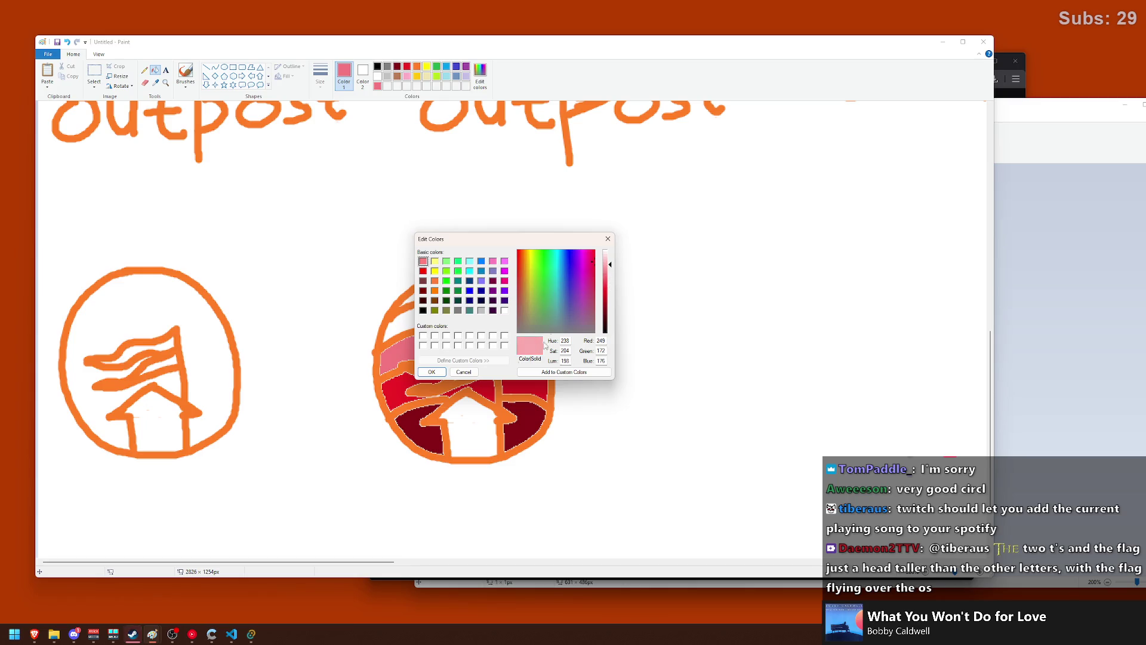
{"action": "left_click", "coordinate": [432, 372]}
{"action": "left_click", "coordinate": [420, 317]}
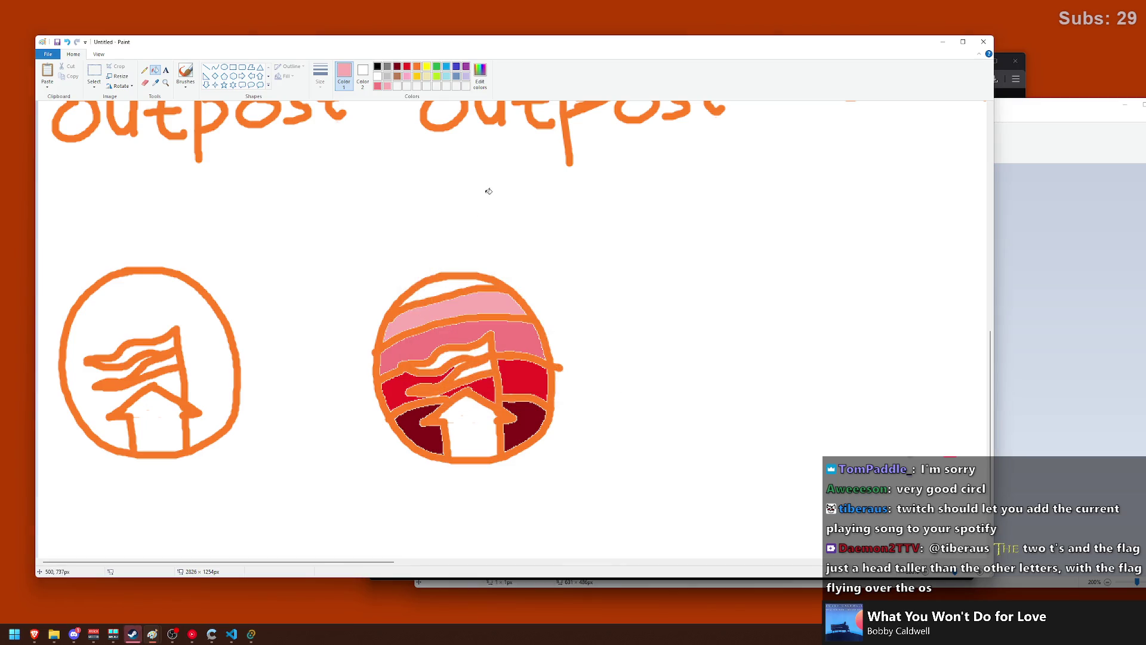
{"action": "left_click", "coordinate": [480, 76]}
{"action": "left_click_drag", "start_coordinate": [604, 263], "coordinate": [605, 253]}
{"action": "left_click", "coordinate": [431, 372]}
{"action": "left_click", "coordinate": [443, 288]}
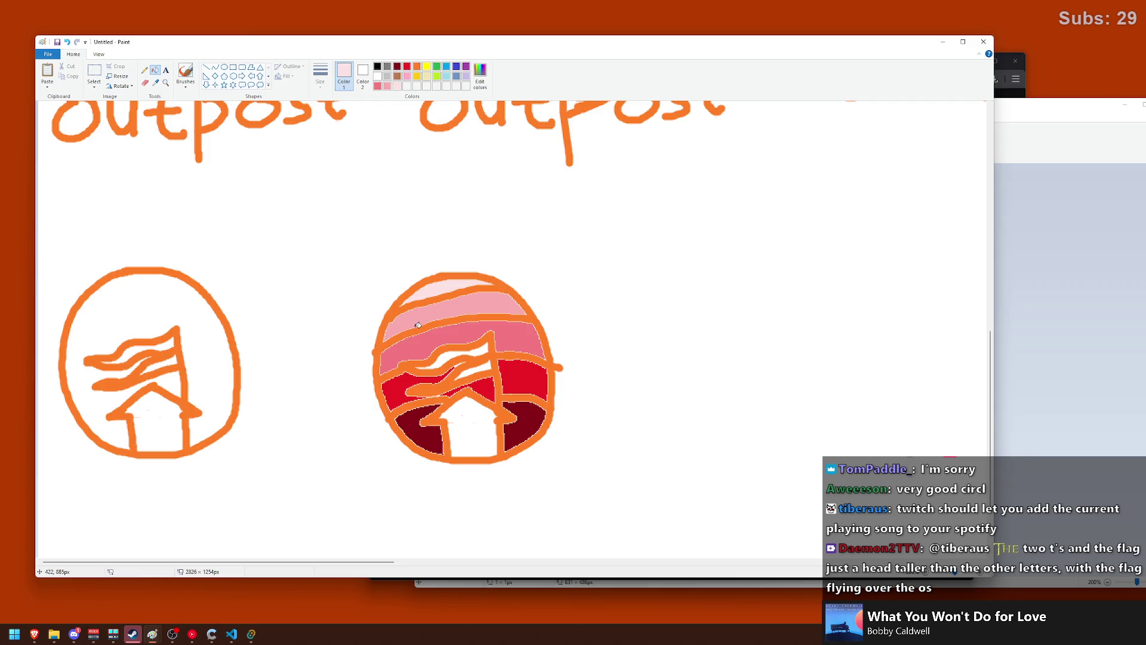
- Fill the bottom-left and bottom-right regions yellow
{"action": "key", "text": "alt+Tab"}
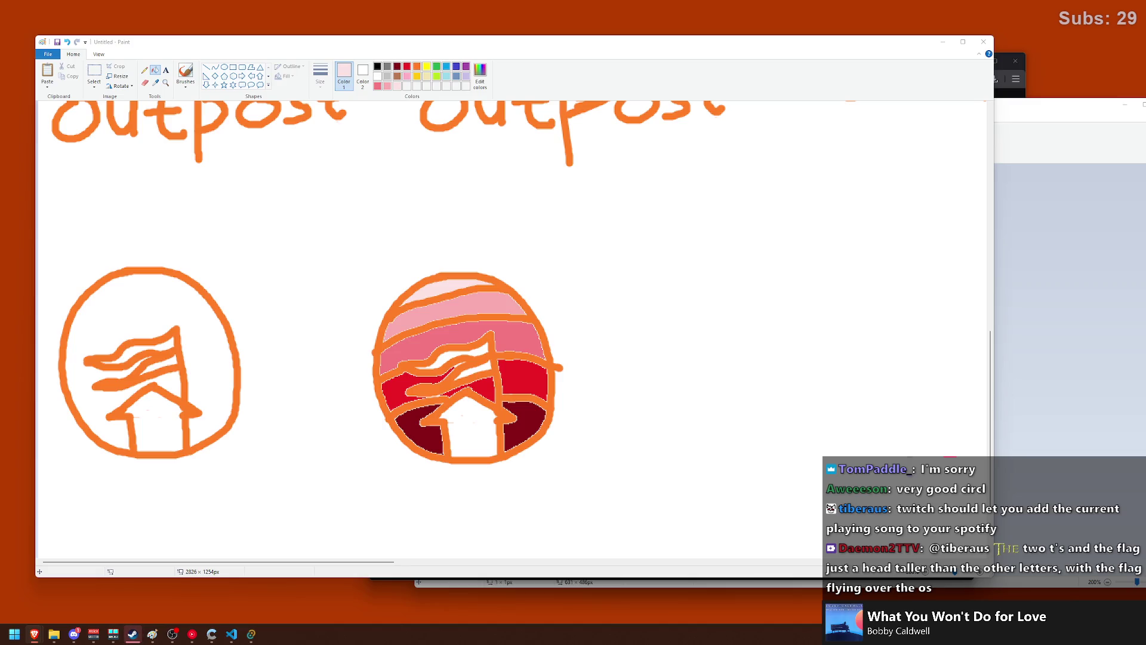
{"action": "key", "text": "alt+Tab"}
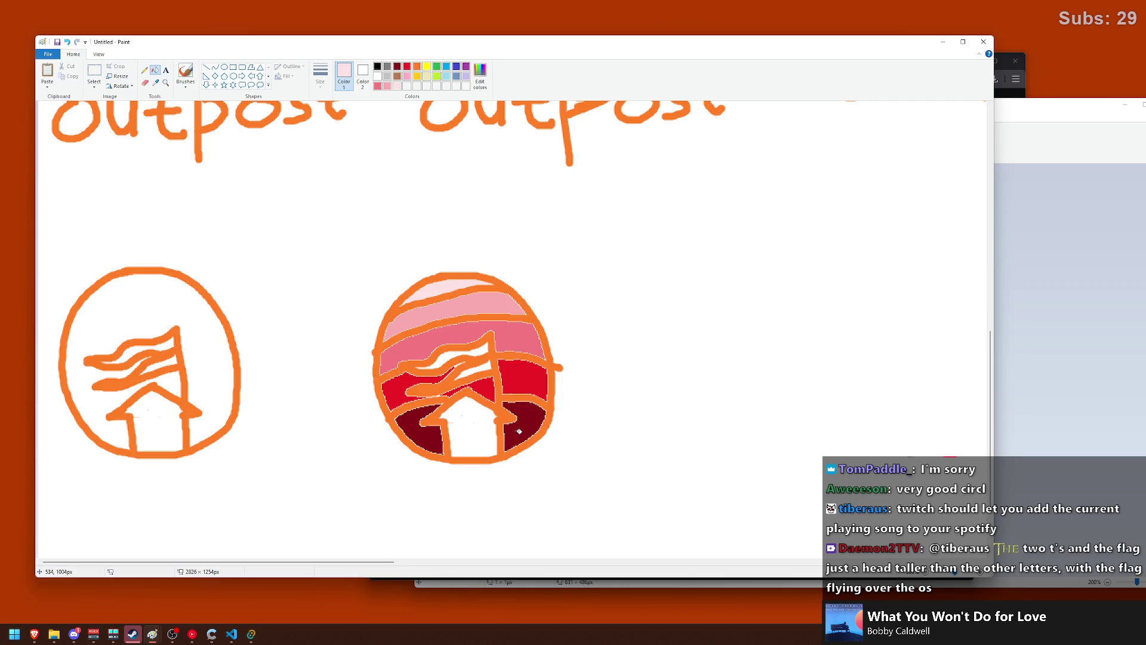
{"action": "left_click", "coordinate": [519, 431]}
{"action": "left_click", "coordinate": [426, 66]}
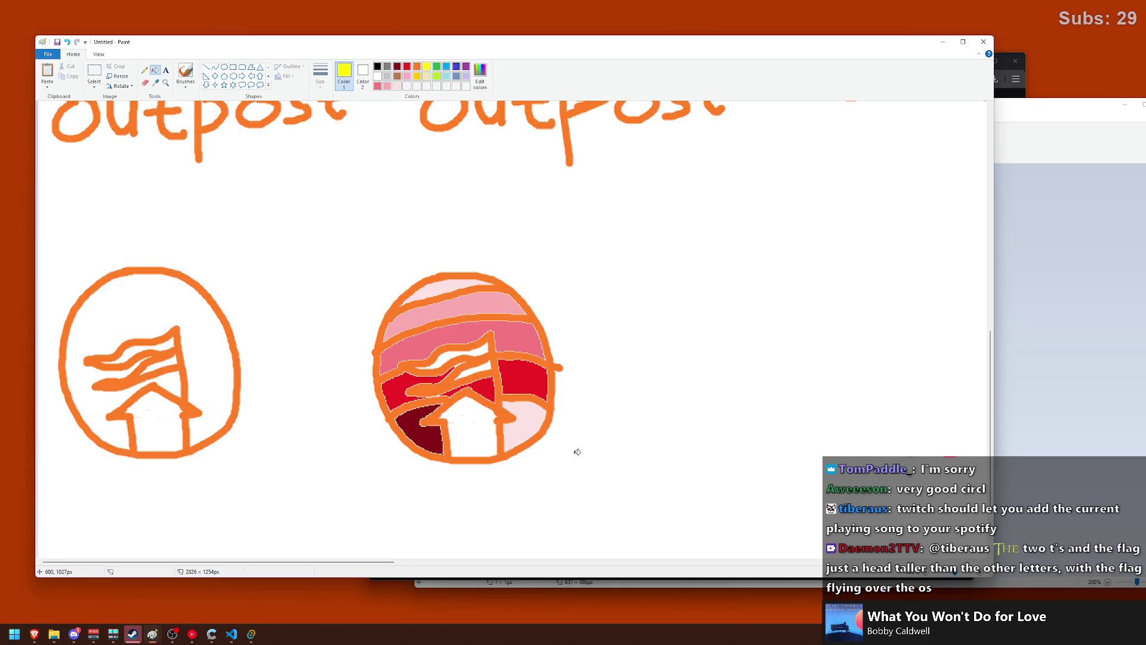
{"action": "left_click", "coordinate": [522, 428]}
{"action": "left_click", "coordinate": [421, 431]}
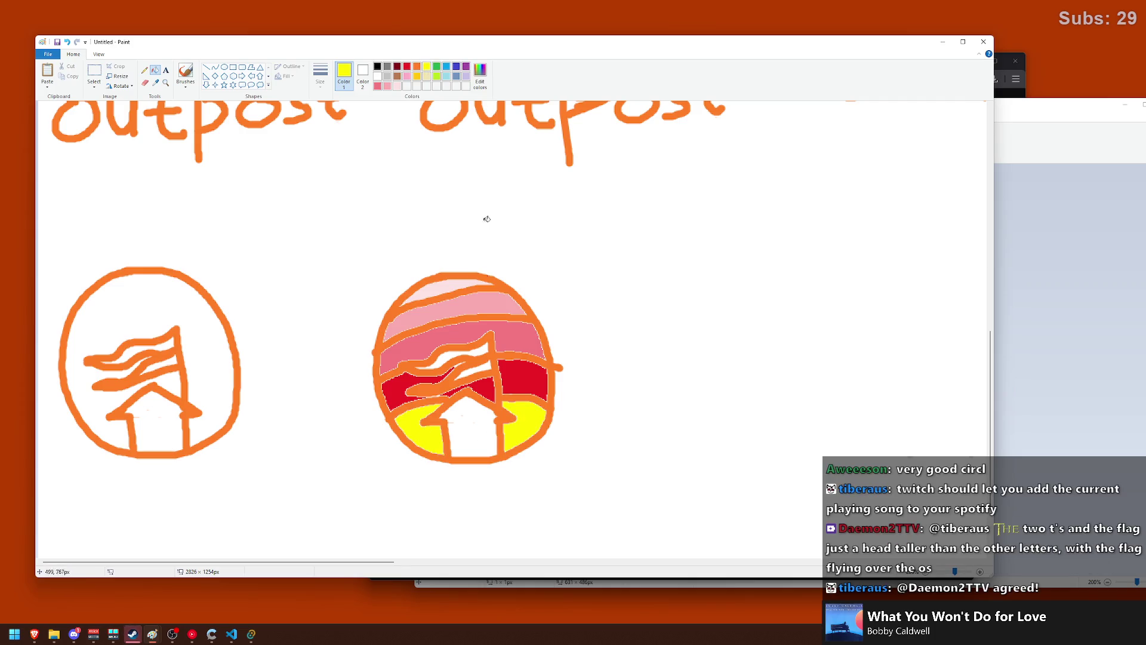
- Refill the red bands beside the flag with a darker orange
{"action": "left_click", "coordinate": [417, 67]}
{"action": "left_click", "coordinate": [480, 76]}
{"action": "left_click", "coordinate": [605, 294]}
{"action": "left_click", "coordinate": [431, 371]}
{"action": "left_click", "coordinate": [512, 381]}
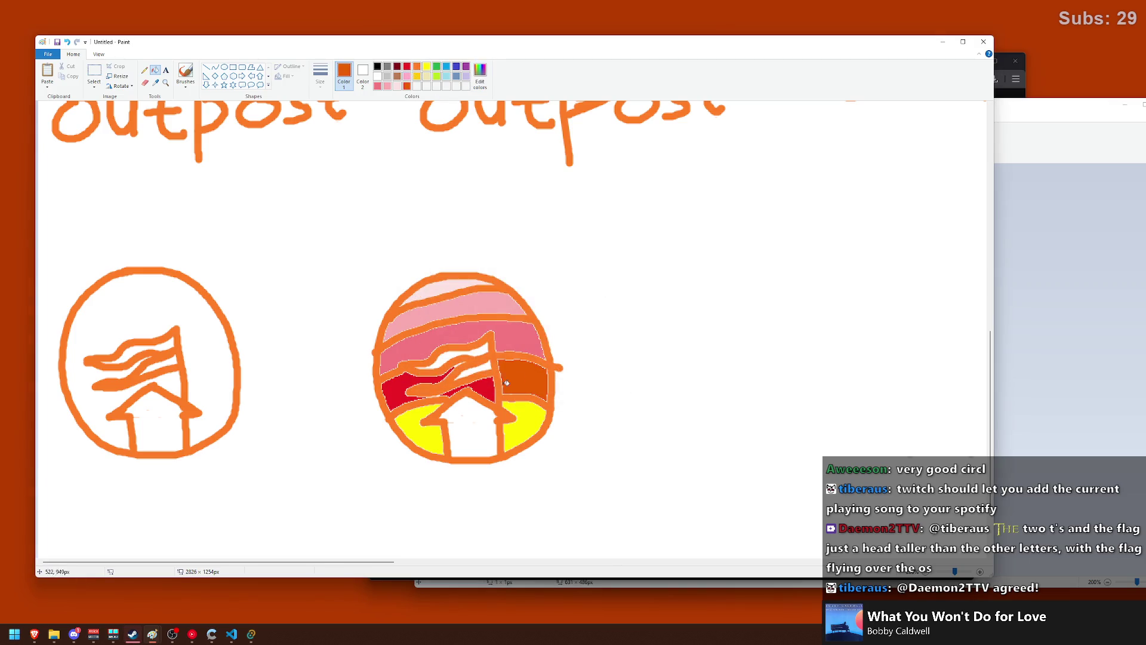
{"action": "left_click", "coordinate": [488, 385]}
{"action": "left_click", "coordinate": [397, 391]}
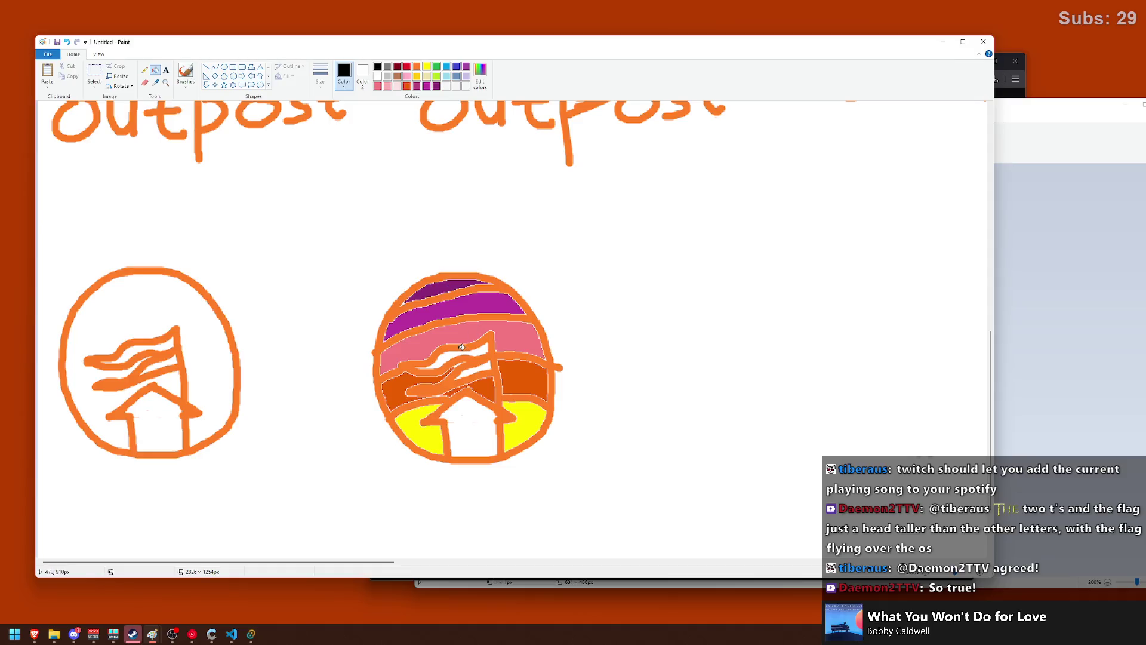
- Try black fills on the house and flag, then undo them to keep orange outlines
{"action": "left_click", "coordinate": [466, 411]}
{"action": "left_click", "coordinate": [457, 351]}
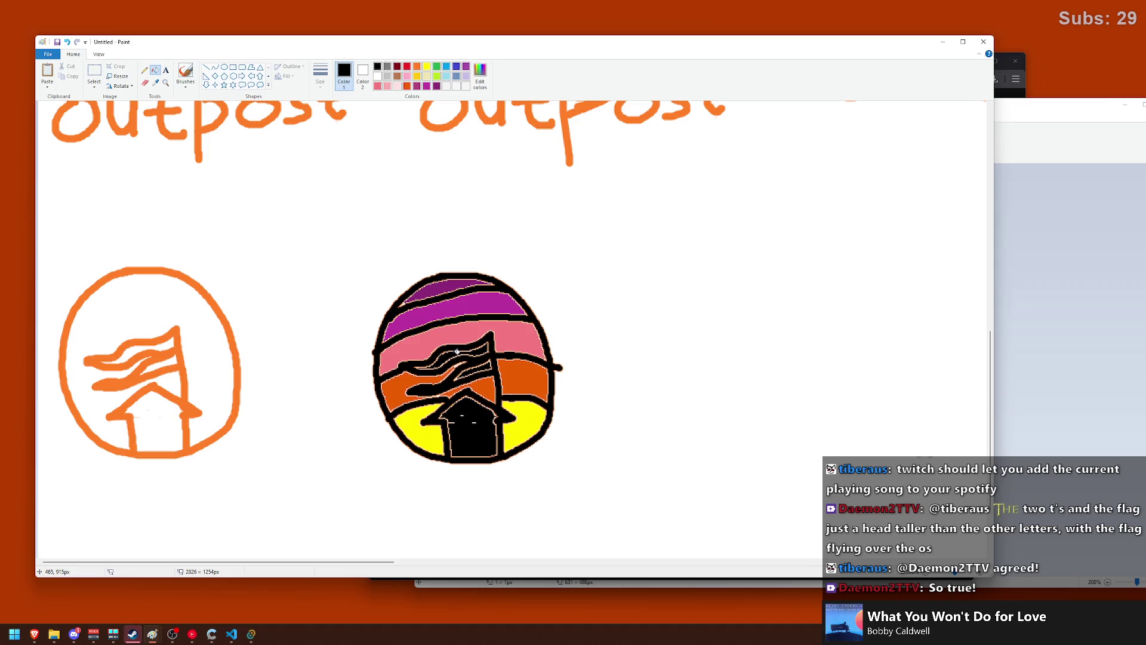
{"action": "key", "text": "ctrl+z"}
{"action": "key", "text": "ctrl+z"}
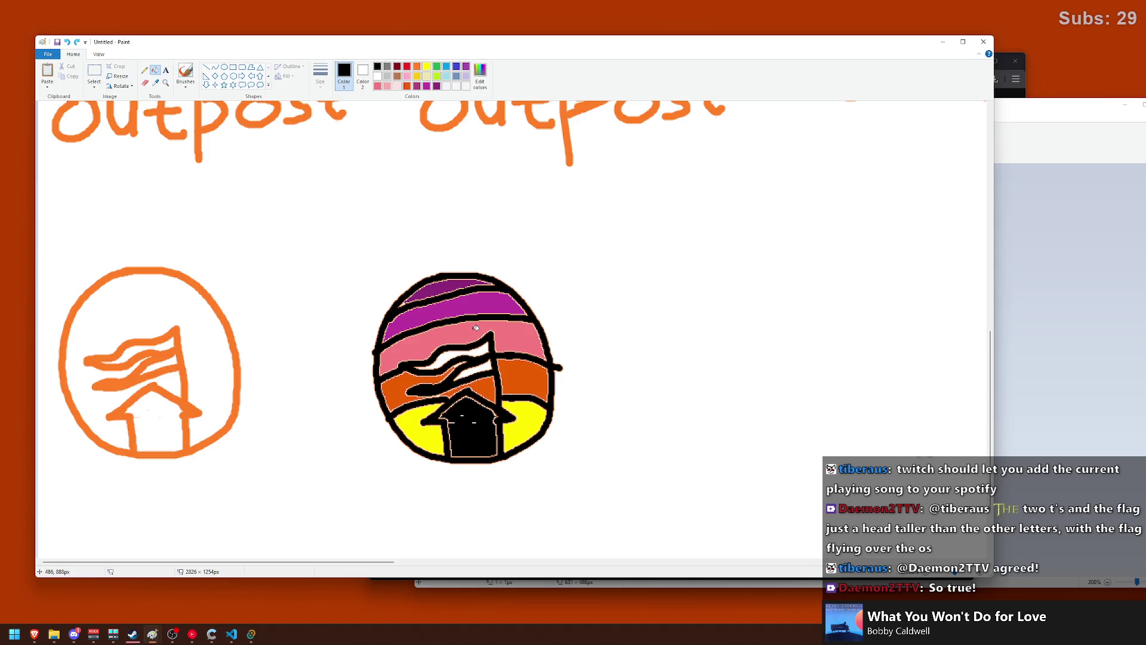
{"action": "key", "text": "ctrl+z"}
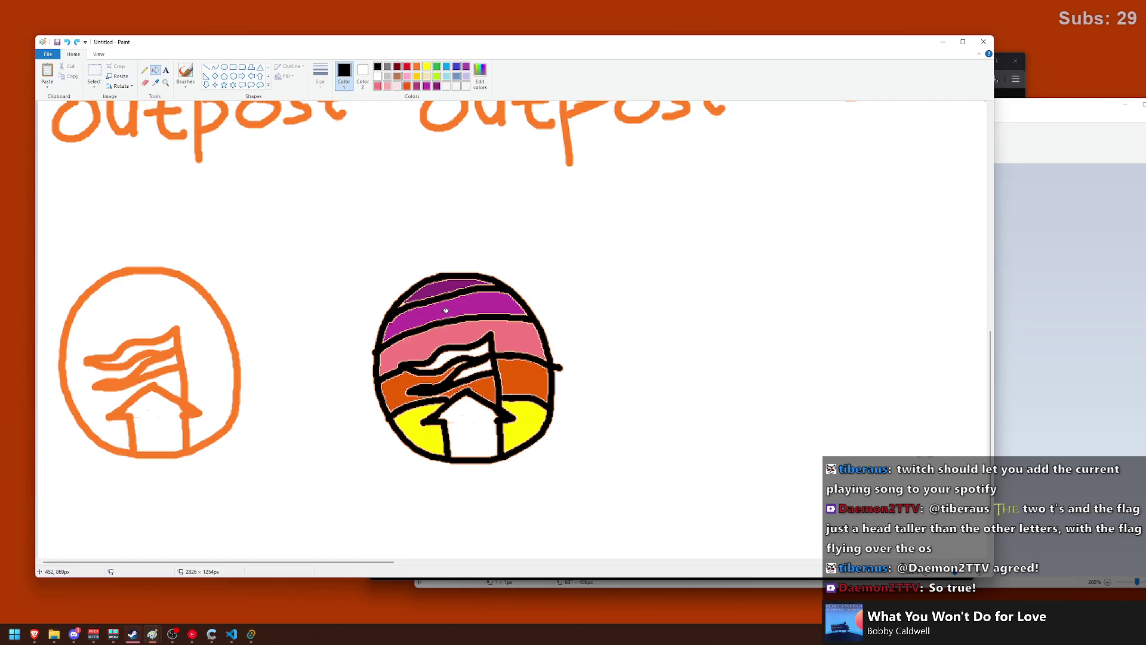
{"action": "key", "text": "ctrl+z"}
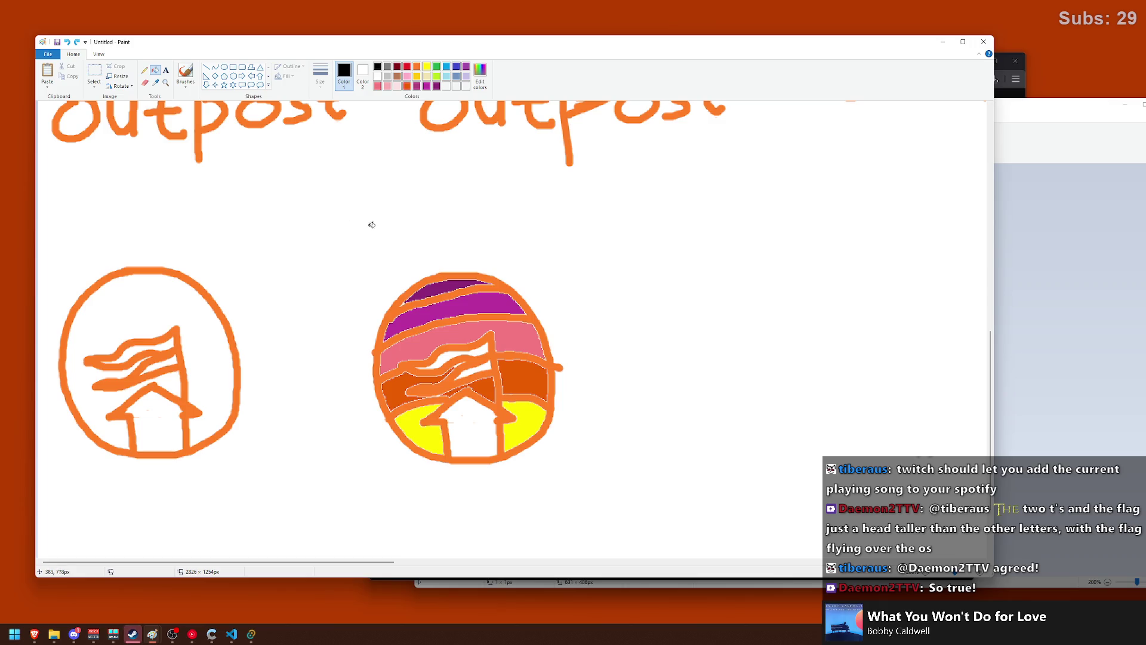
{"action": "left_click", "coordinate": [94, 72]}
- Move the sunset-striped badge up-left beside the plain orange flag-house circle, then zoom out to check the canvas
{"action": "left_click_drag", "start_coordinate": [319, 260], "coordinate": [567, 478]}
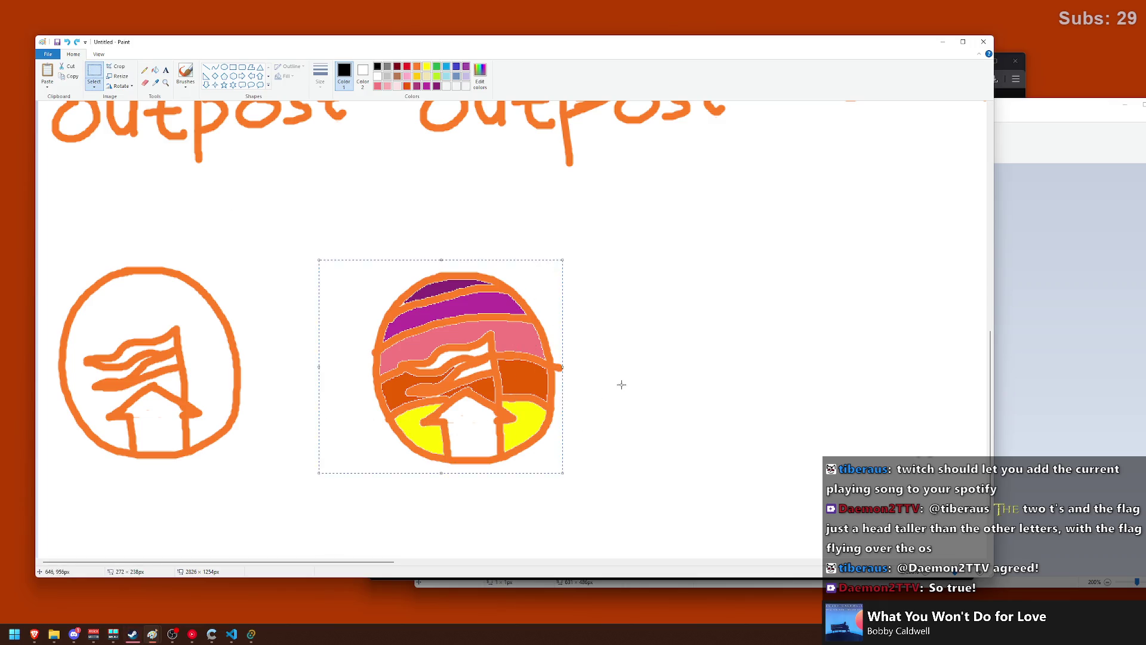
{"action": "left_click_drag", "start_coordinate": [598, 235], "coordinate": [361, 477]}
{"action": "left_click_drag", "start_coordinate": [459, 408], "coordinate": [343, 304]}
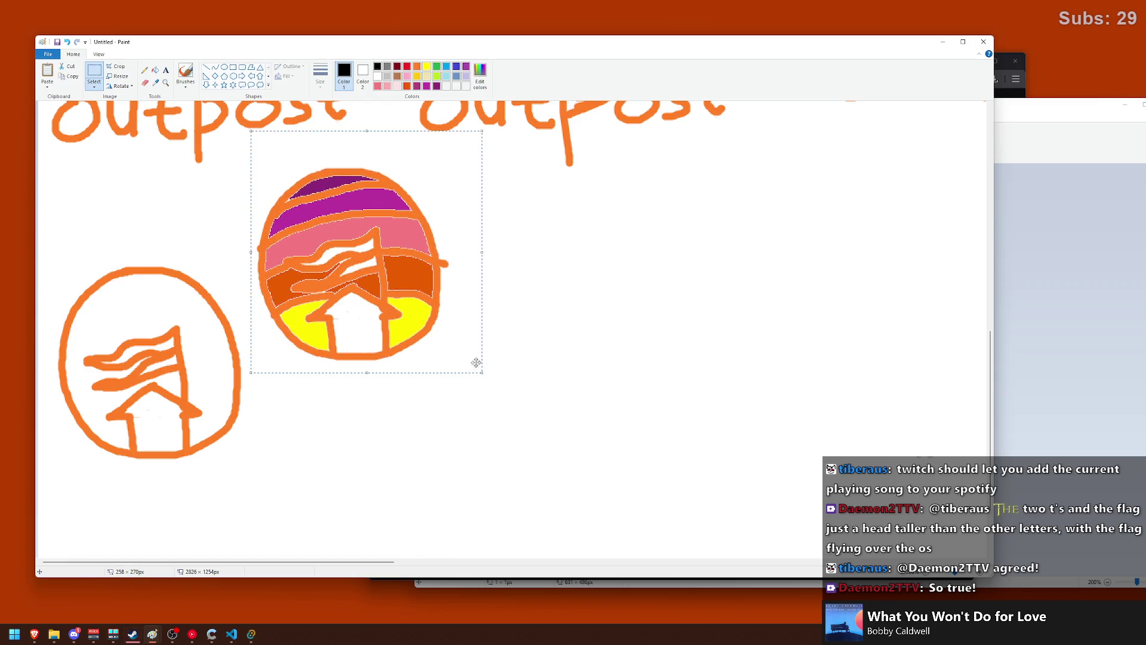
{"action": "left_click", "coordinate": [524, 374]}
{"action": "scroll", "coordinate": [524, 375], "scroll_direction": "up", "scroll_amount": 10}
{"action": "scroll", "coordinate": [524, 375], "scroll_direction": "down", "scroll_amount": 5}
{"action": "scroll", "coordinate": [524, 375], "scroll_direction": "down", "scroll_amount": 3}
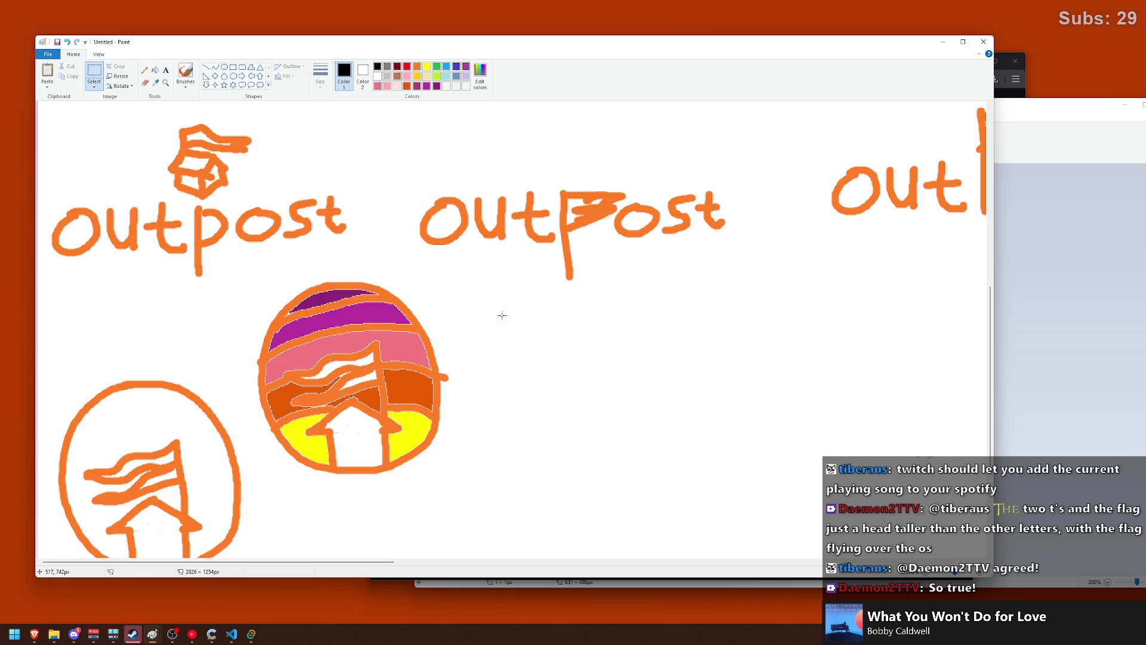
{"action": "scroll", "coordinate": [440, 300], "scroll_direction": "down", "scroll_amount": 3}
{"action": "scroll", "coordinate": [444, 285], "scroll_direction": "up", "scroll_amount": 2}
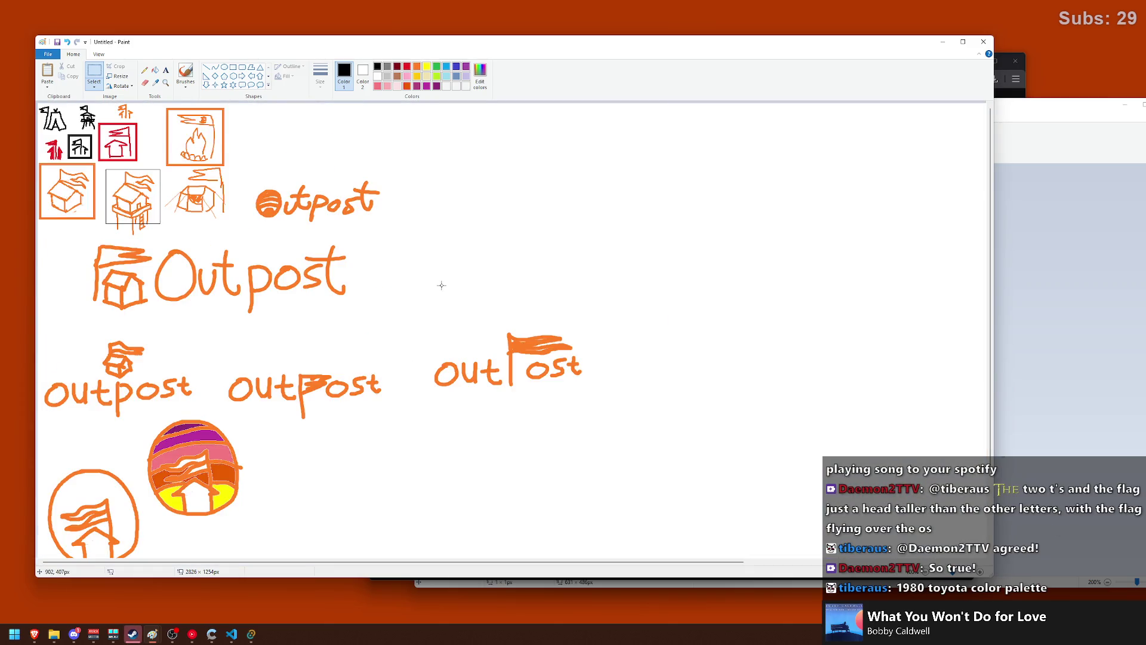
{"action": "scroll", "coordinate": [441, 286], "scroll_direction": "down", "scroll_amount": 2}
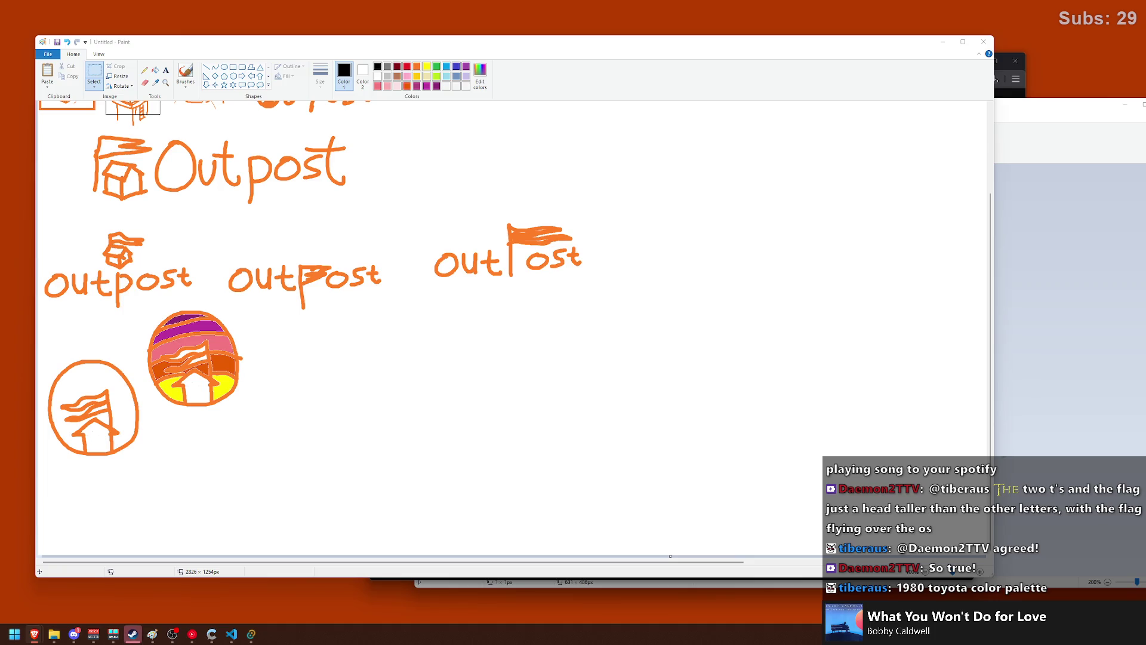
- Snip the aperture logo and paste it into Paint beside the striped badge
{"action": "key", "text": "super+shift+s"}
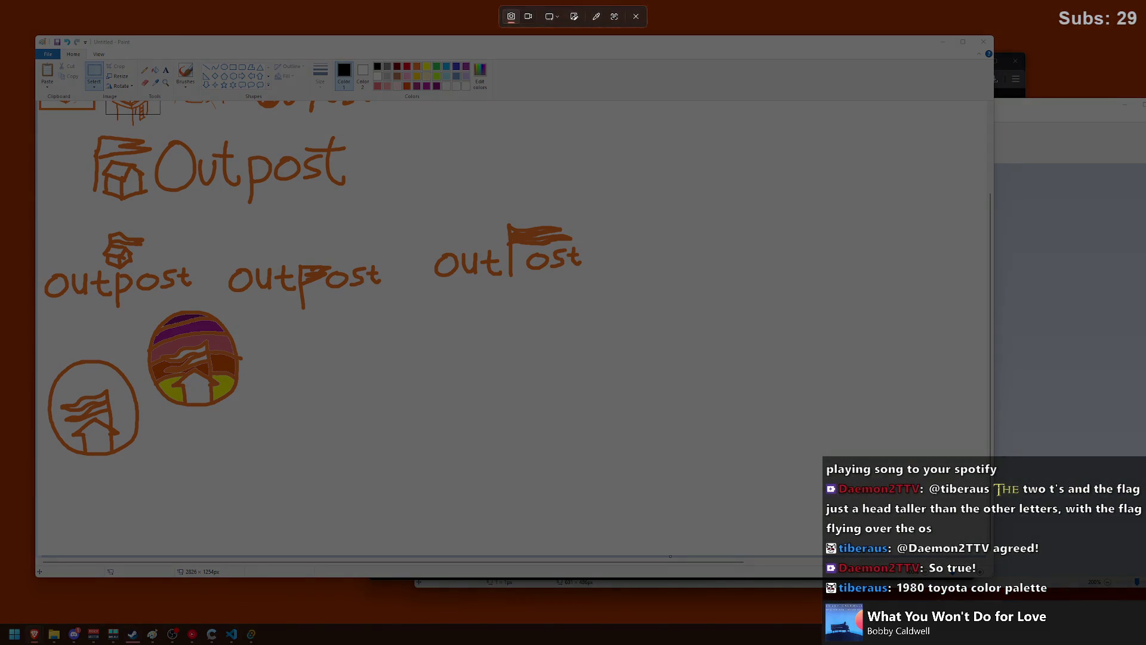
{"action": "key", "text": "Escape"}
{"action": "key", "text": "ctrl+v"}
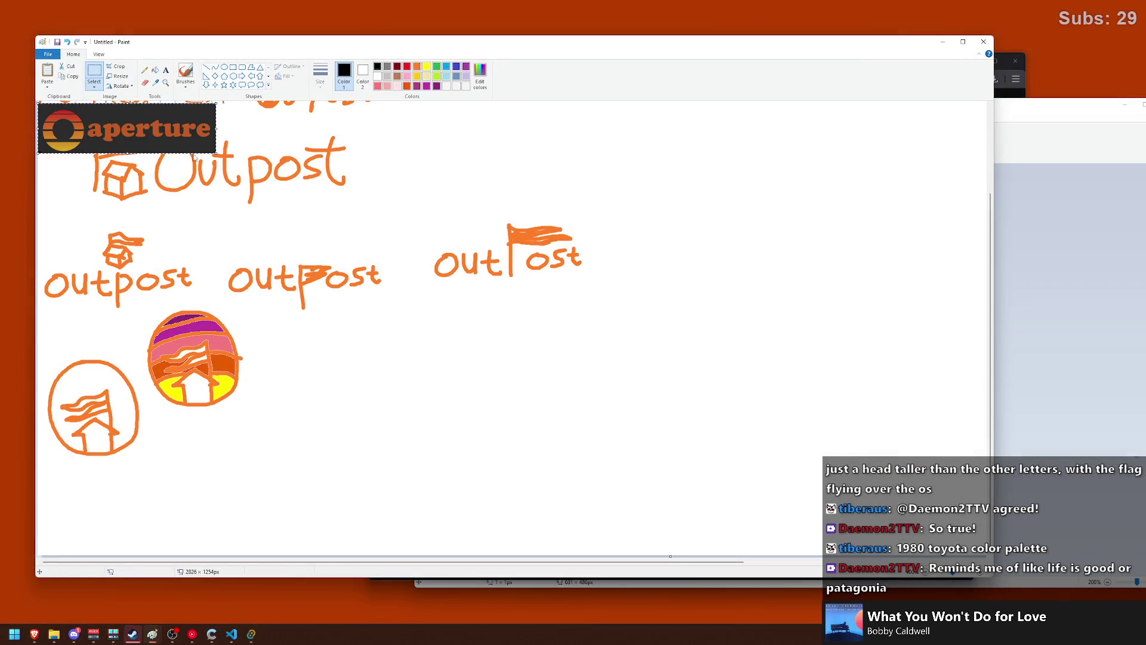
{"action": "left_click_drag", "start_coordinate": [126, 128], "coordinate": [352, 386]}
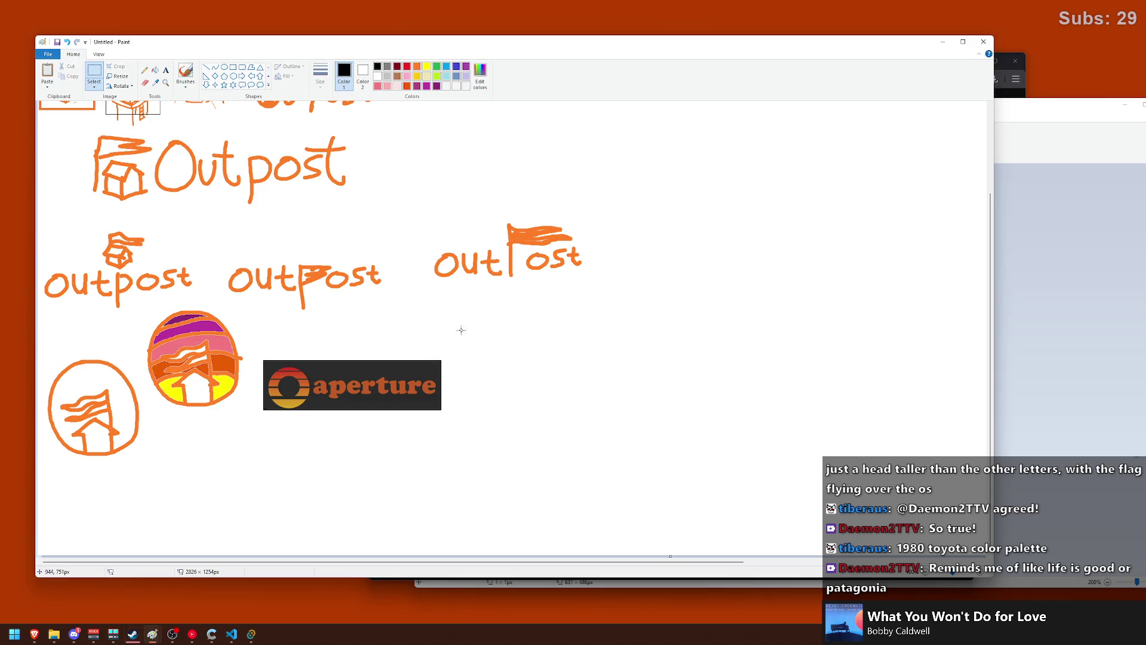
{"action": "left_click", "coordinate": [464, 329]}
- Drag the Paint window aside so VS Code shows the dogsled-app project in front
{"action": "scroll", "coordinate": [465, 322], "scroll_direction": "up", "scroll_amount": 1}
{"action": "scroll", "coordinate": [471, 318], "scroll_direction": "up", "scroll_amount": 1}
{"action": "scroll", "coordinate": [472, 318], "scroll_direction": "down", "scroll_amount": 2}
{"action": "scroll", "coordinate": [416, 273], "scroll_direction": "up", "scroll_amount": 3}
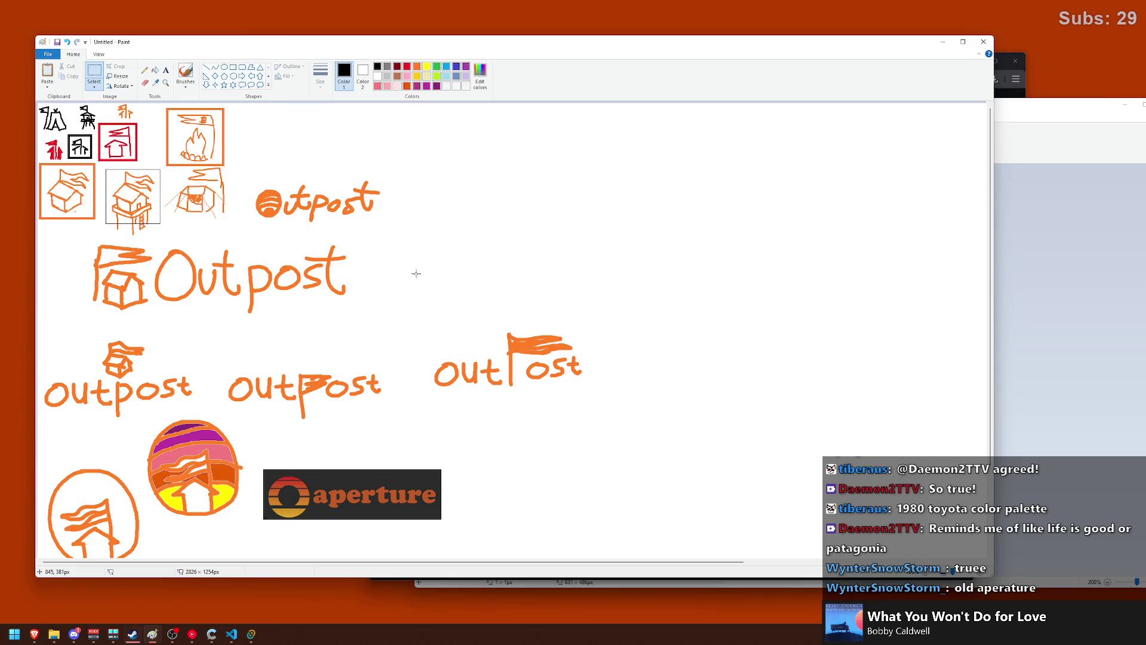
{"action": "scroll", "coordinate": [416, 273], "scroll_direction": "down", "scroll_amount": 3}
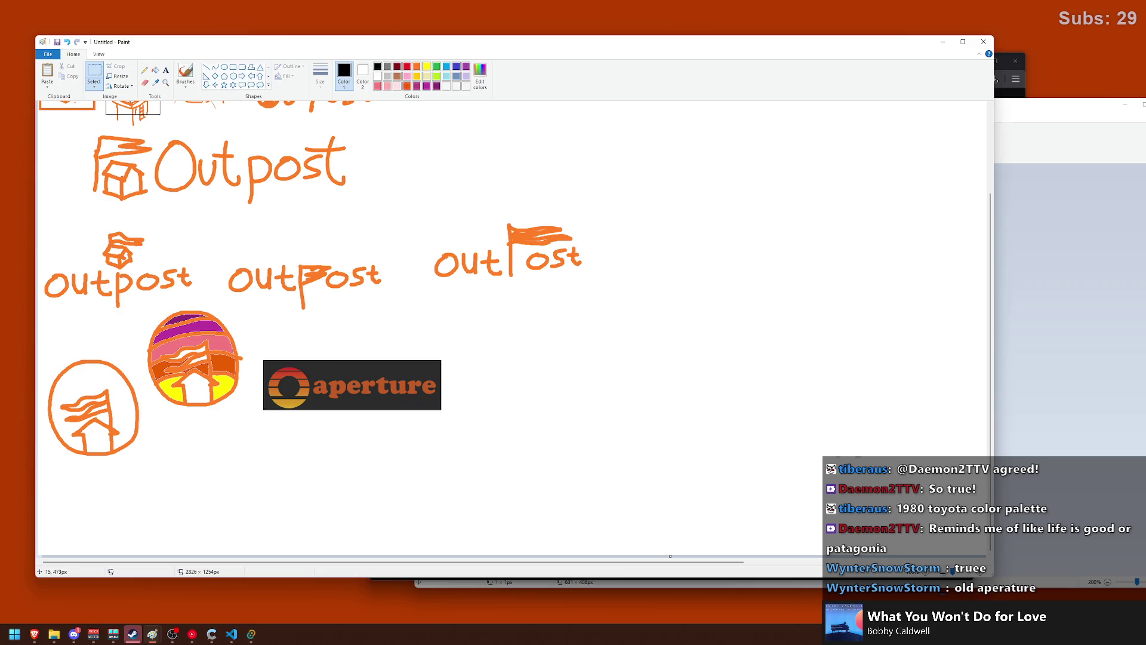
{"action": "scroll", "coordinate": [319, 315], "scroll_direction": "up", "scroll_amount": 3}
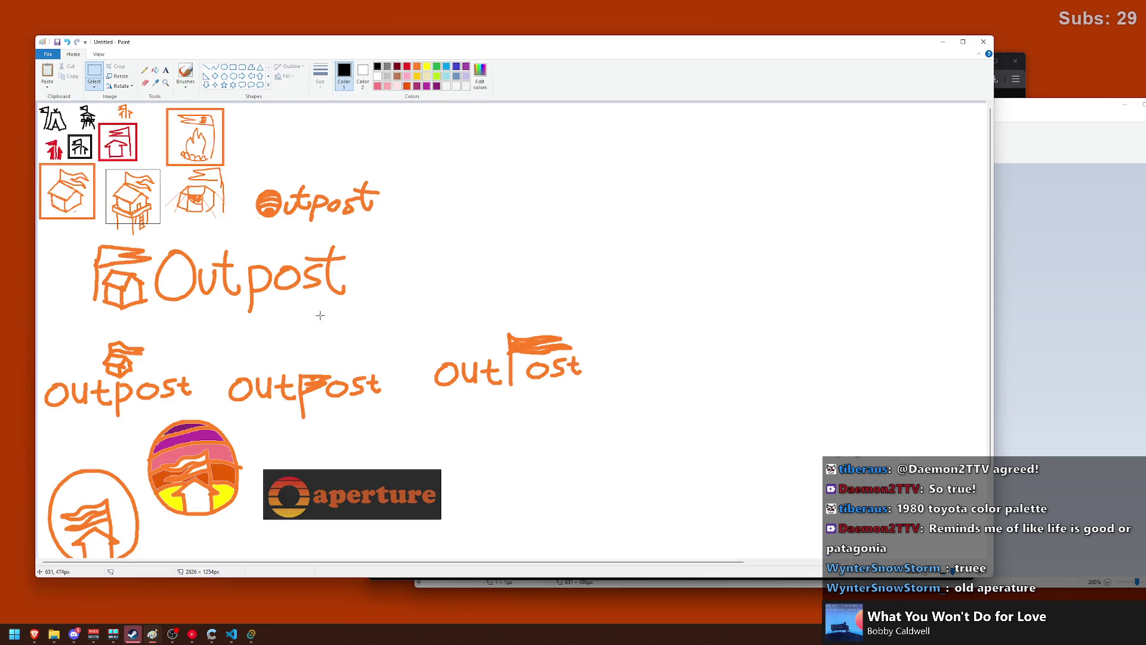
{"action": "scroll", "coordinate": [322, 311], "scroll_direction": "down", "scroll_amount": 3}
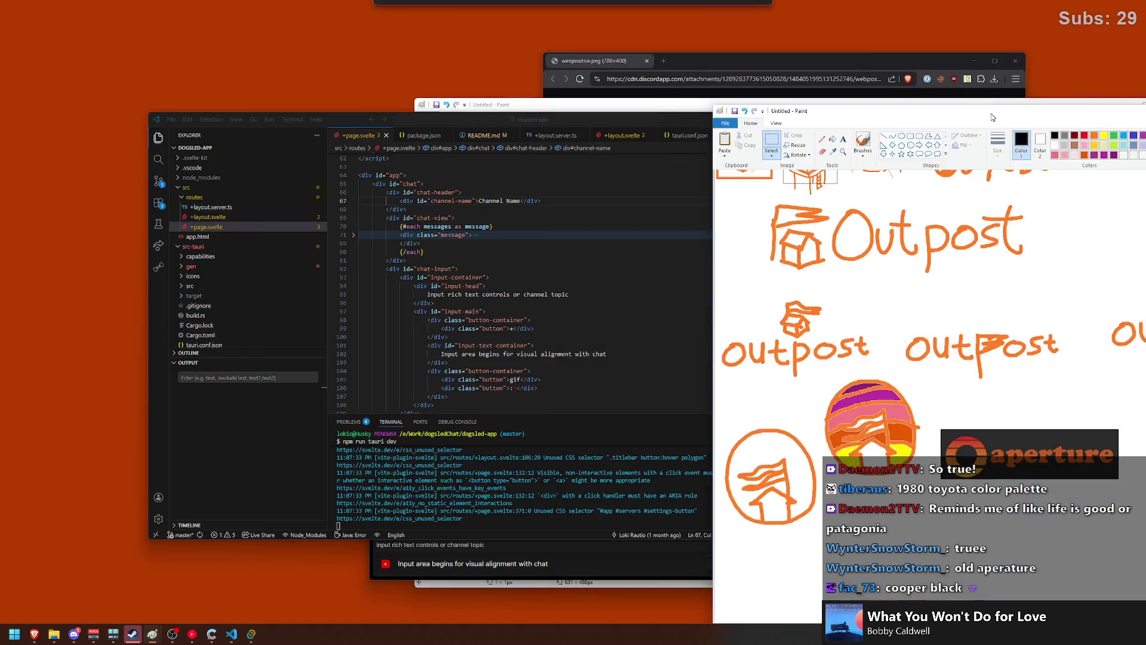
{"action": "left_click_drag", "start_coordinate": [317, 43], "coordinate": [694, 105]}
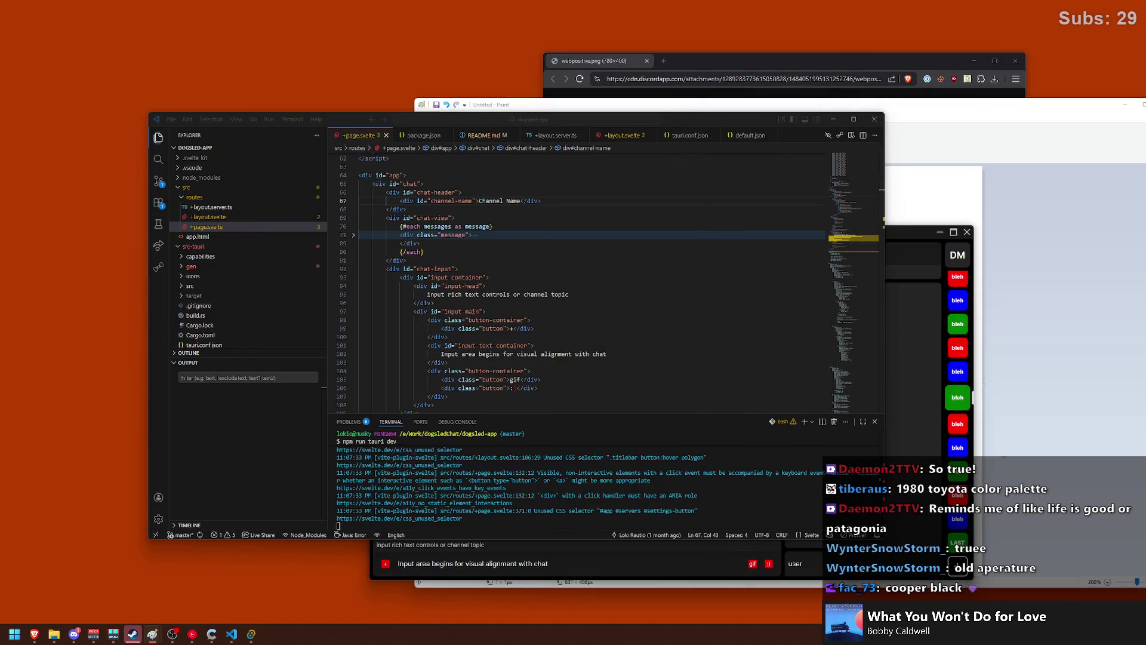
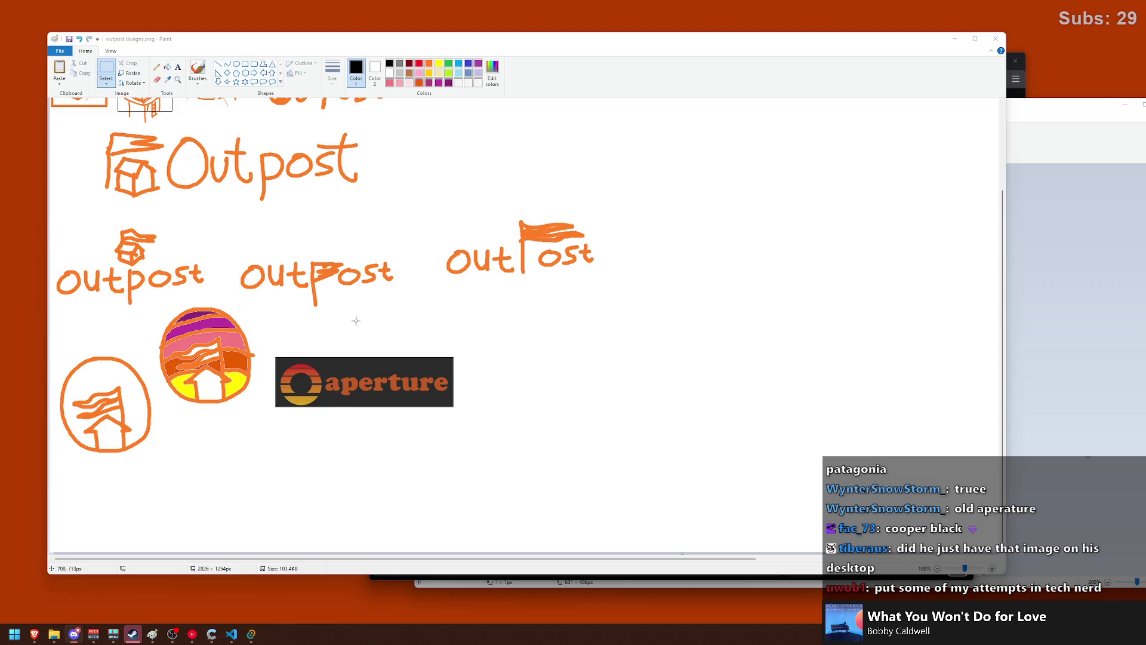
- Leave the outpost designs.png sketch sheet unchanged, ending on Select, and open the Windows Start menu
{"action": "left_click", "coordinate": [400, 351]}
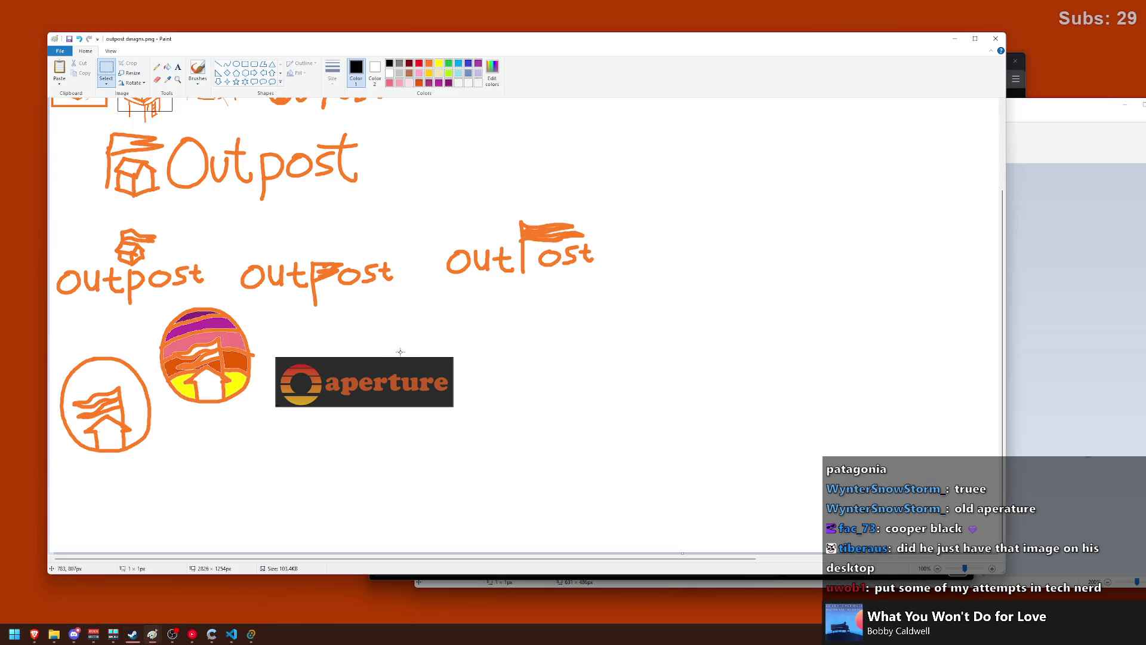
{"action": "left_click", "coordinate": [198, 70]}
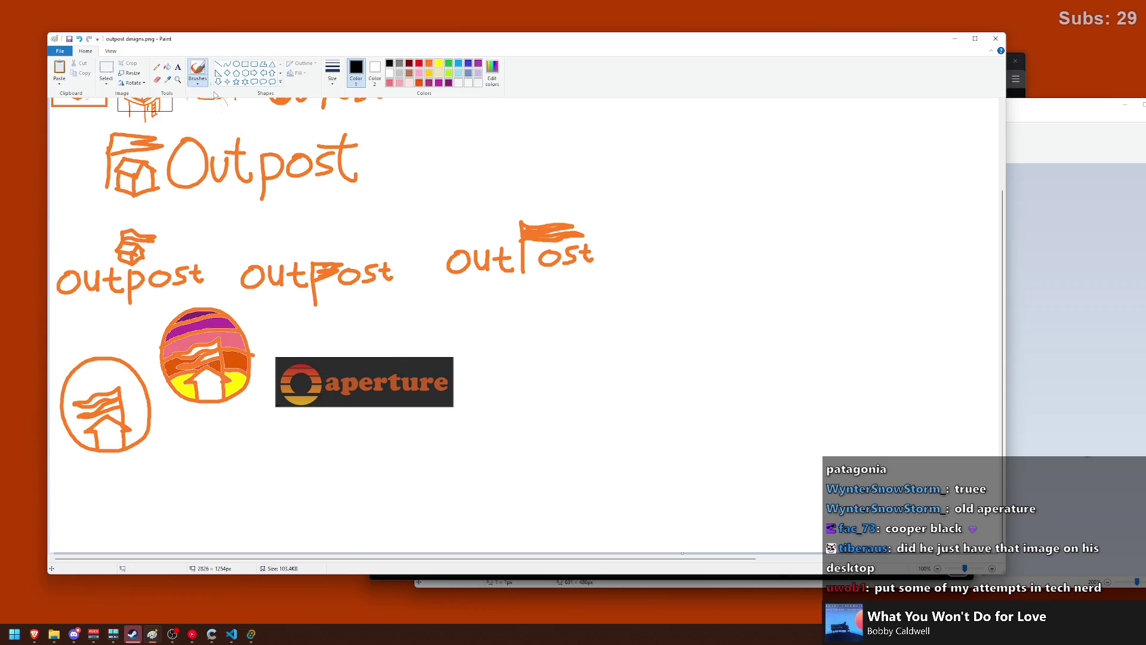
{"action": "left_click", "coordinate": [106, 71]}
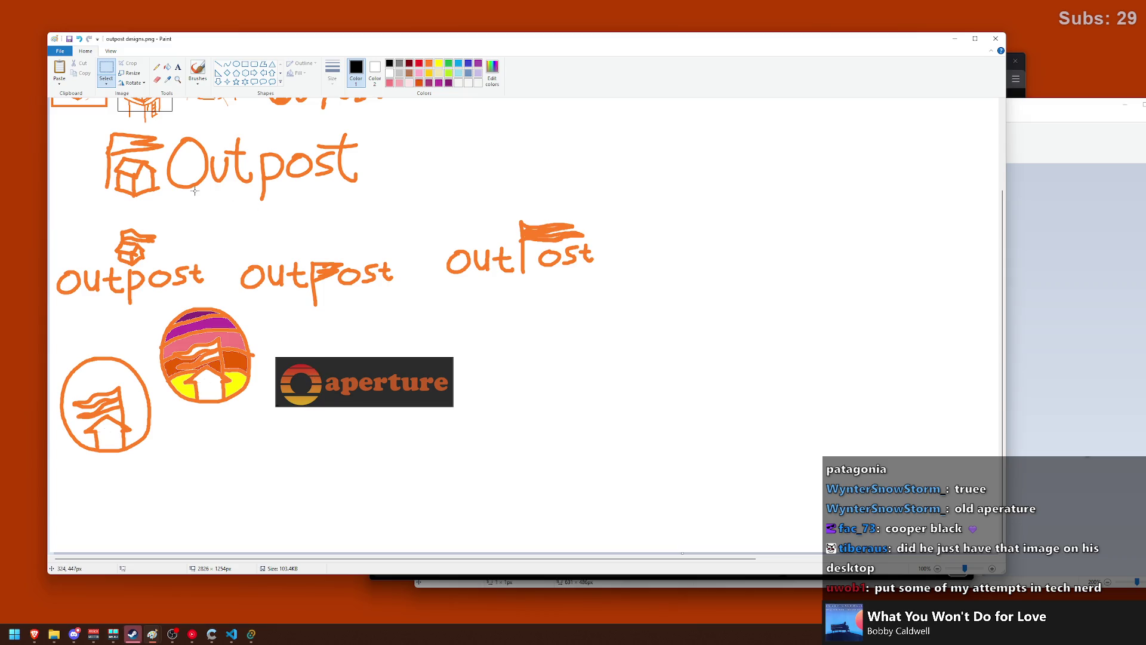
{"action": "left_click", "coordinate": [14, 633]}
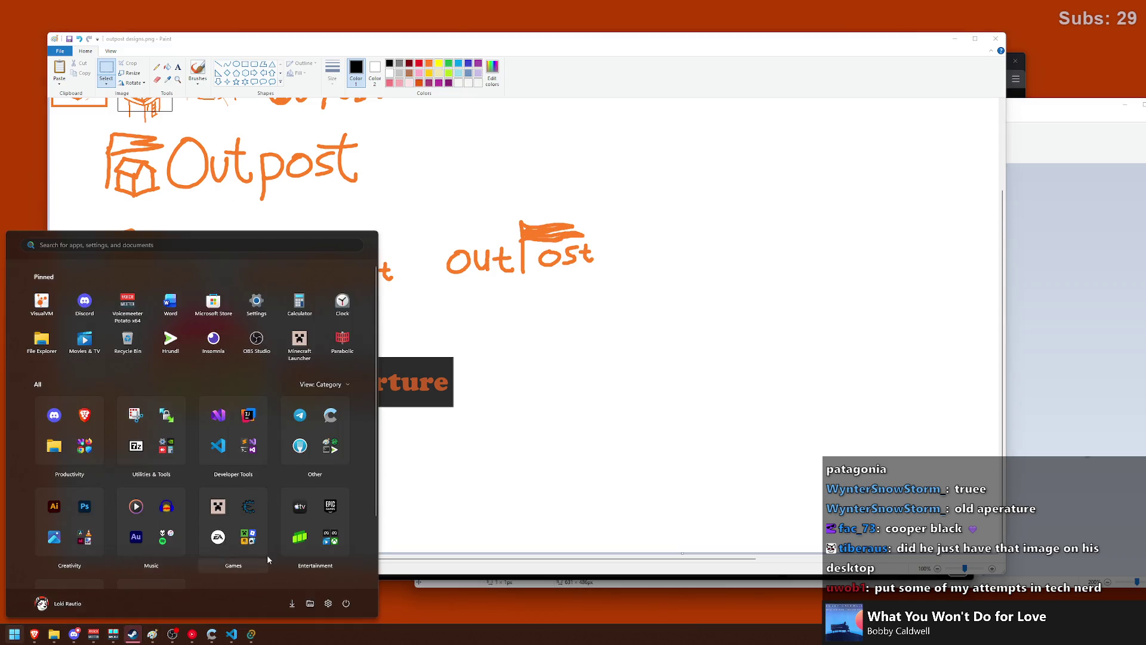
- Search 'pho' and launch Adobe Photoshop 2023 with a blank white Untitled-1 canvas
{"action": "type", "text": "pho"}
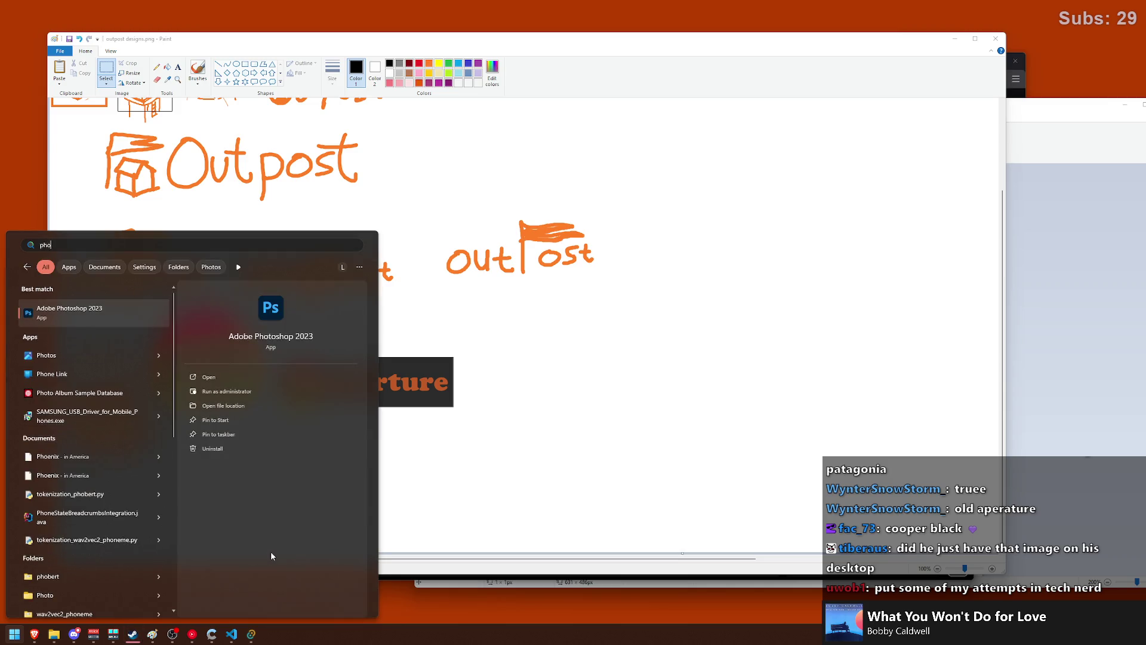
{"action": "key", "text": "Return"}
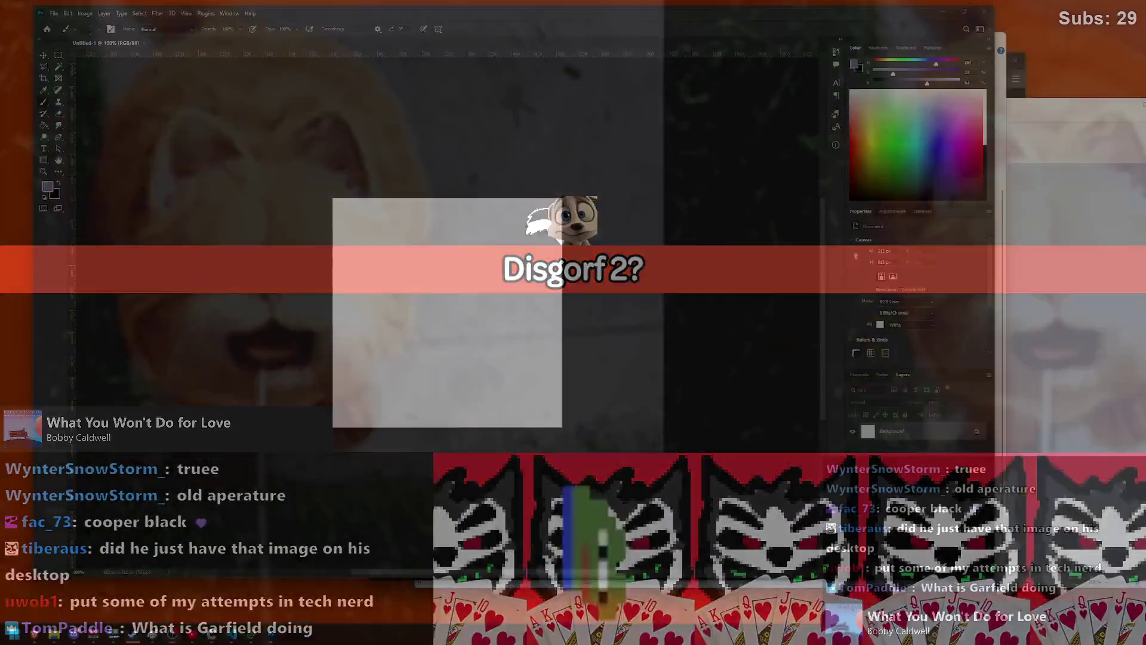
{"action": "scroll", "coordinate": [387, 342], "scroll_direction": "up", "scroll_amount": 2}
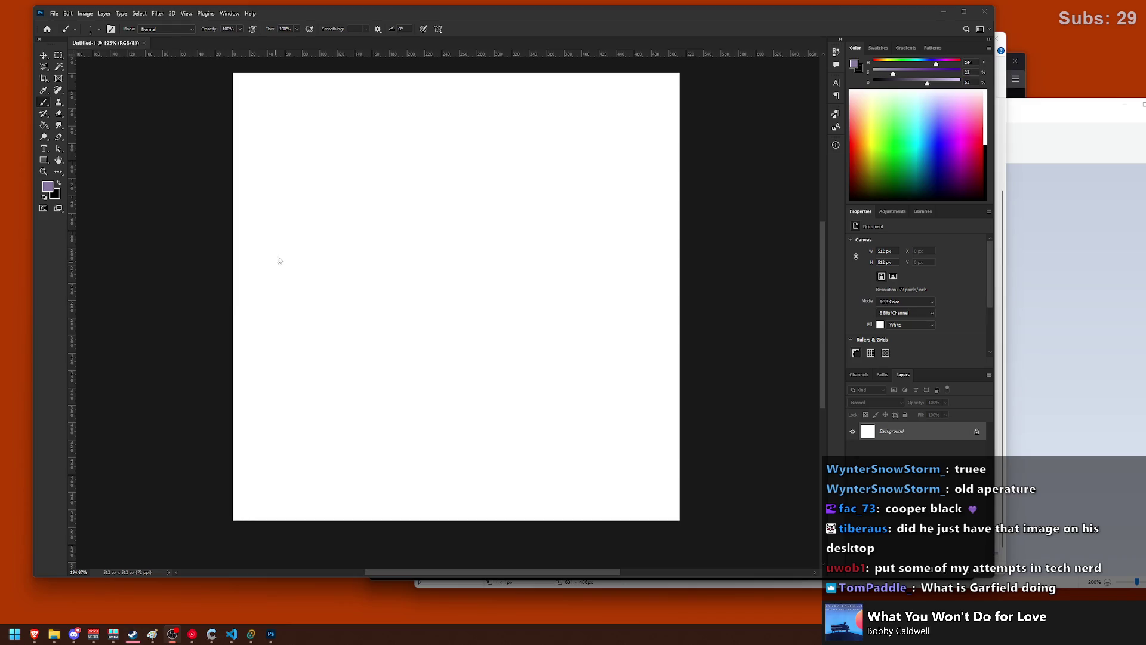
- Draw a large circle with the Ellipse Tool, with black fill and no stroke
{"action": "right_click", "coordinate": [44, 160]}
{"action": "left_click", "coordinate": [80, 168]}
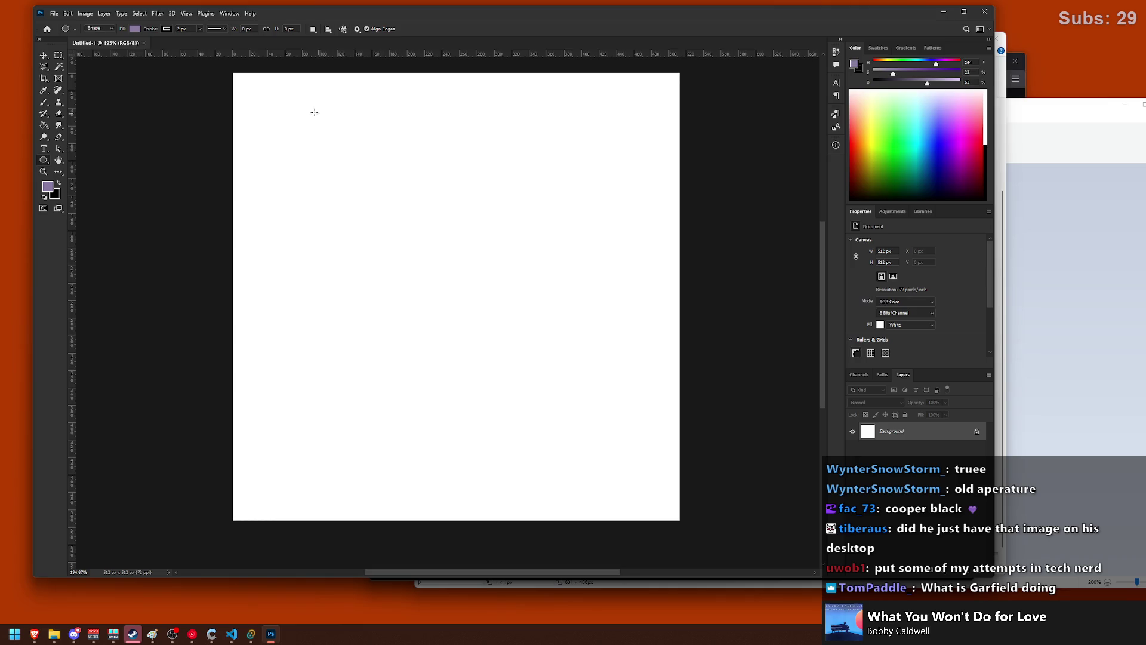
{"action": "mouse_move", "coordinate": [179, 90]}
{"action": "left_mouse_down"}
{"action": "mouse_move", "coordinate": [623, 432]}
{"action": "mouse_move", "coordinate": [655, 490]}
{"action": "left_mouse_up"}
{"action": "left_click_drag", "start_coordinate": [659, 493], "coordinate": [658, 492]}
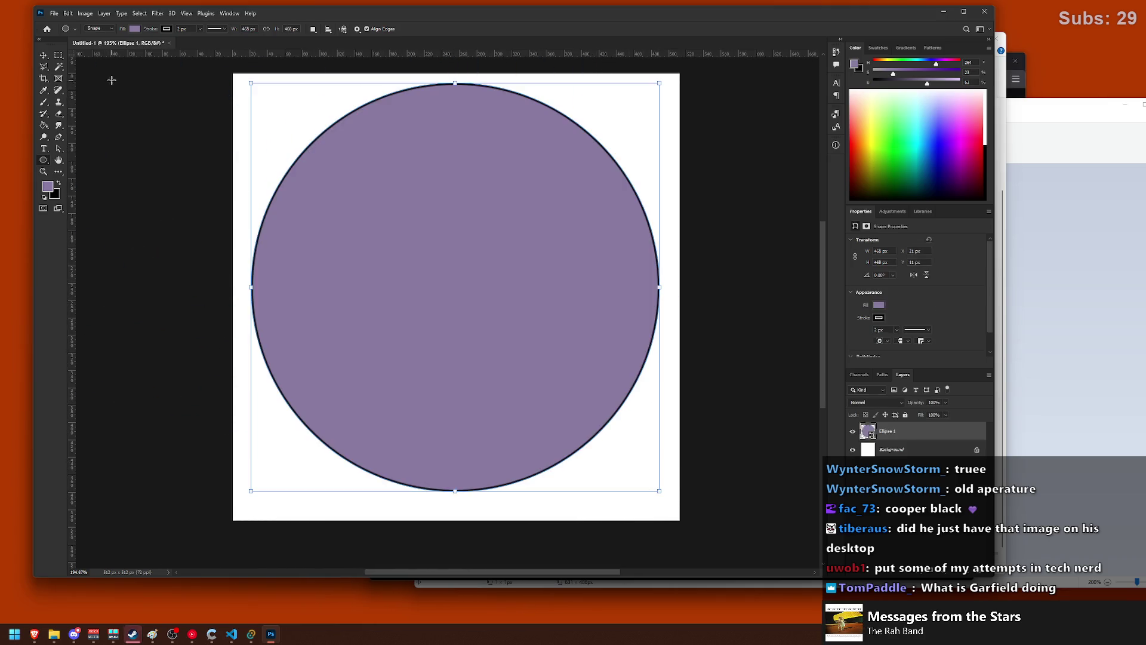
{"action": "left_click", "coordinate": [135, 29]}
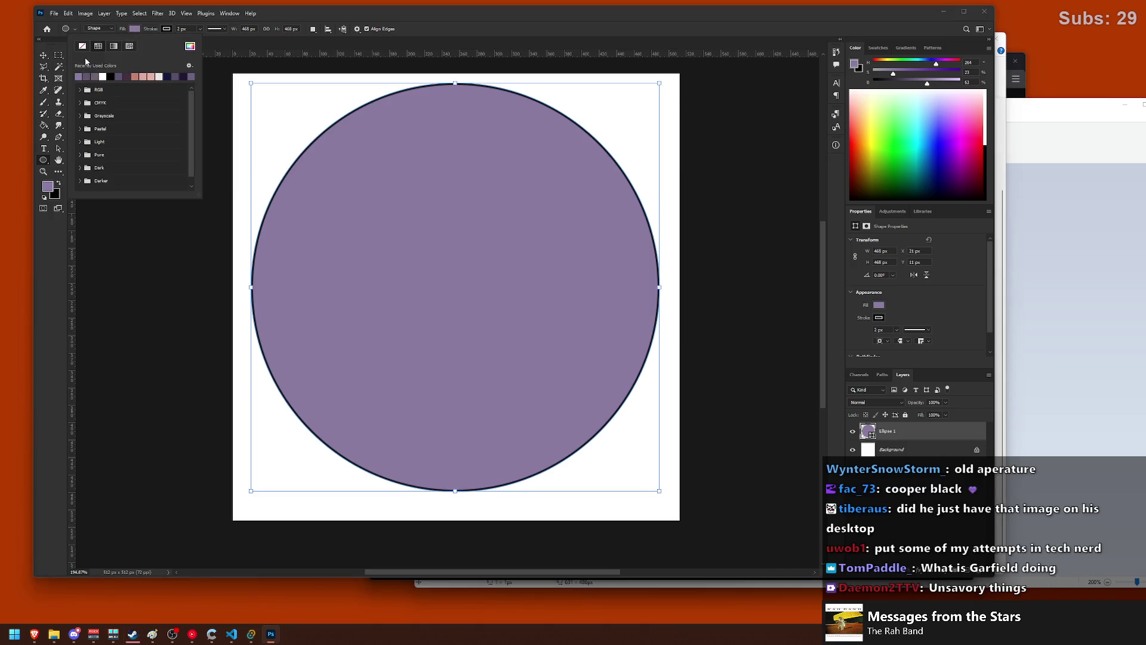
{"action": "left_click", "coordinate": [112, 76]}
{"action": "left_click", "coordinate": [166, 29]}
{"action": "left_click", "coordinate": [114, 46]}
- Centre the circle and add an empty Layer 1 clipped to it with Ctrl+Alt+G
{"action": "key", "text": "Return"}
{"action": "key", "text": "v"}
{"action": "mouse_move", "coordinate": [491, 210]}
{"action": "left_mouse_down"}
{"action": "mouse_move", "coordinate": [495, 230]}
{"action": "mouse_move", "coordinate": [493, 219]}
{"action": "left_mouse_up"}
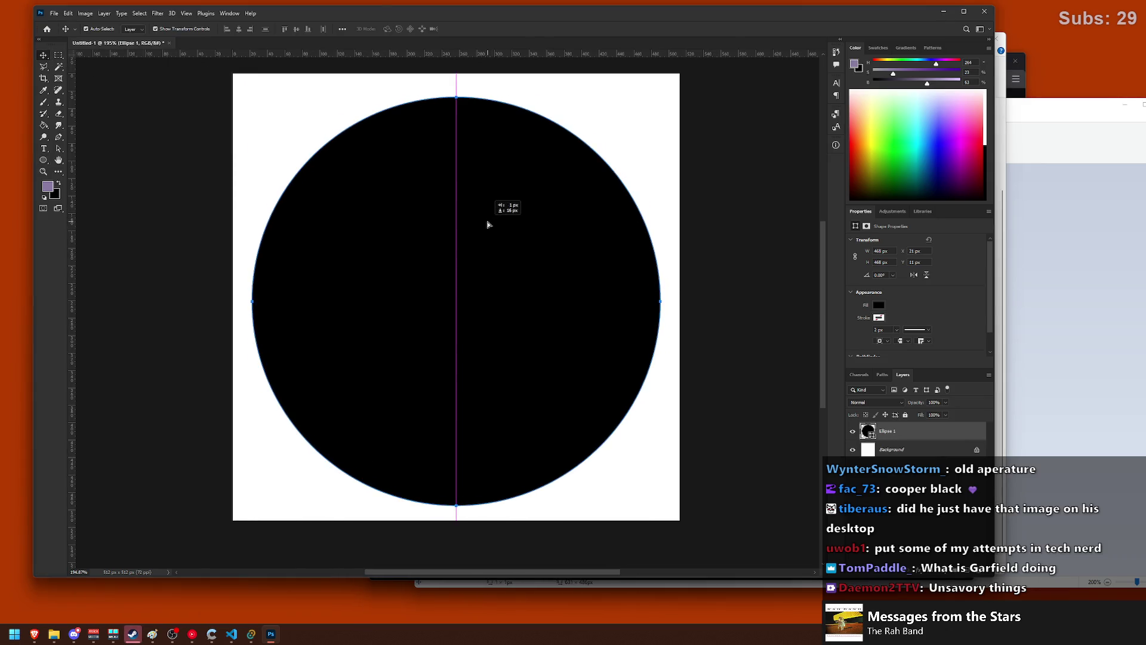
{"action": "left_click", "coordinate": [710, 177]}
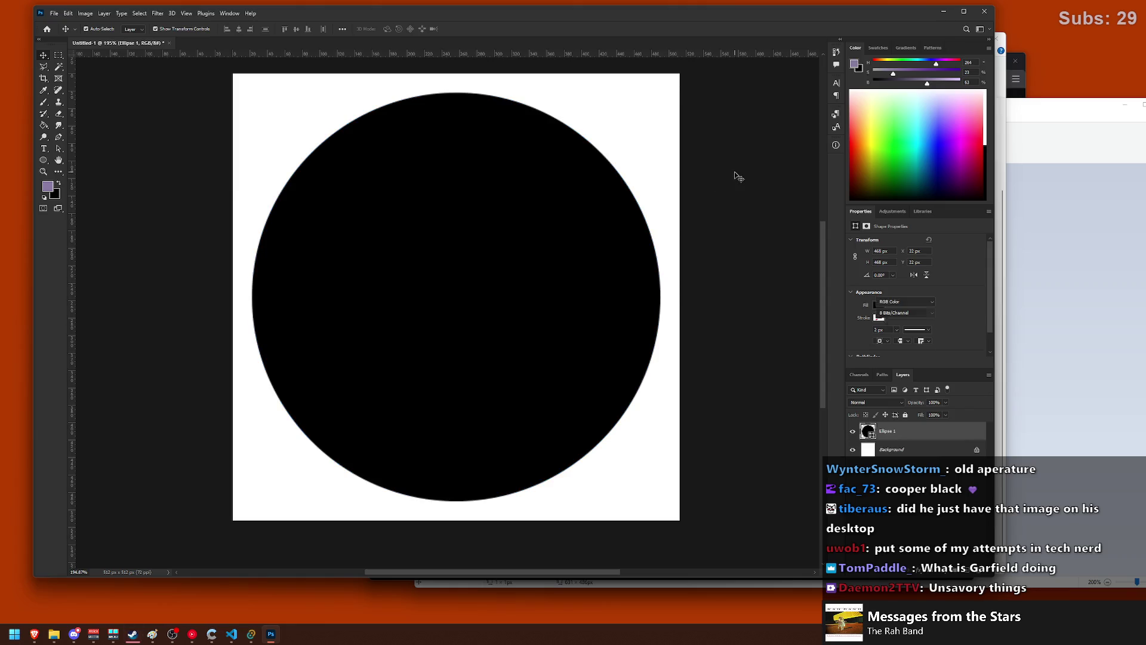
{"action": "left_click", "coordinate": [904, 431]}
{"action": "left_click", "coordinate": [744, 366]}
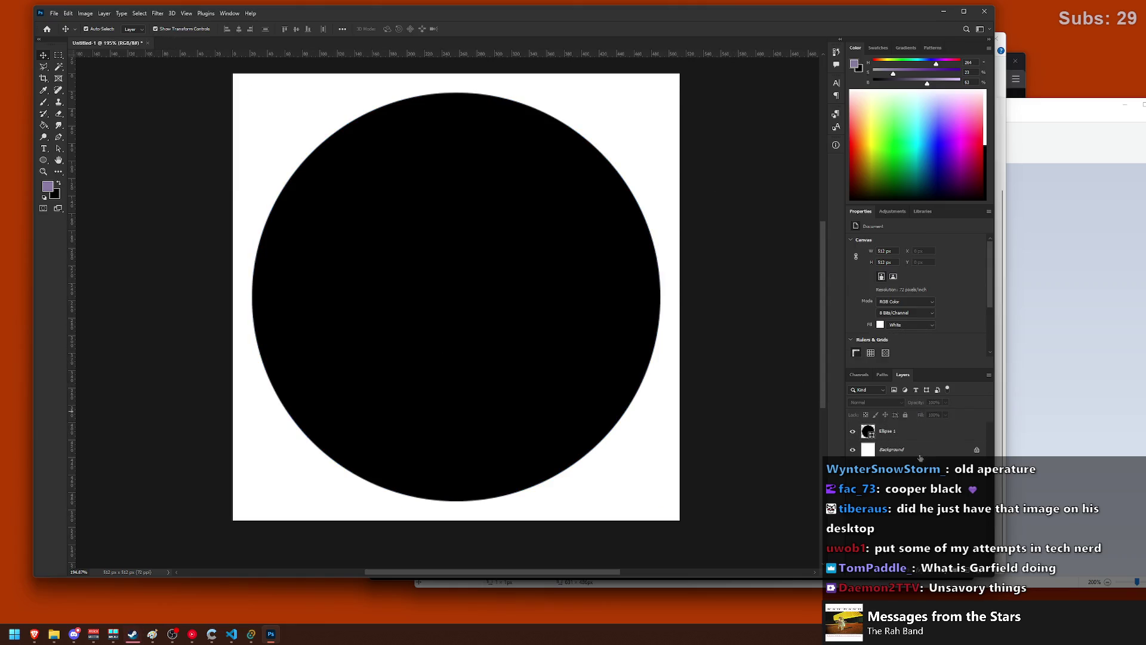
{"action": "left_click", "coordinate": [964, 570]}
{"action": "key", "text": "ctrl+alt+g"}
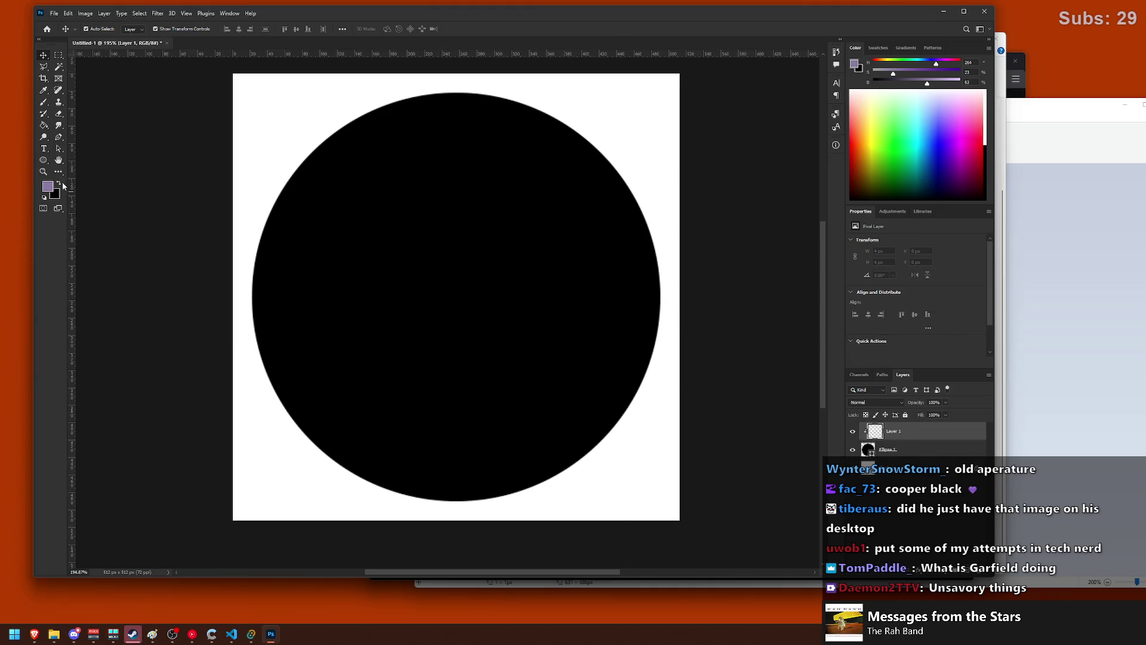
- Select the Gradient Tool with a red-pink preset from the Reds folder
{"action": "right_click", "coordinate": [44, 125]}
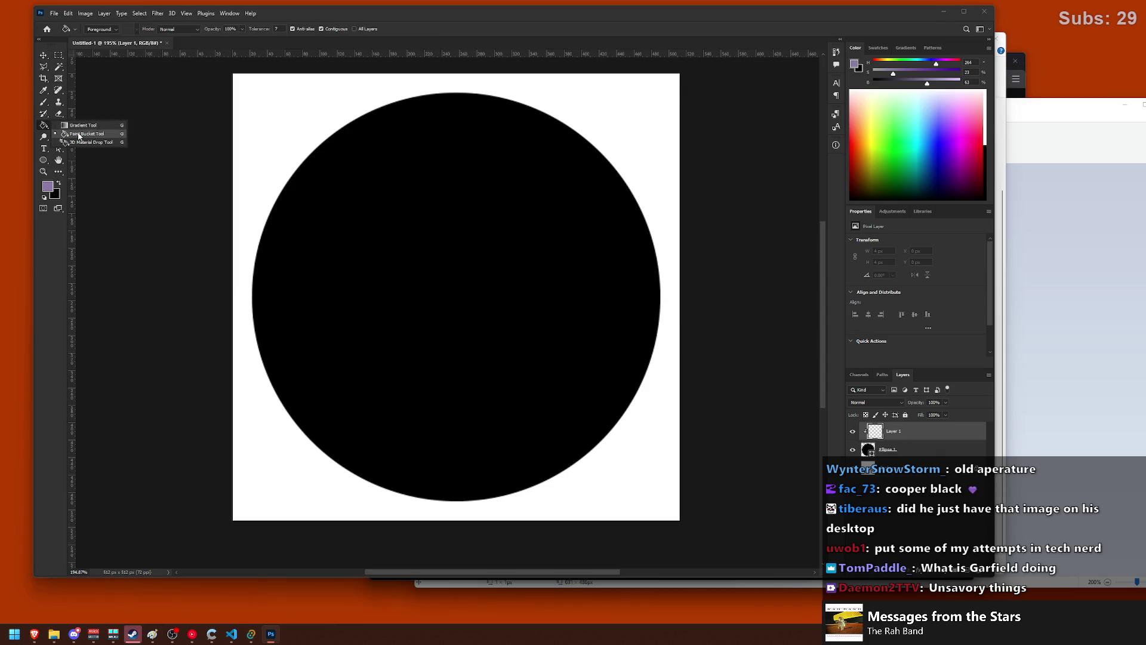
{"action": "left_click", "coordinate": [78, 126]}
{"action": "left_click", "coordinate": [122, 30]}
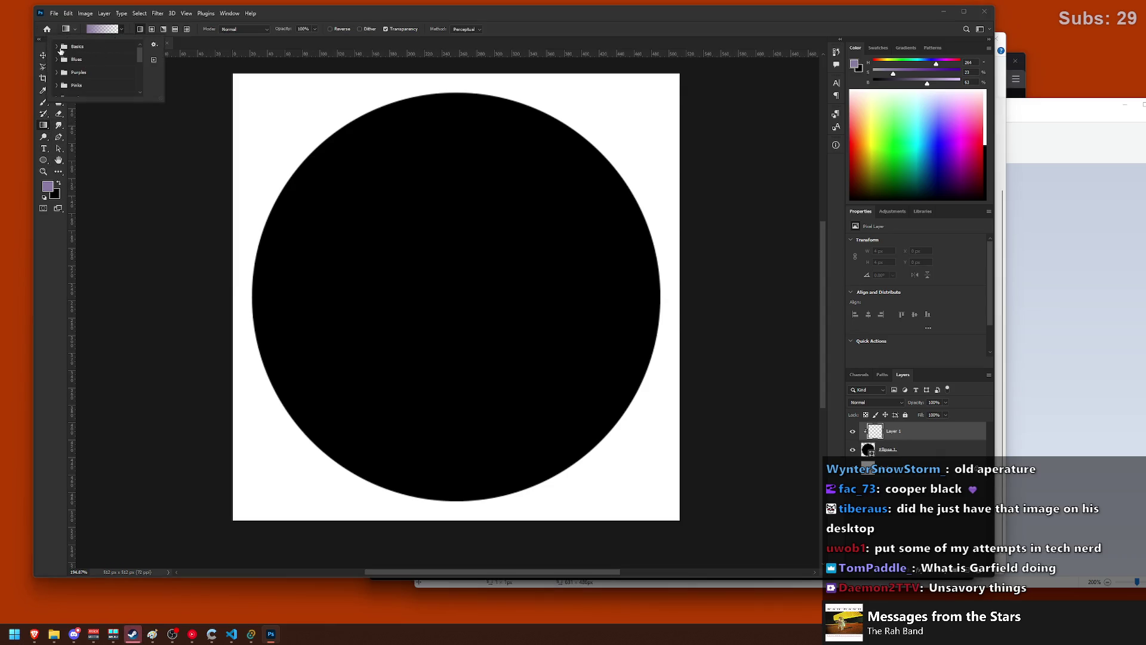
{"action": "scroll", "coordinate": [86, 64], "scroll_direction": "down", "scroll_amount": 5}
{"action": "left_click", "coordinate": [57, 92]}
{"action": "scroll", "coordinate": [62, 83], "scroll_direction": "up", "scroll_amount": 2}
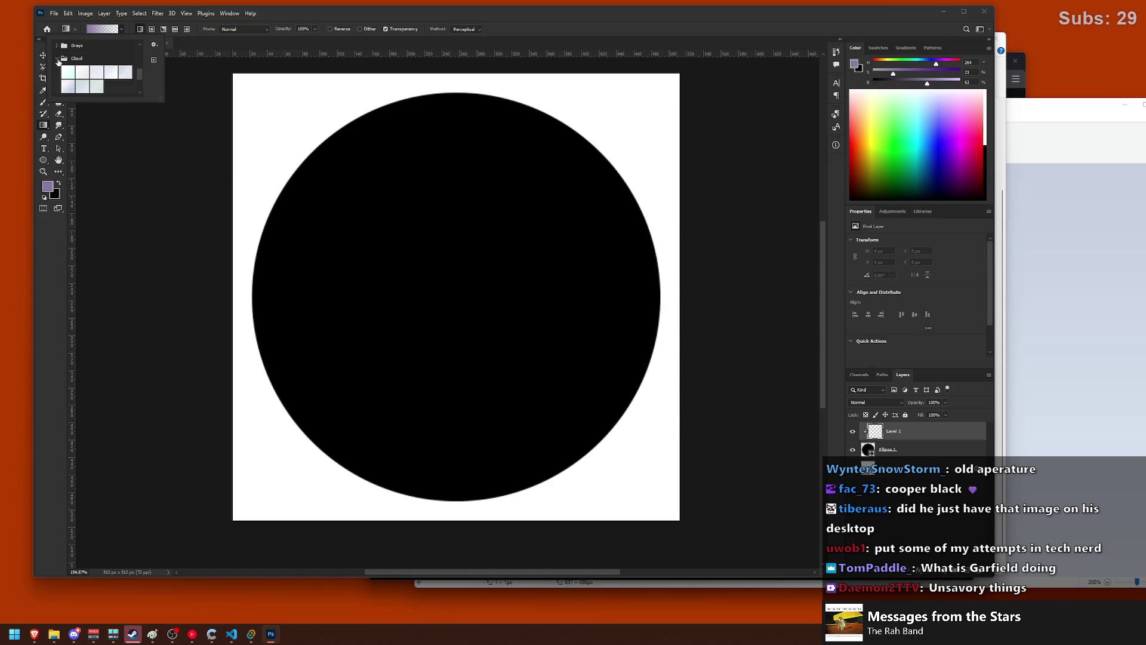
{"action": "scroll", "coordinate": [66, 62], "scroll_direction": "up", "scroll_amount": 5}
{"action": "scroll", "coordinate": [66, 65], "scroll_direction": "down", "scroll_amount": 1}
{"action": "left_click", "coordinate": [58, 74]}
{"action": "left_click", "coordinate": [81, 87]}
- Drag the gradient from the circle's bottom to its top, then add an empty Layer 2
{"action": "left_click_drag", "start_coordinate": [464, 136], "coordinate": [469, 380]}
{"action": "key", "text": "ctrl+z"}
{"action": "left_click_drag", "start_coordinate": [456, 493], "coordinate": [451, 99]}
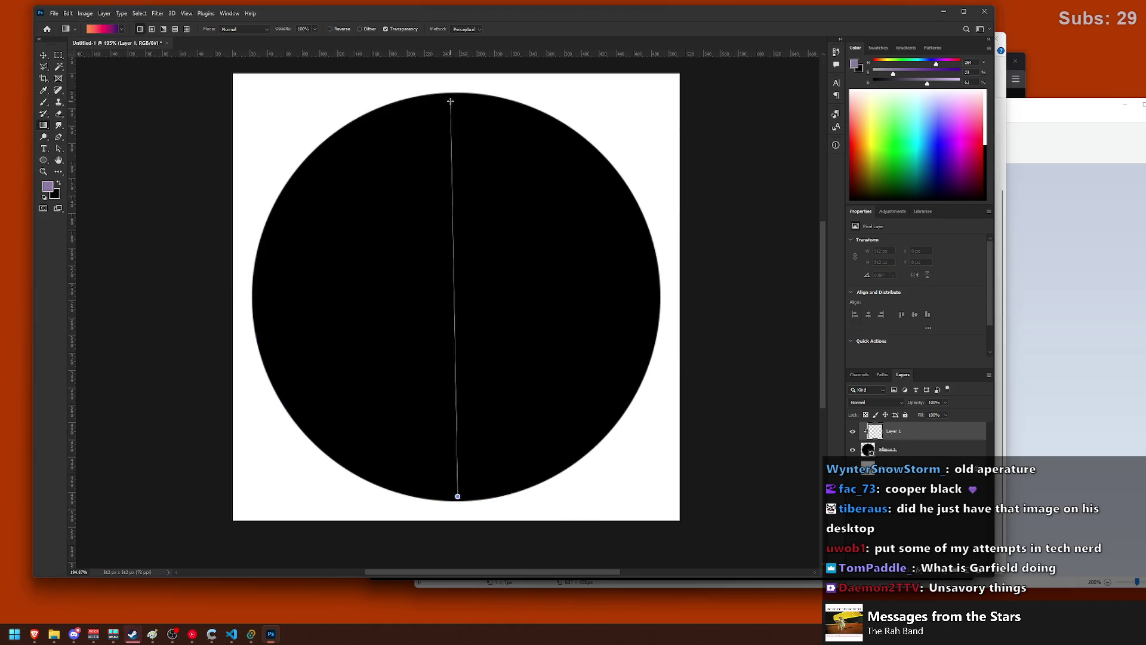
{"action": "key", "text": "ctrl+z"}
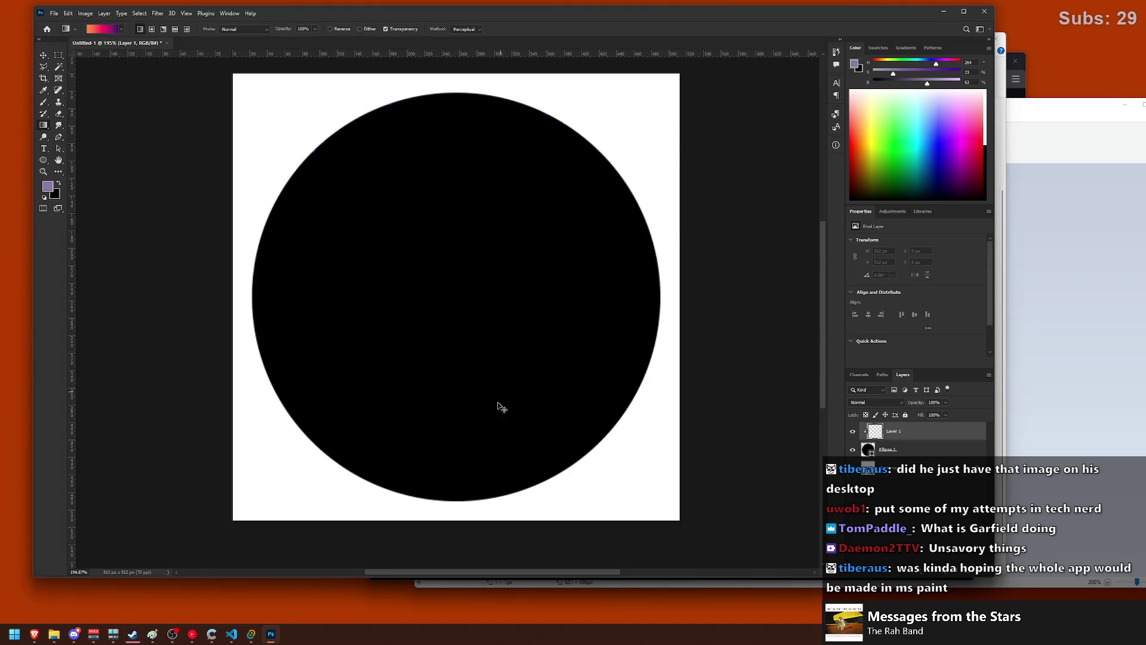
{"action": "left_click_drag", "start_coordinate": [456, 499], "coordinate": [471, 94]}
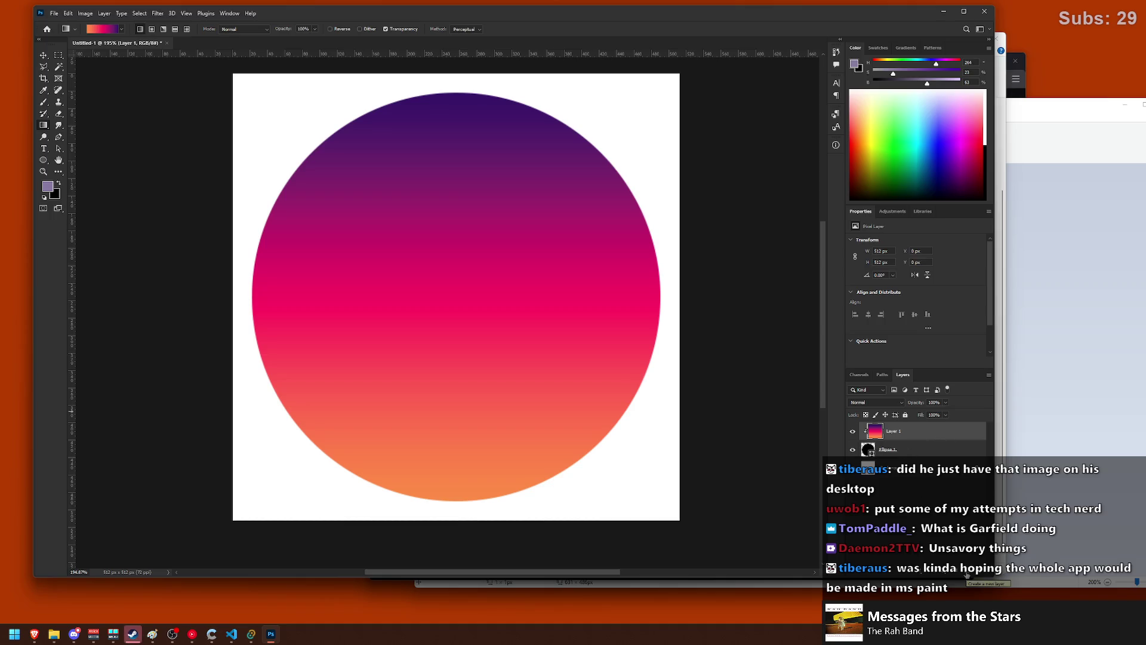
{"action": "left_click", "coordinate": [907, 451]}
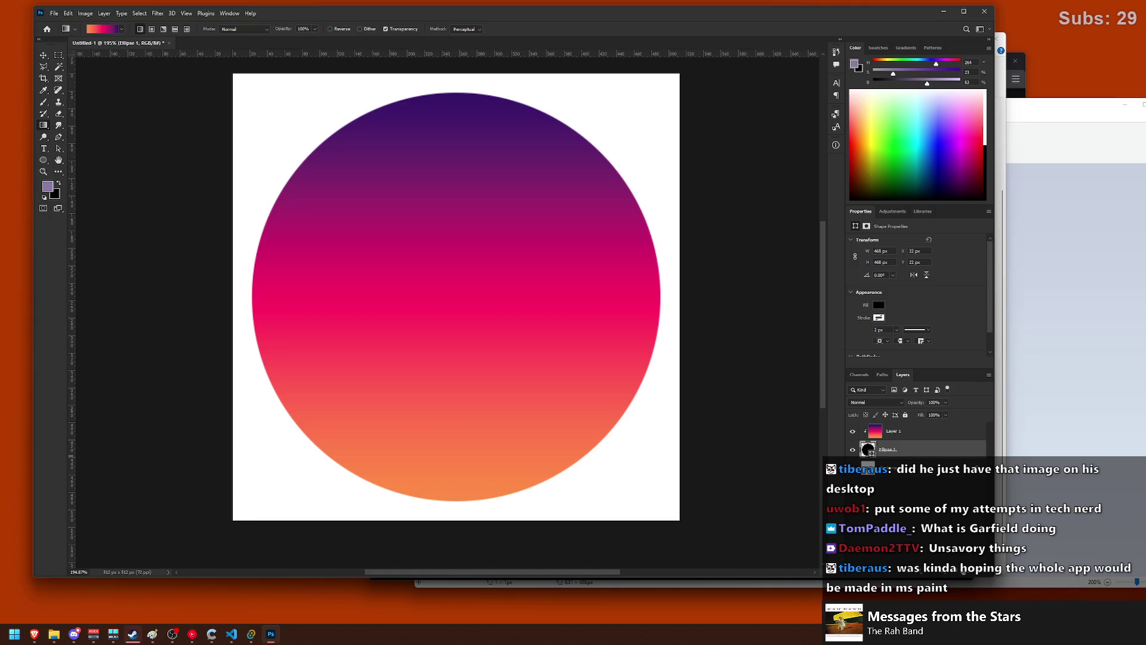
{"action": "left_click", "coordinate": [905, 431]}
- On a new unclipped layer, paint a white 37 px brush stripe across the lower circle
{"action": "key", "text": "ctrl+shift+alt+n"}
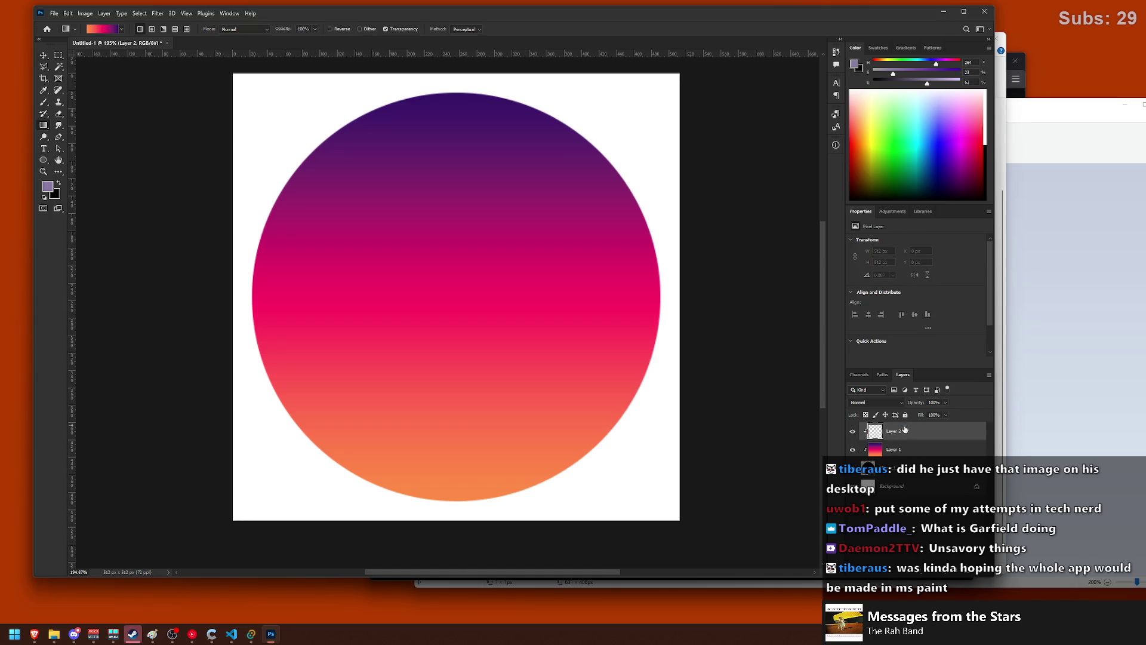
{"action": "left_click", "coordinate": [877, 435], "text": "alt"}
{"action": "left_click", "coordinate": [42, 104]}
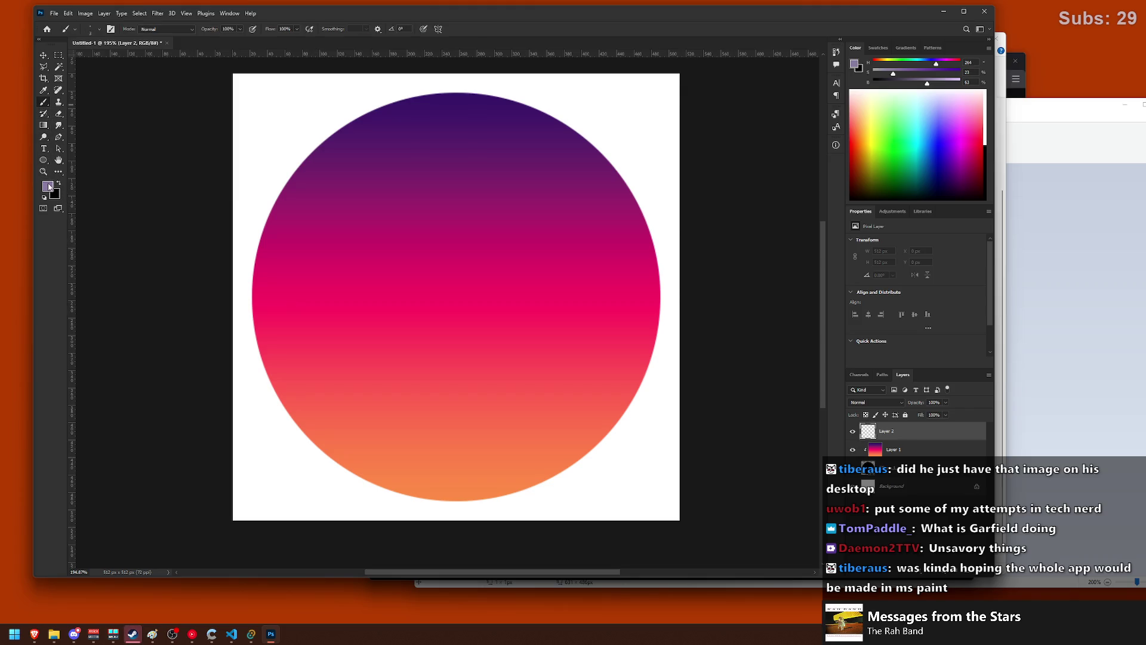
{"action": "left_click", "coordinate": [255, 145], "text": "alt"}
{"action": "left_click_drag", "start_coordinate": [227, 234], "coordinate": [234, 251]}
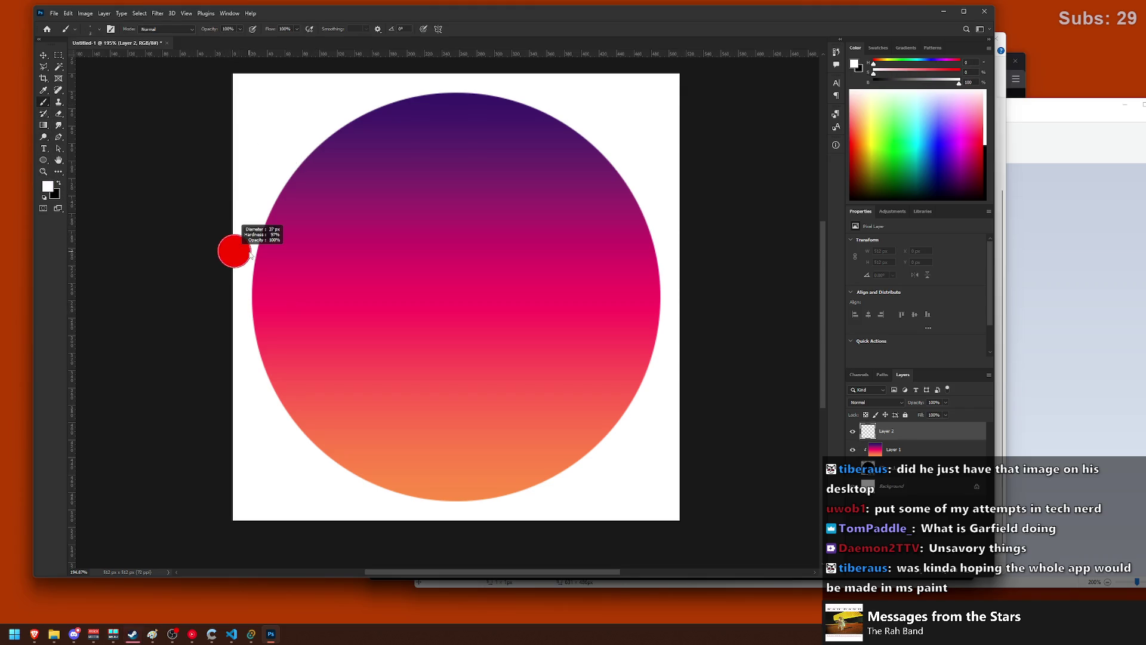
{"action": "left_click_drag", "start_coordinate": [229, 412], "coordinate": [700, 412]}
{"action": "scroll", "coordinate": [701, 412], "scroll_direction": "right", "scroll_amount": 10}
{"action": "scroll", "coordinate": [210, 387], "scroll_direction": "left", "scroll_amount": 5}
{"action": "scroll", "coordinate": [292, 379], "scroll_direction": "left", "scroll_amount": 8}
{"action": "scroll", "coordinate": [395, 388], "scroll_direction": "right", "scroll_amount": 3}
{"action": "scroll", "coordinate": [478, 386], "scroll_direction": "down", "scroll_amount": 2}
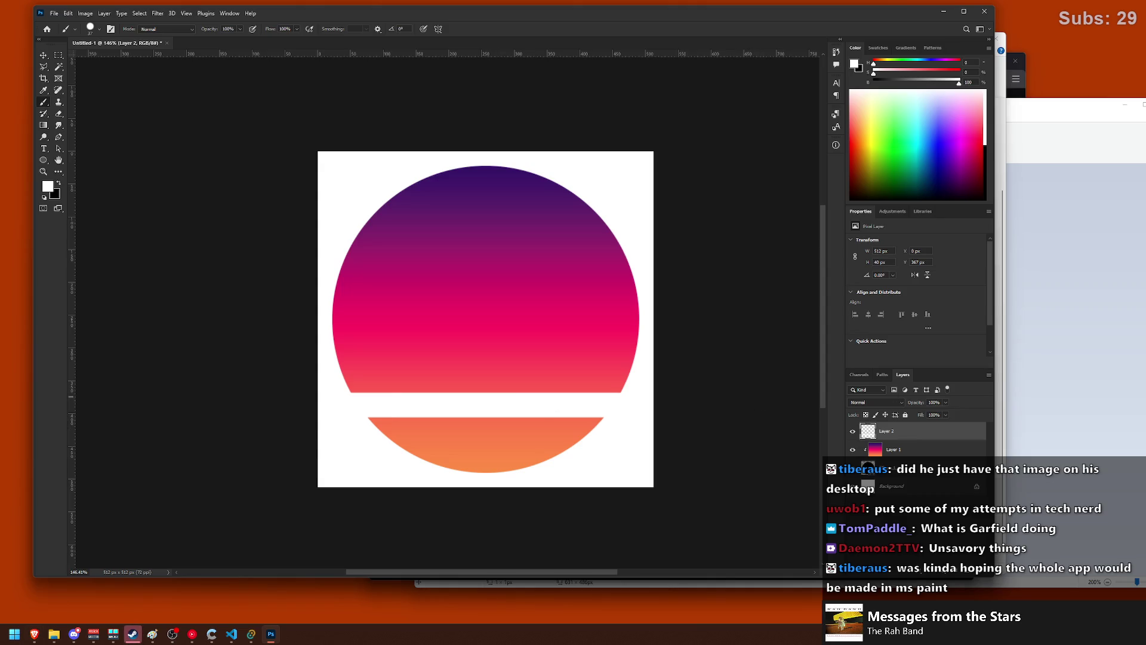
- Retry straight white strokes across the circle, undoing each attempt
{"action": "key", "text": "ctrl+z"}
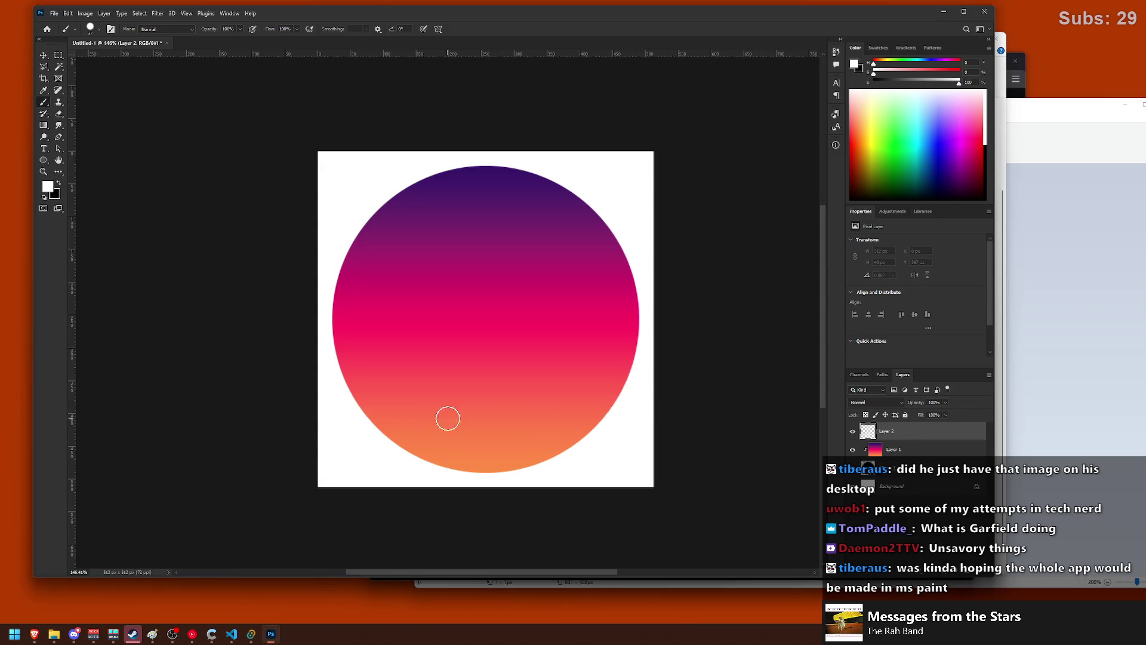
{"action": "left_click_drag", "start_coordinate": [348, 413], "coordinate": [711, 410]}
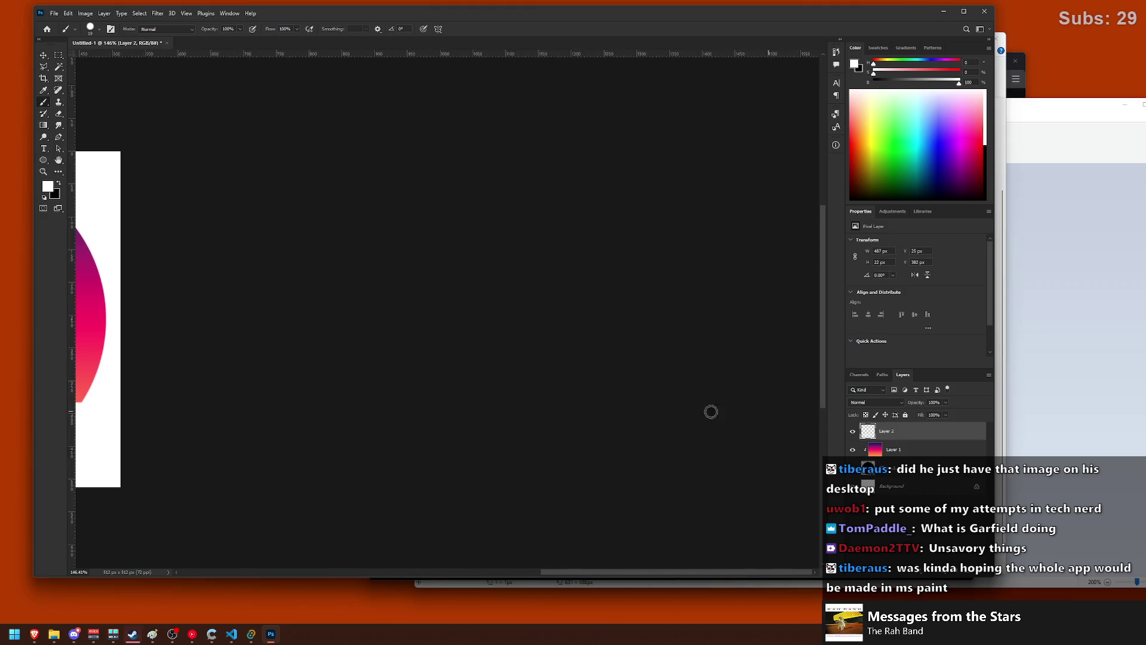
{"action": "scroll", "coordinate": [468, 411], "scroll_direction": "right", "scroll_amount": 3}
{"action": "scroll", "coordinate": [481, 405], "scroll_direction": "up", "scroll_amount": 2}
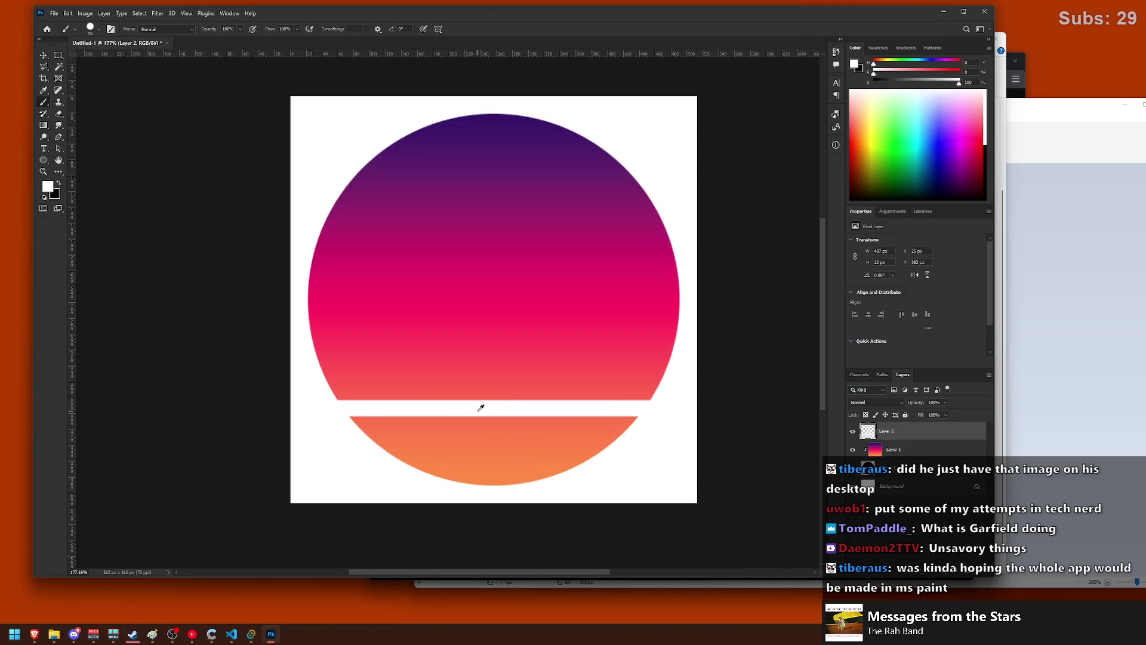
{"action": "scroll", "coordinate": [496, 391], "scroll_direction": "right", "scroll_amount": 1}
{"action": "scroll", "coordinate": [488, 389], "scroll_direction": "left", "scroll_amount": 2}
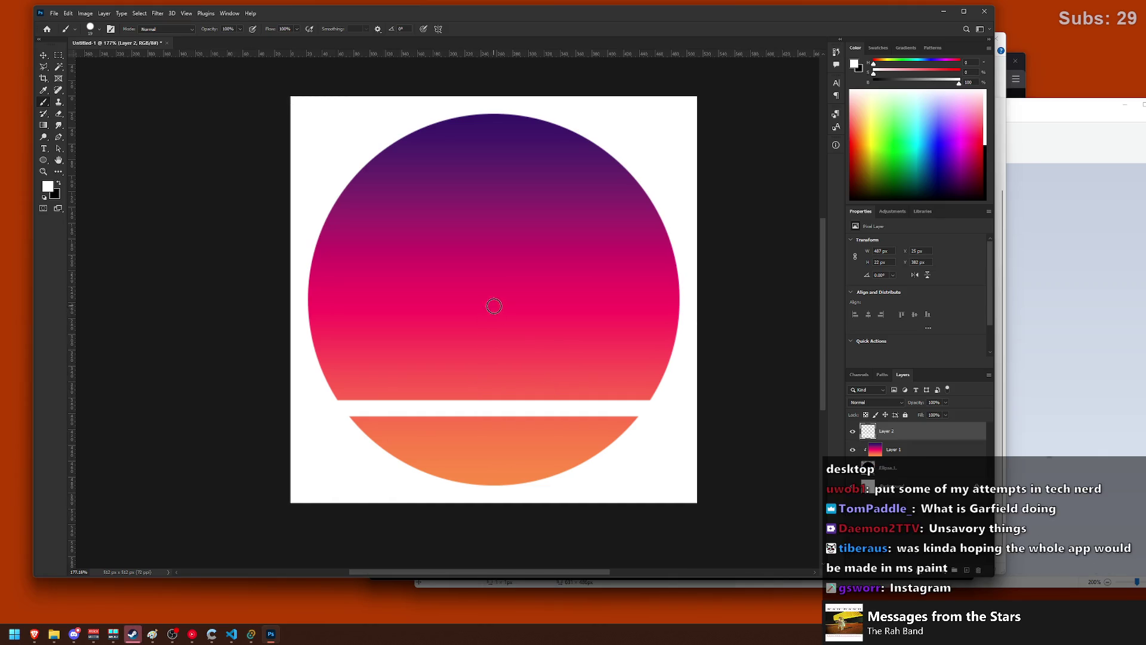
{"action": "left_click", "coordinate": [312, 347], "text": "shift"}
{"action": "scroll", "coordinate": [626, 351], "scroll_direction": "right", "scroll_amount": 5}
{"action": "key", "text": "ctrl+z"}
{"action": "scroll", "coordinate": [422, 351], "scroll_direction": "left", "scroll_amount": 6}
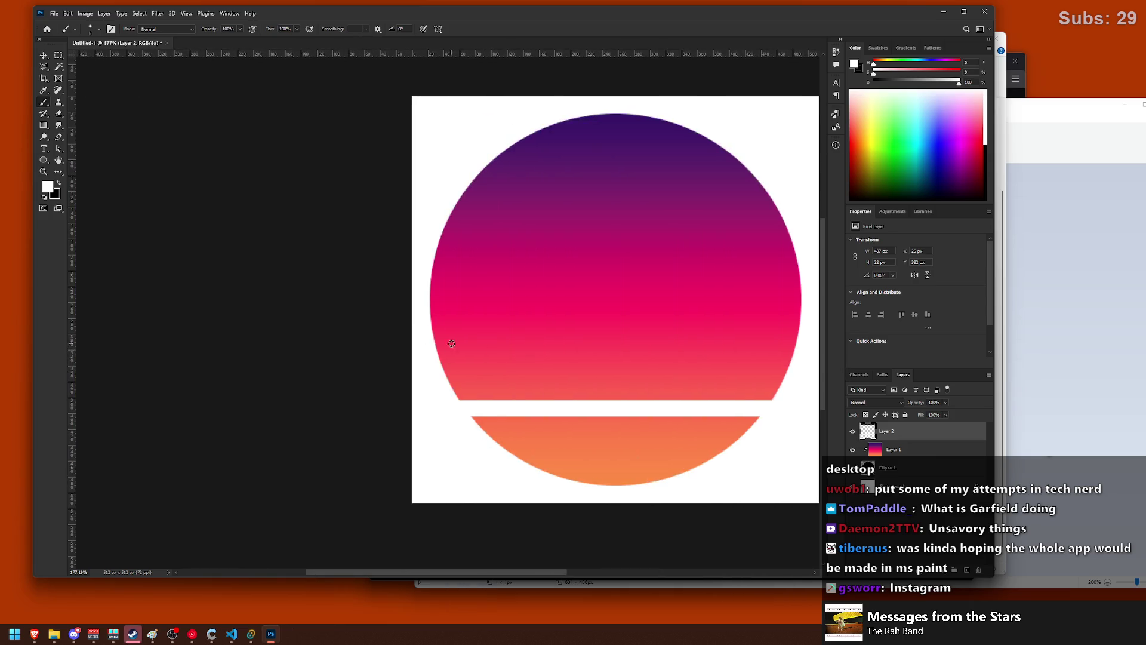
{"action": "scroll", "coordinate": [563, 337], "scroll_direction": "right", "scroll_amount": 6}
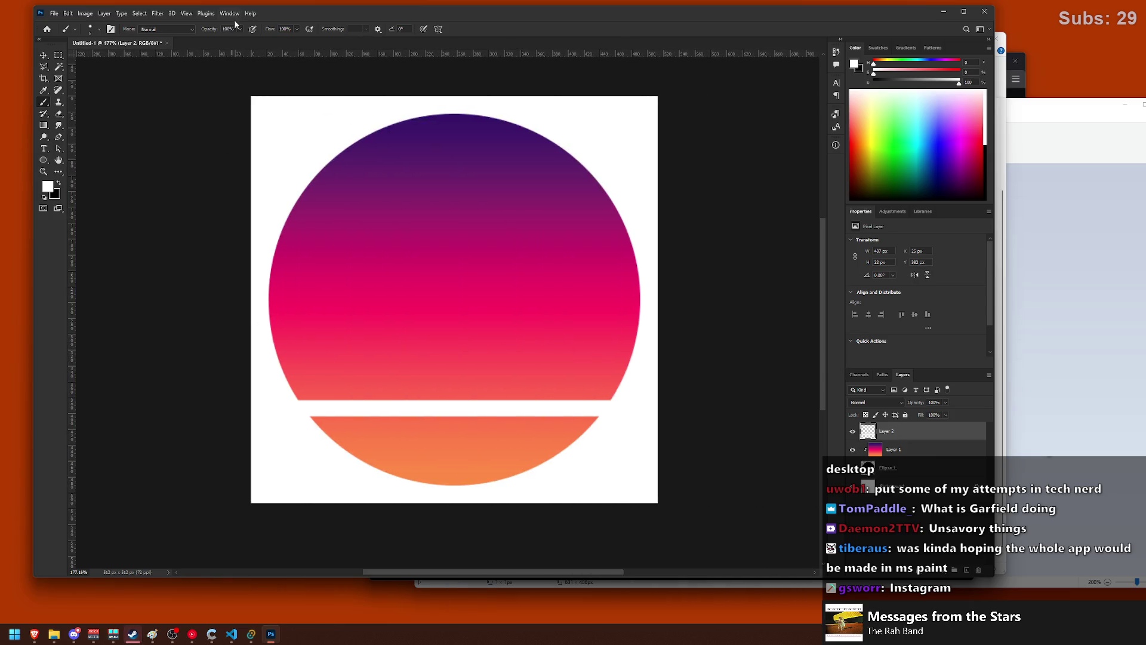
- Maximise the Photoshop window and undo the remaining white strokes, leaving the circle whole
{"action": "left_click", "coordinate": [55, 13]}
{"action": "key", "text": "Escape"}
{"action": "double_click", "coordinate": [482, 16]}
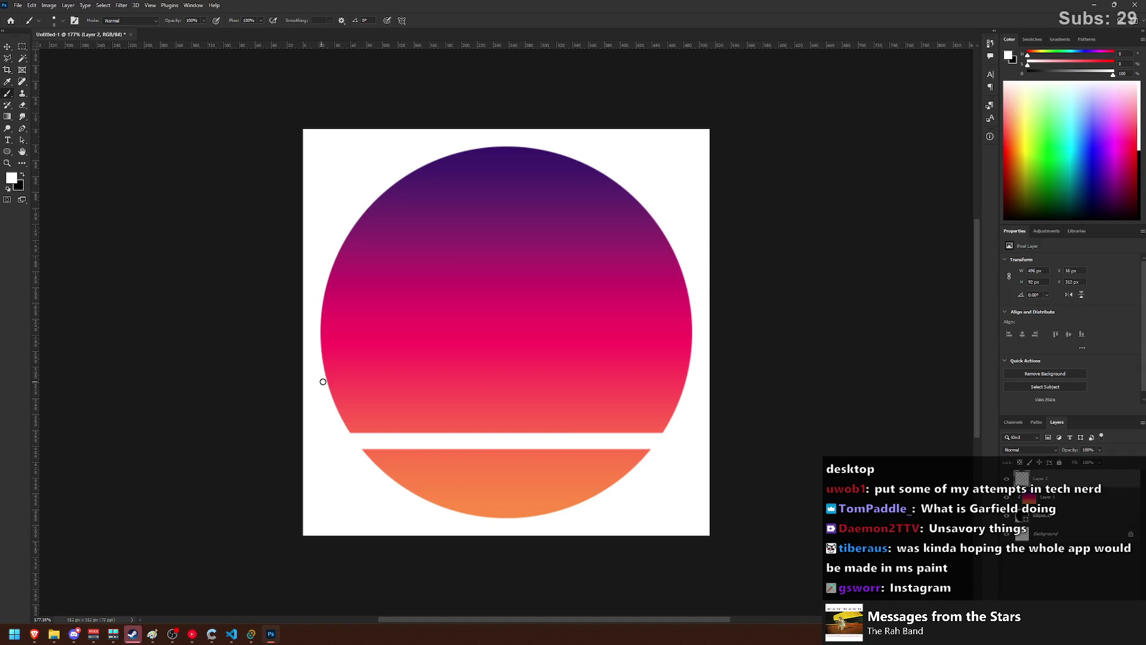
{"action": "left_click", "coordinate": [719, 374], "text": "shift"}
{"action": "key", "text": "ctrl+z"}
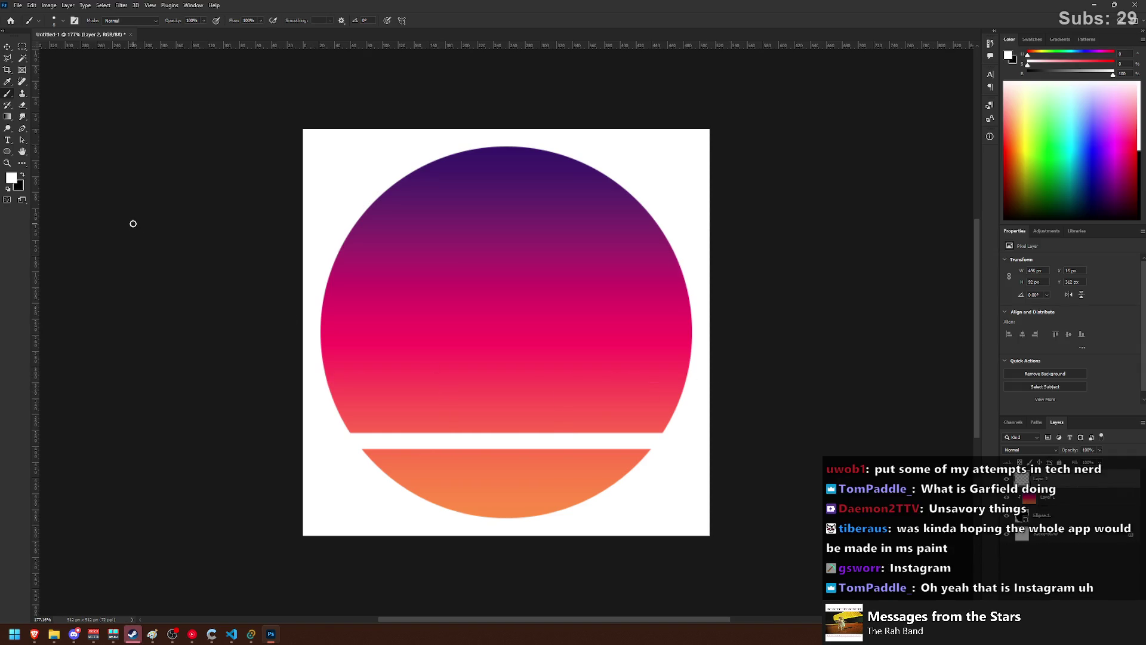
{"action": "key", "text": "ctrl+z"}
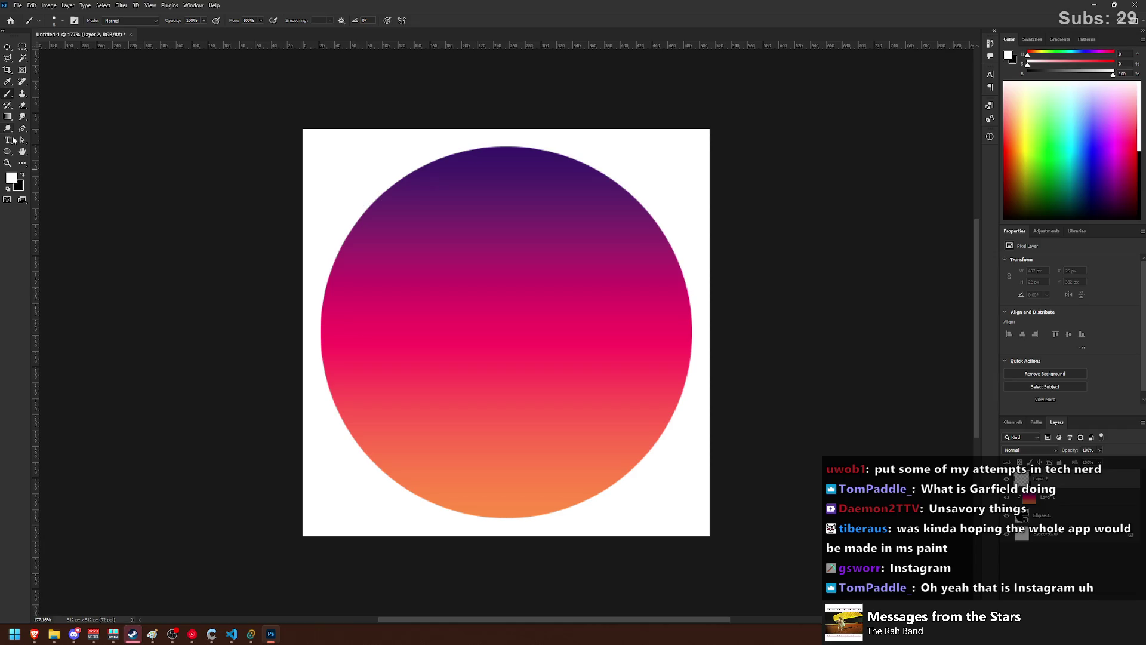
- Draw a horizontal line across the lower circle with a white 30 px stroke
{"action": "right_click", "coordinate": [10, 155]}
{"action": "left_click", "coordinate": [49, 192]}
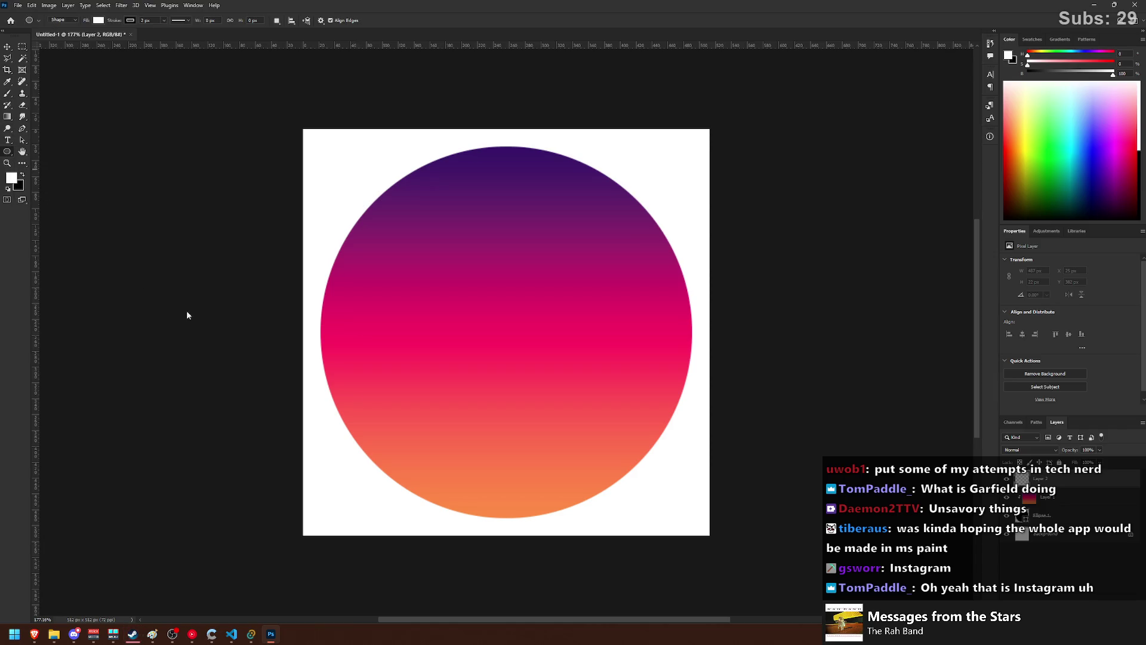
{"action": "left_click_drag", "start_coordinate": [352, 465], "coordinate": [673, 466]}
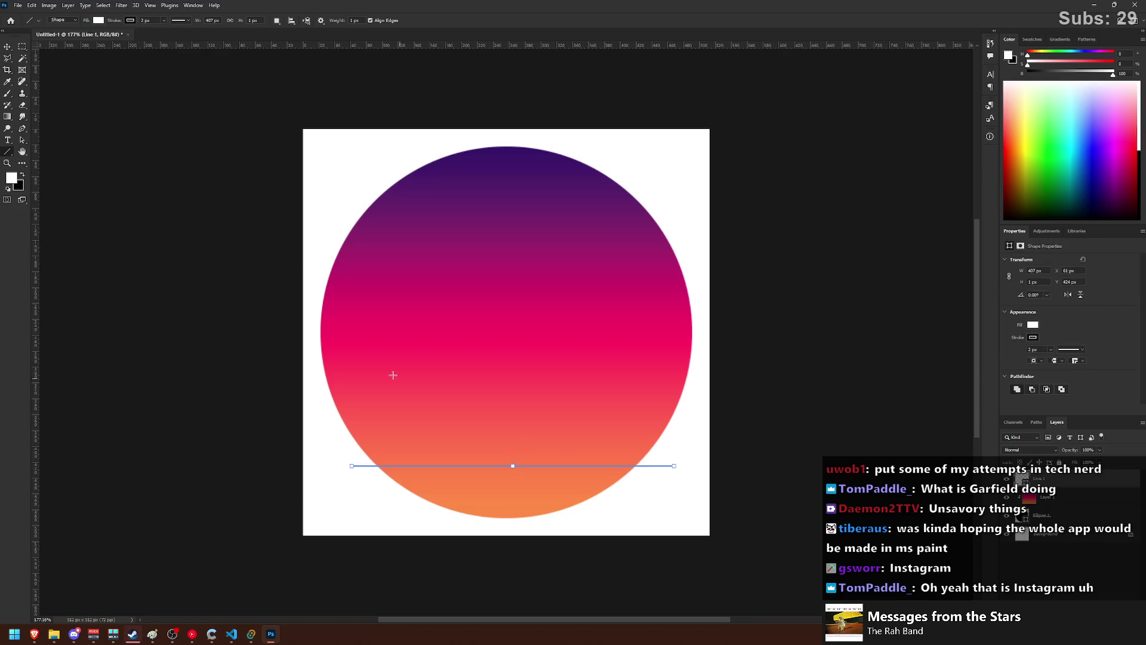
{"action": "left_click", "coordinate": [133, 23]}
{"action": "left_click", "coordinate": [78, 66]}
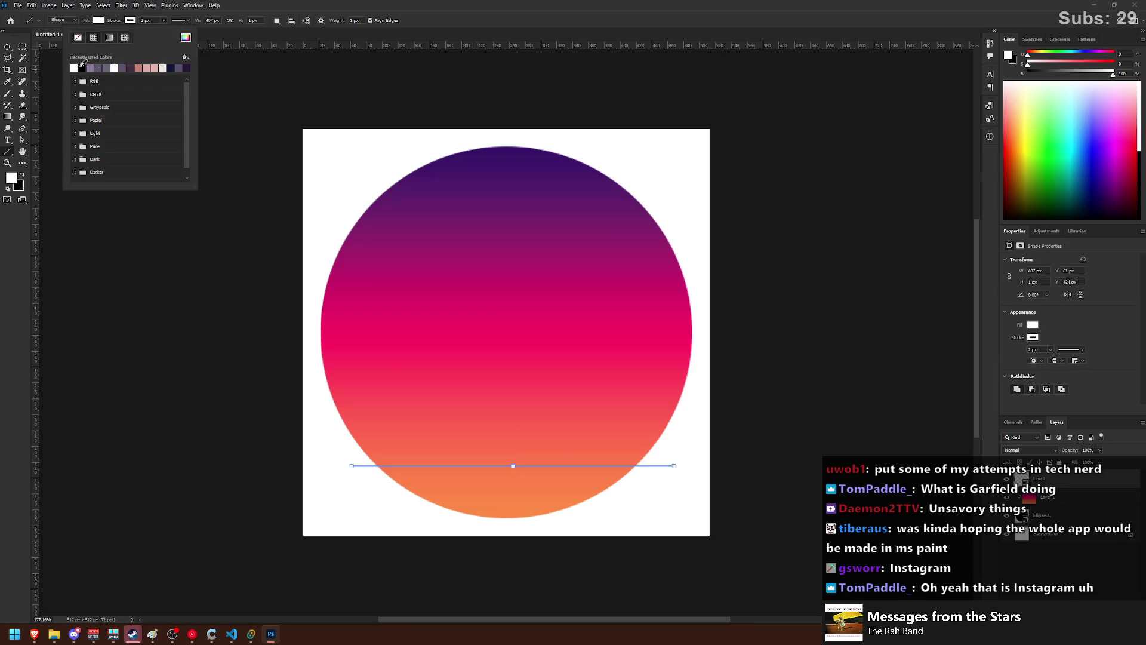
{"action": "left_click", "coordinate": [165, 23]}
{"action": "left_click_drag", "start_coordinate": [165, 24], "coordinate": [174, 32]}
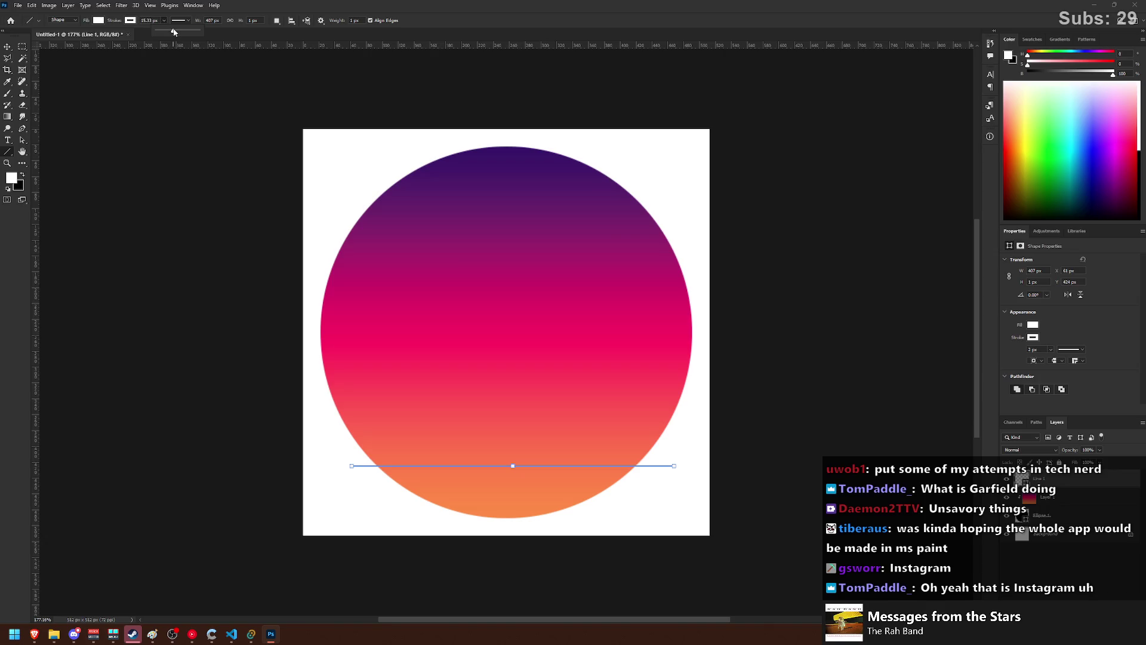
{"action": "type", "text": "30"}
{"action": "key", "text": "Return"}
- Give the bar a 30 px height and no stroke
{"action": "key", "text": "v"}
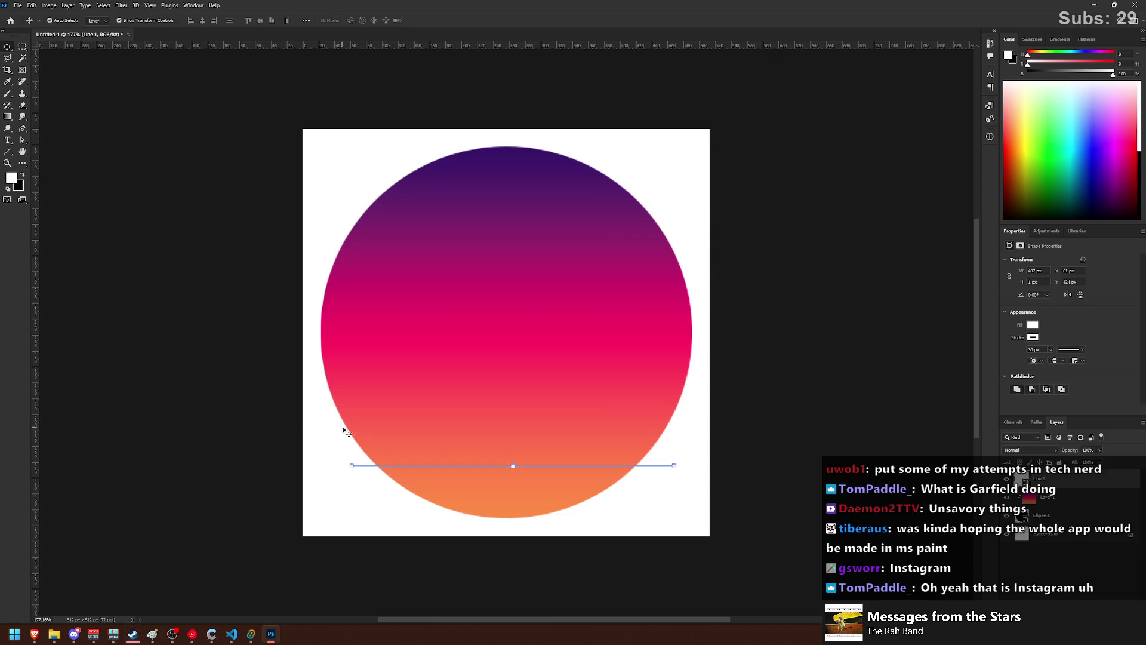
{"action": "key", "text": "ctrl+t"}
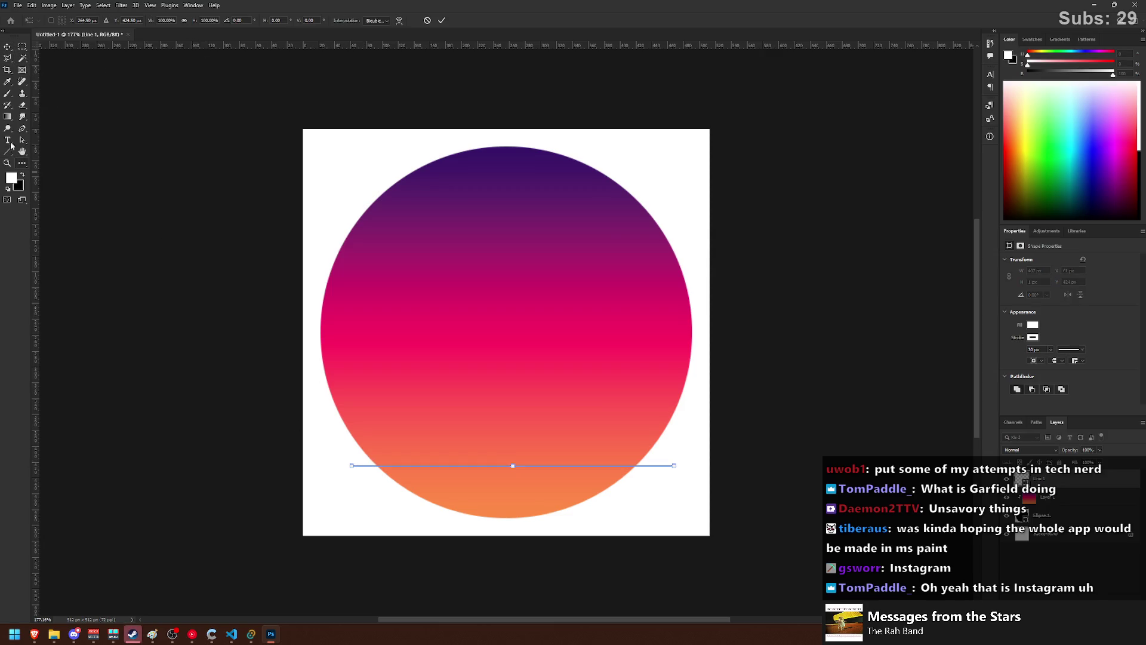
{"action": "left_click", "coordinate": [8, 151]}
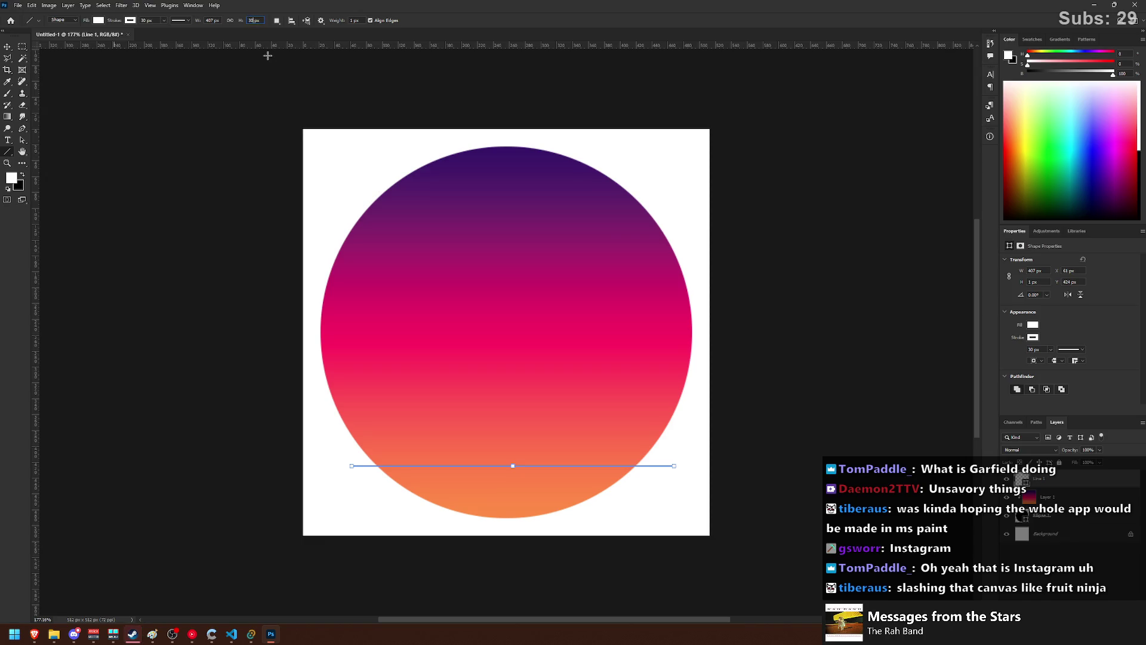
{"action": "key", "text": "Return"}
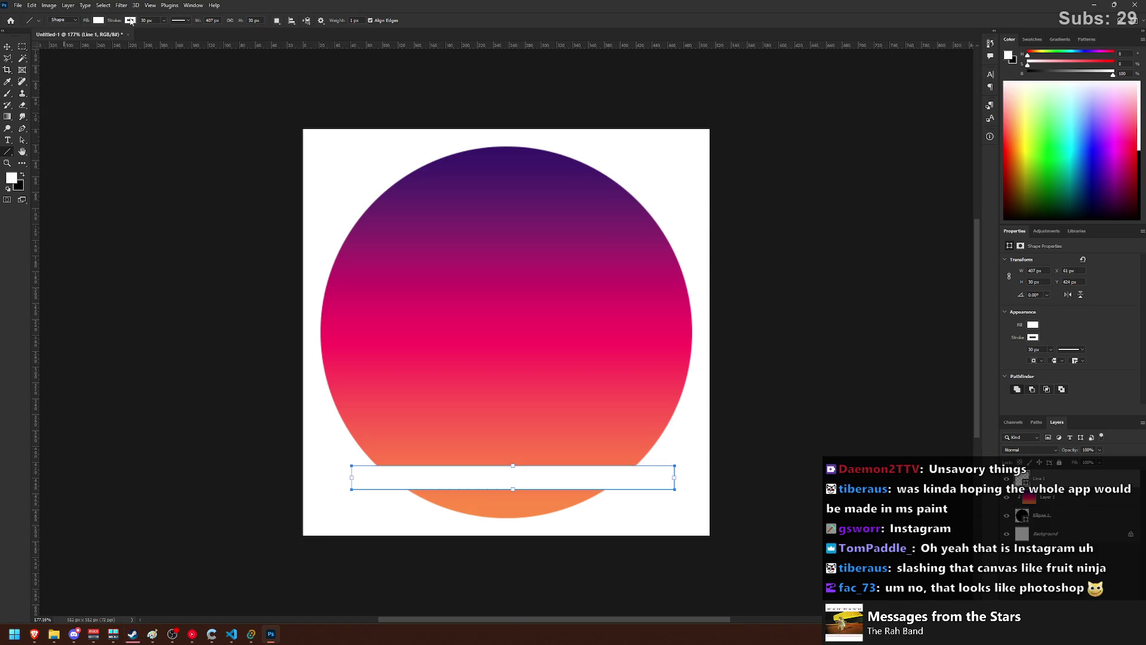
{"action": "left_click", "coordinate": [131, 22]}
{"action": "left_click", "coordinate": [77, 37]}
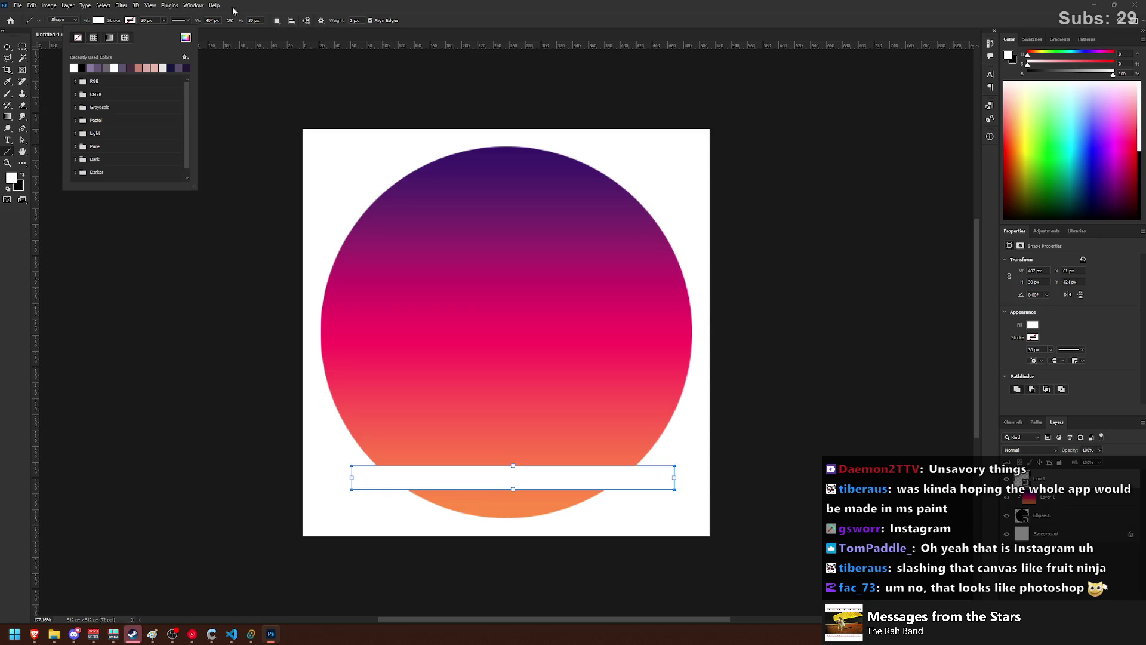
{"action": "key", "text": "Escape"}
- Move the white bar and stretch it to span the full canvas width
{"action": "key", "text": "v"}
{"action": "left_click_drag", "start_coordinate": [547, 481], "coordinate": [540, 470]}
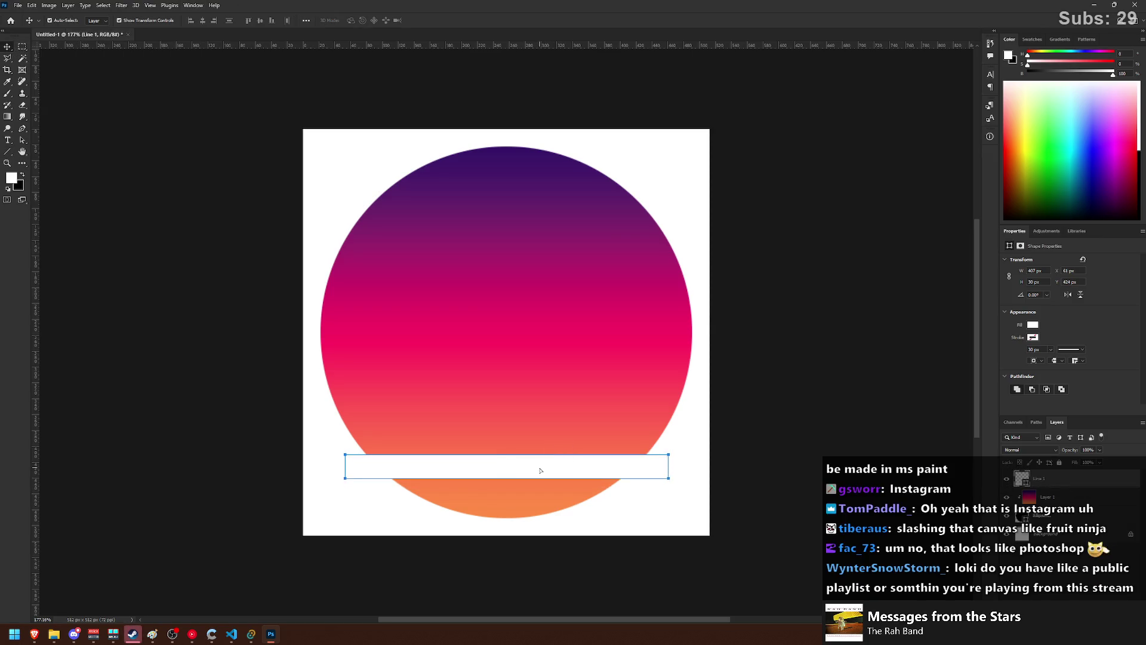
{"action": "key", "text": "ctrl+t"}
{"action": "mouse_move", "coordinate": [669, 466]}
{"action": "left_mouse_down"}
{"action": "mouse_move", "coordinate": [709, 465]}
{"action": "mouse_move", "coordinate": [742, 418]}
{"action": "left_mouse_up"}
{"action": "key", "text": "ctrl+z"}
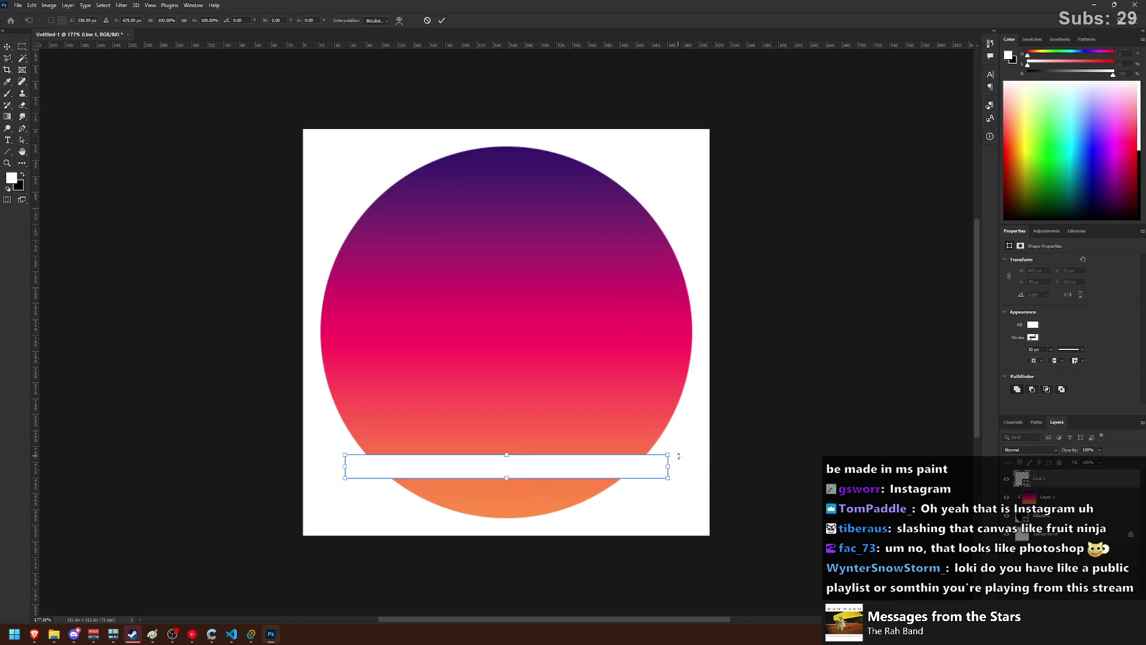
{"action": "left_click_drag", "start_coordinate": [668, 465], "coordinate": [709, 466]}
{"action": "key", "text": "Return"}
- Set the bar's fill to white in the colour picker and nudge it upward
{"action": "left_click", "coordinate": [7, 151]}
{"action": "left_click", "coordinate": [99, 21]}
{"action": "left_click", "coordinate": [154, 37]}
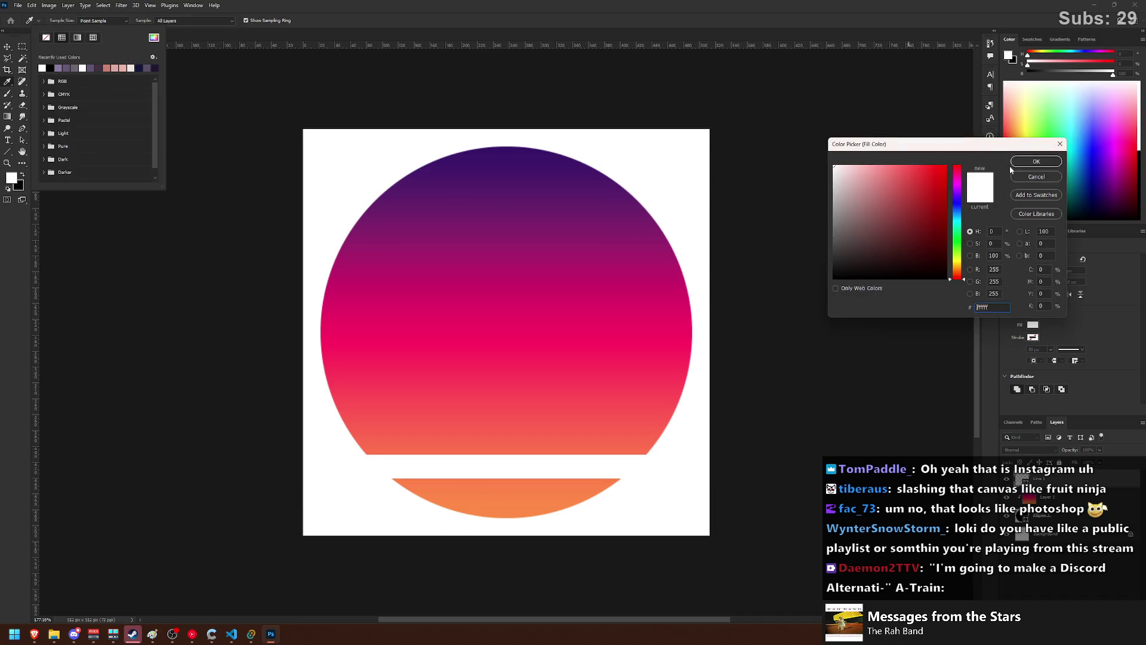
{"action": "left_click", "coordinate": [1022, 162]}
{"action": "left_click", "coordinate": [6, 48]}
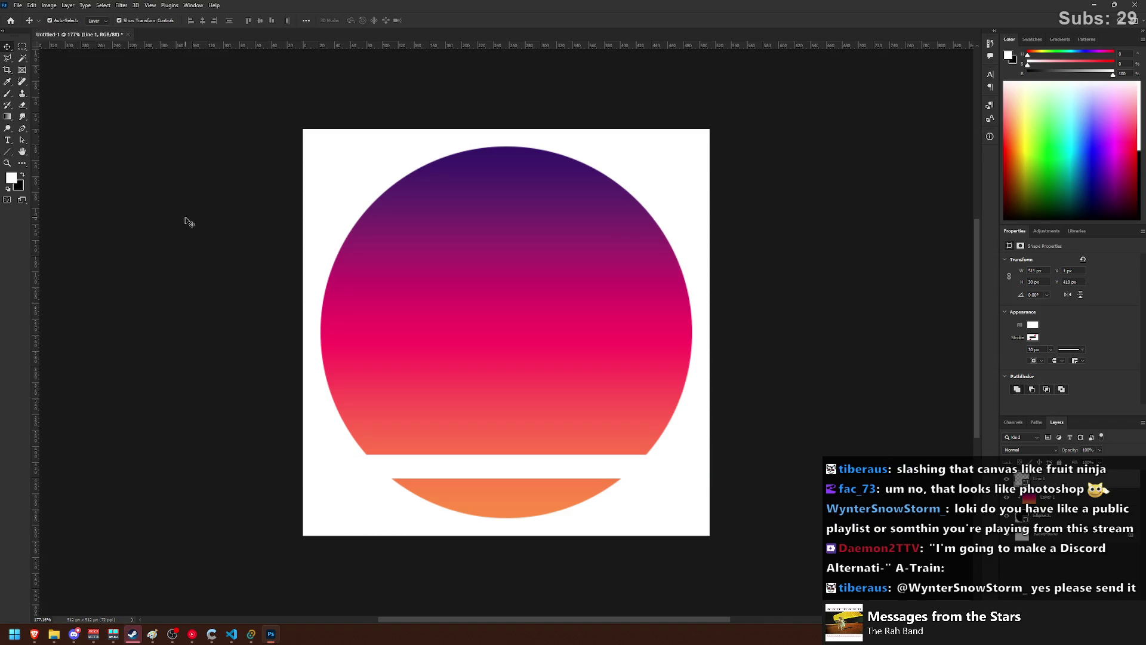
{"action": "left_click_drag", "start_coordinate": [472, 471], "coordinate": [466, 396]}
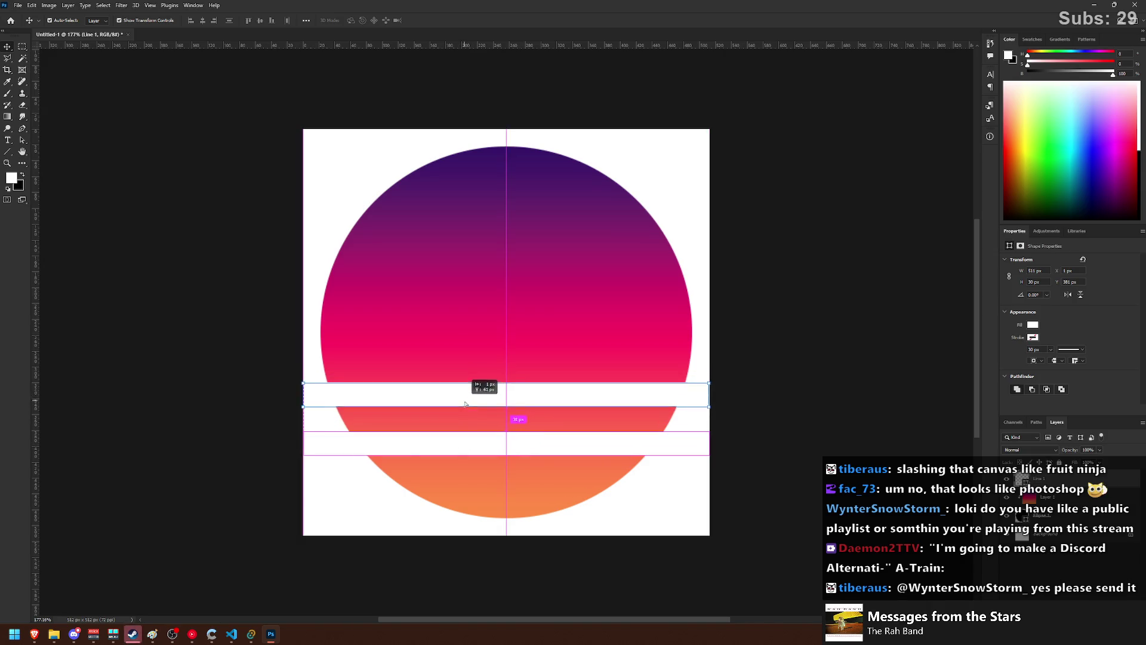
- Place two copies of the stripe higher on the circle, the upper one thinner
{"action": "mouse_move", "coordinate": [466, 396]}
{"action": "left_mouse_down"}
{"action": "mouse_move", "coordinate": [510, 393]}
{"action": "mouse_move", "coordinate": [514, 368]}
{"action": "left_mouse_up"}
{"action": "key", "text": "ctrl+t"}
{"action": "key", "text": "Return"}
{"action": "mouse_move", "coordinate": [578, 402]}
{"action": "left_mouse_down"}
{"action": "mouse_move", "coordinate": [507, 344]}
{"action": "mouse_move", "coordinate": [521, 293]}
{"action": "left_mouse_up"}
{"action": "key", "text": "ctrl+t"}
{"action": "key", "text": "Return"}
- Duplicate progressively thinner stripes with Ctrl+Alt+T up toward the top of the circle
{"action": "left_click_drag", "start_coordinate": [614, 341], "coordinate": [615, 268]}
{"action": "key", "text": "ctrl+alt+t"}
{"action": "left_click_drag", "start_coordinate": [505, 258], "coordinate": [514, 281]}
{"action": "key", "text": "Return"}
{"action": "left_click_drag", "start_coordinate": [675, 278], "coordinate": [678, 217]}
{"action": "key", "text": "ctrl+alt+t"}
{"action": "left_click_drag", "start_coordinate": [511, 213], "coordinate": [521, 207]}
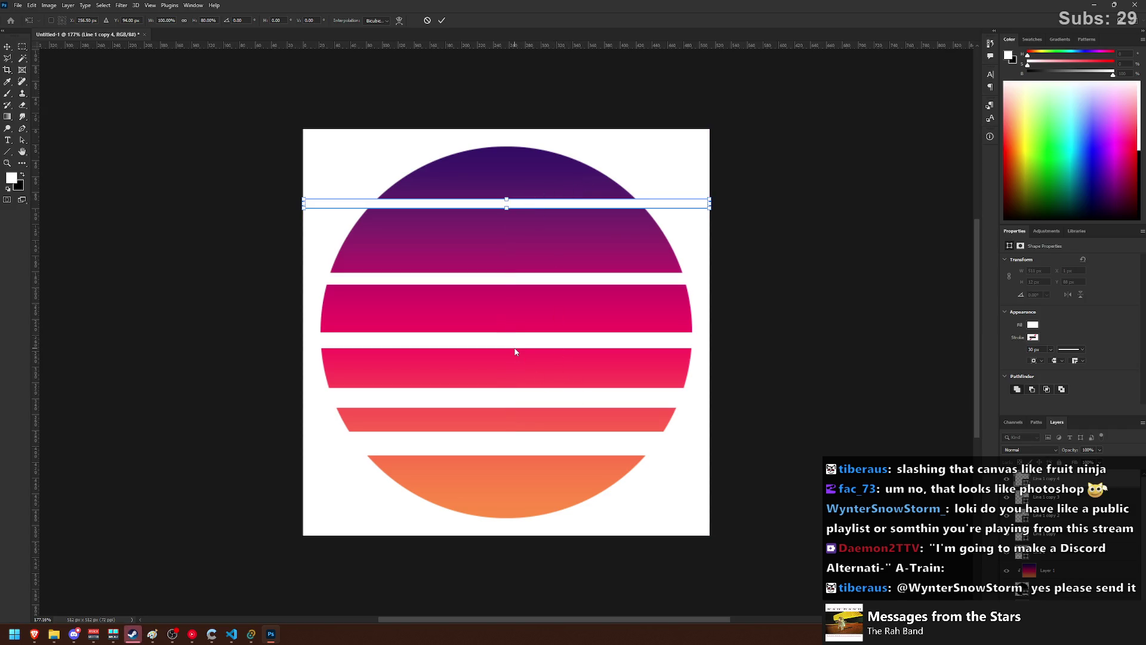
{"action": "key", "text": "Return"}
- Duplicate the lowest stripe into the gap above it
{"action": "left_click", "coordinate": [501, 442]}
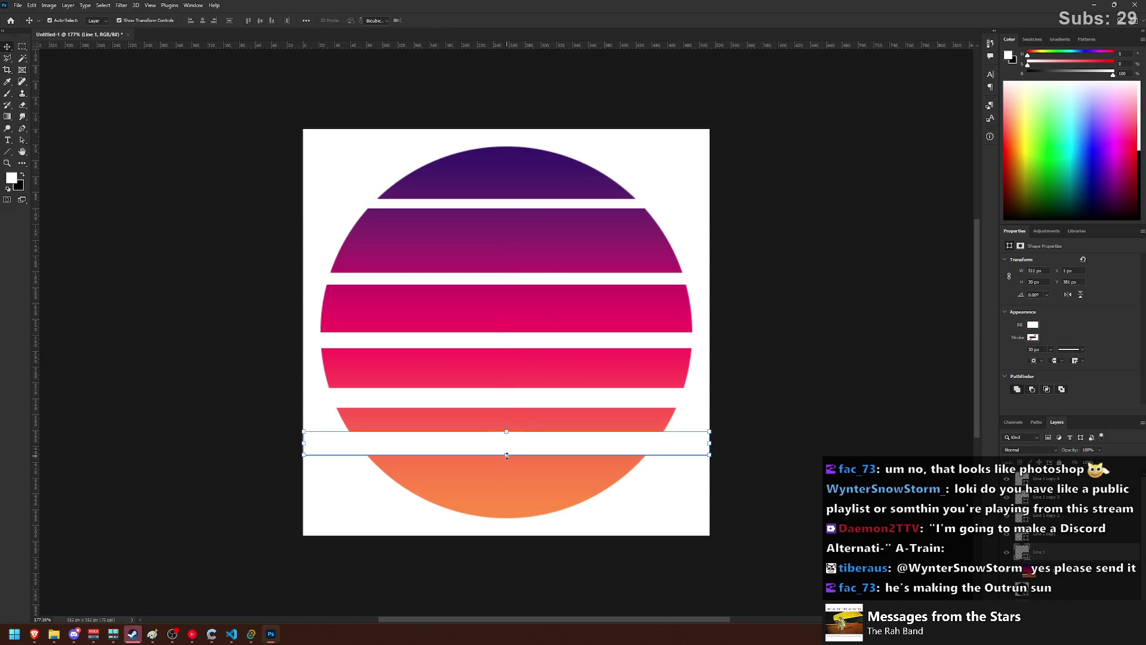
{"action": "key", "text": "ctrl+alt+t"}
{"action": "key", "text": "Return"}
{"action": "left_click_drag", "start_coordinate": [494, 402], "coordinate": [505, 383]}
{"action": "left_click", "coordinate": [791, 330]}
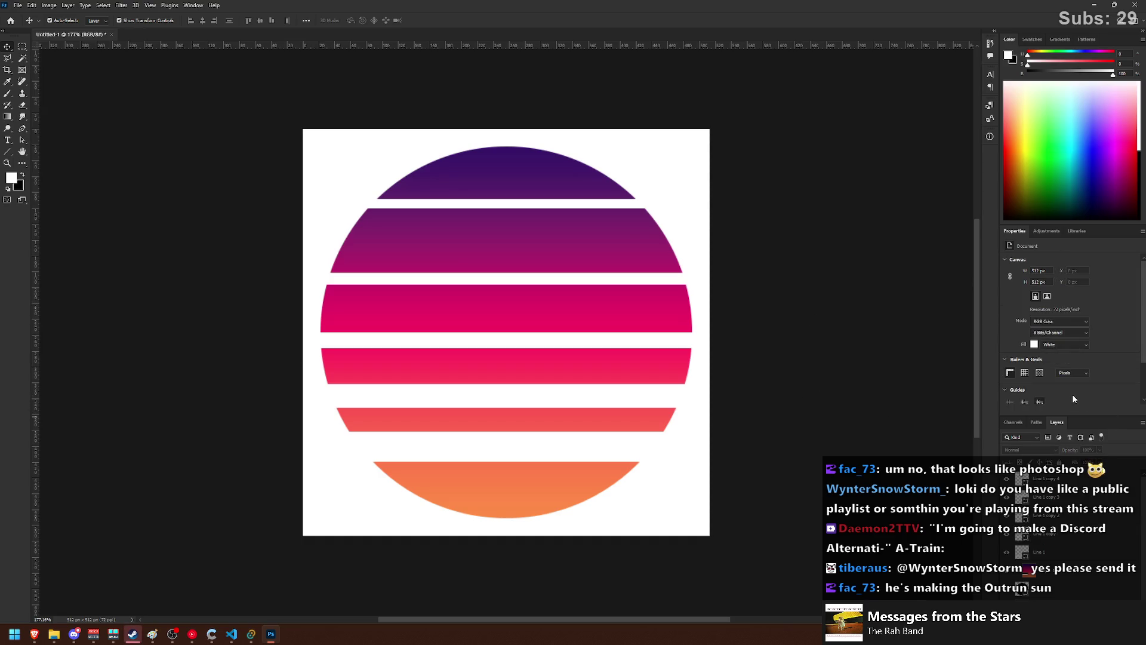
- Nudge two middle stripes down and set one to 25 px tall
{"action": "left_click", "coordinate": [675, 396]}
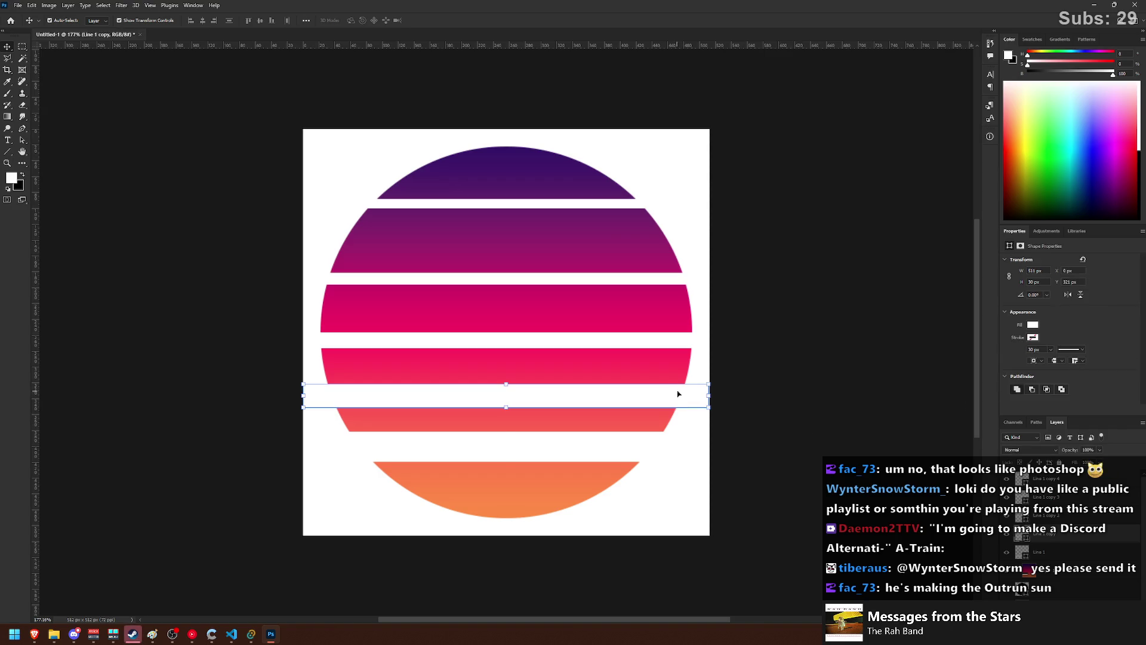
{"action": "key", "text": "shift+Down"}
{"action": "key", "text": "shift+Down"}
{"action": "key", "text": "shift+Down"}
{"action": "left_click", "coordinate": [670, 340]}
{"action": "key", "text": "shift+Down"}
{"action": "key", "text": "shift+Down"}
{"action": "key", "text": "shift+Down"}
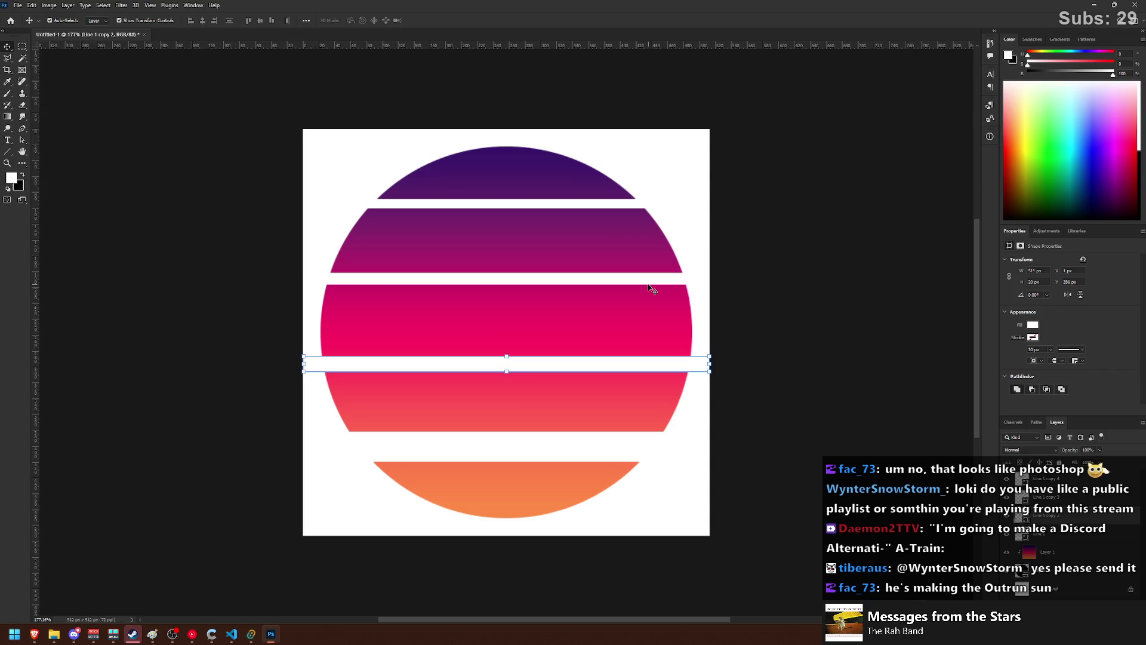
{"action": "key", "text": "ctrl+t"}
{"action": "left_click_drag", "start_coordinate": [506, 356], "coordinate": [507, 351]}
{"action": "key", "text": "Return"}
- Thin the top stripe to 10 px and put a copy of the circle above the stripes
{"action": "left_click", "coordinate": [510, 204]}
{"action": "key", "text": "ctrl+t"}
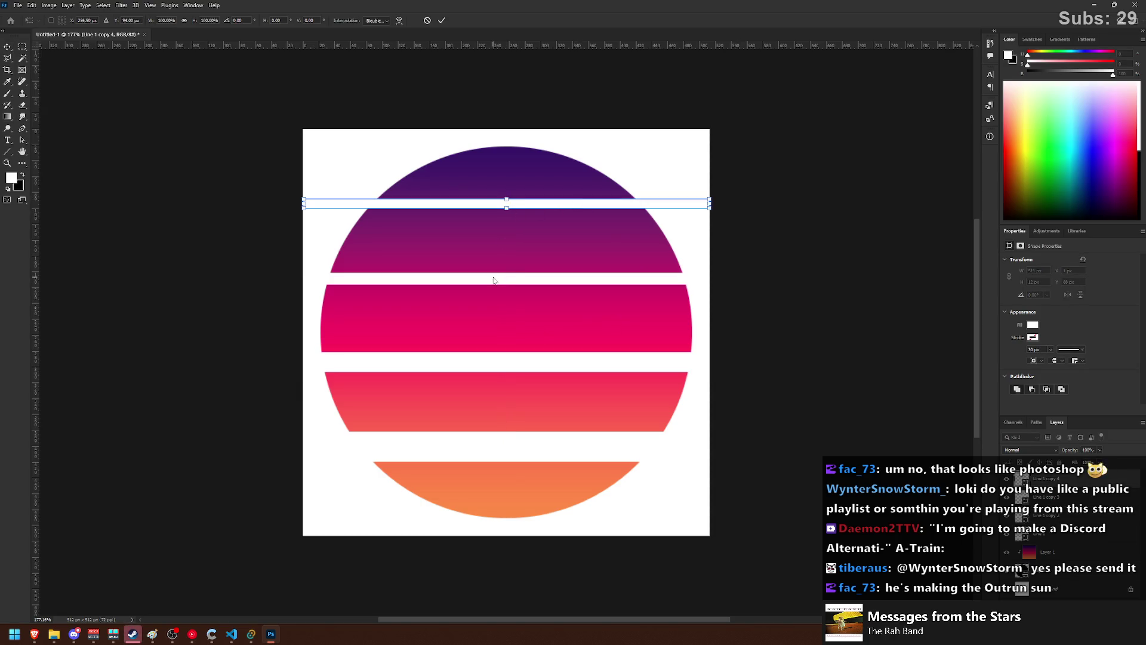
{"action": "left_click_drag", "start_coordinate": [506, 208], "coordinate": [504, 206]}
{"action": "key", "text": "Return"}
{"action": "left_click", "coordinate": [729, 169]}
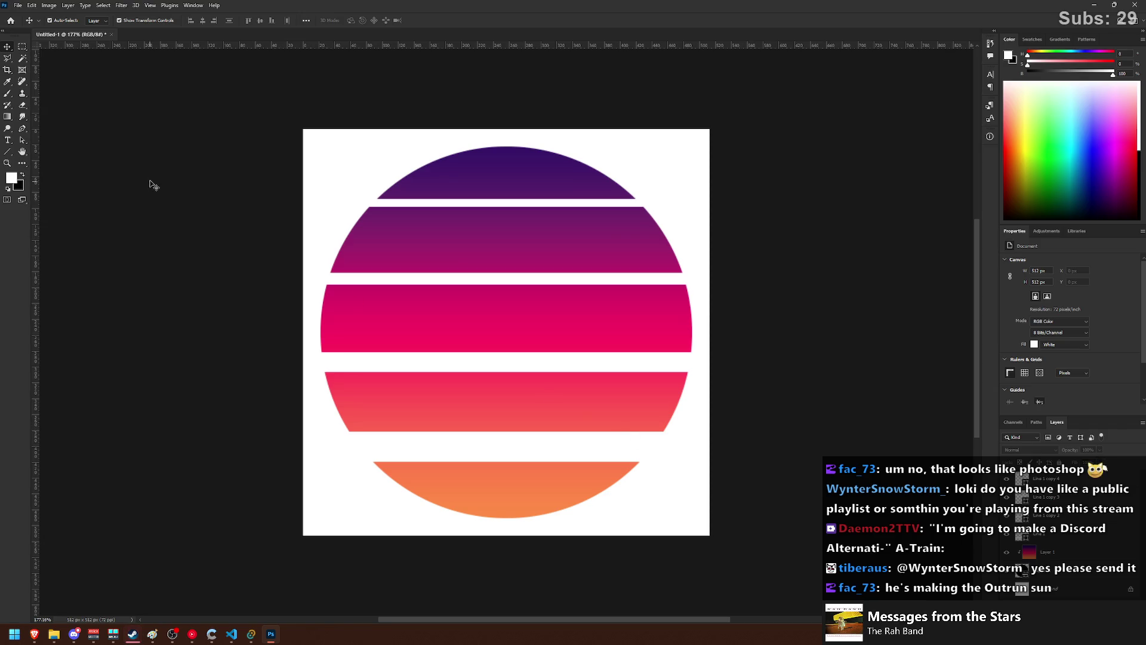
{"action": "left_click_drag", "start_coordinate": [1067, 588], "coordinate": [1027, 474]}
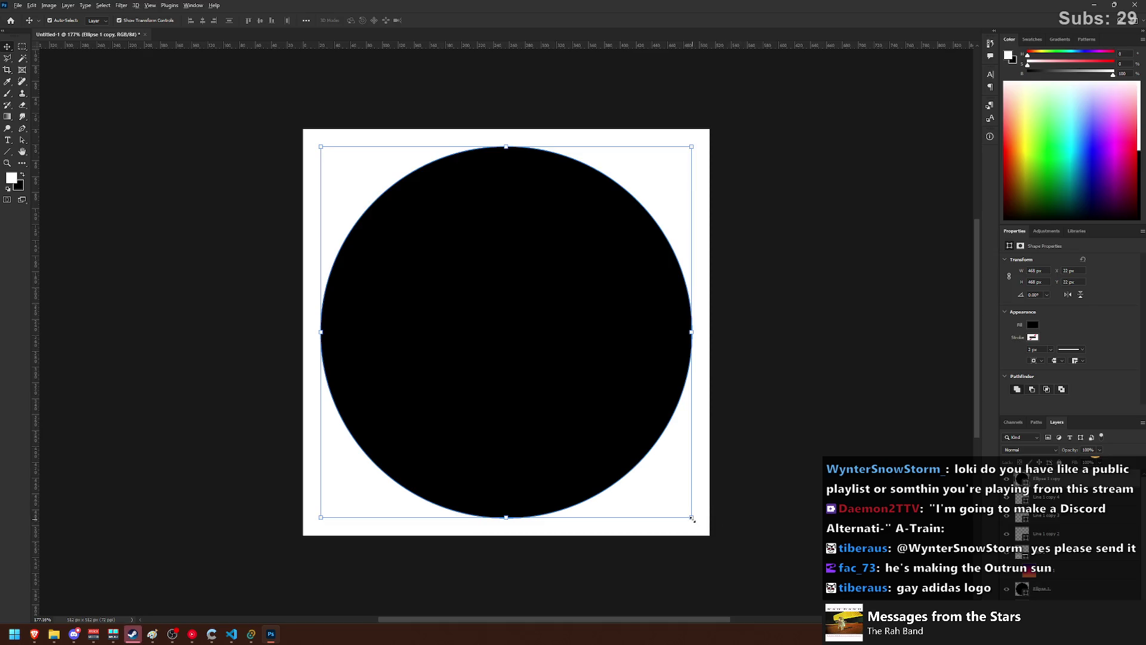
{"action": "left_click_drag", "start_coordinate": [691, 518], "coordinate": [595, 431], "text": "alt"}
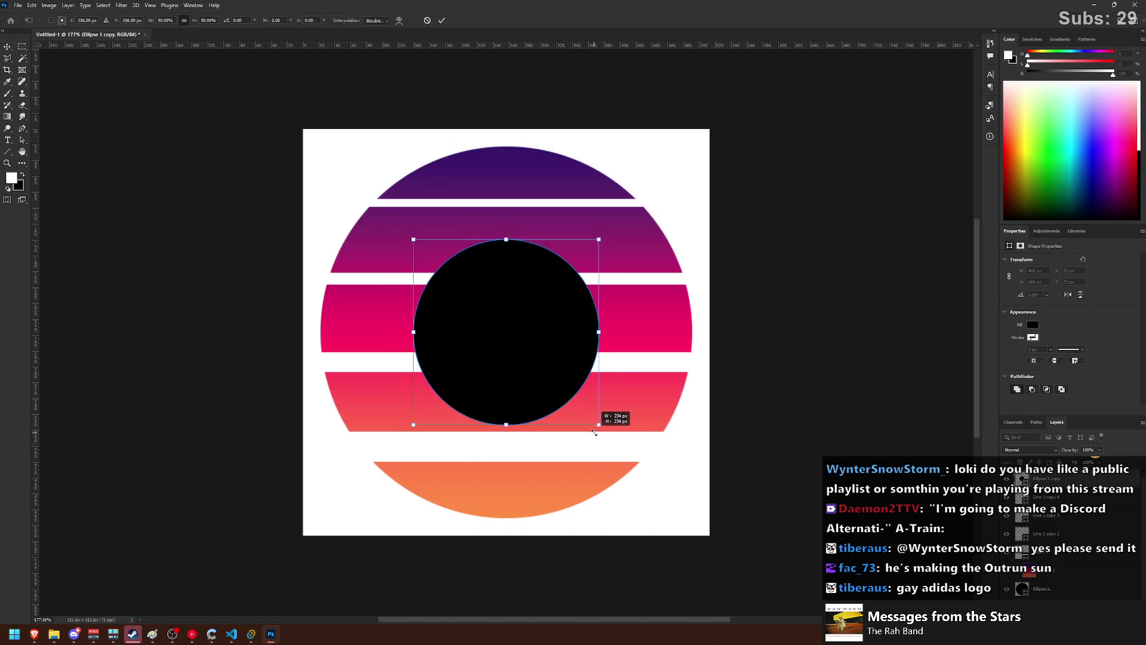
{"action": "left_click_drag", "start_coordinate": [594, 432], "coordinate": [606, 430], "text": "alt"}
{"action": "key", "text": "Return"}
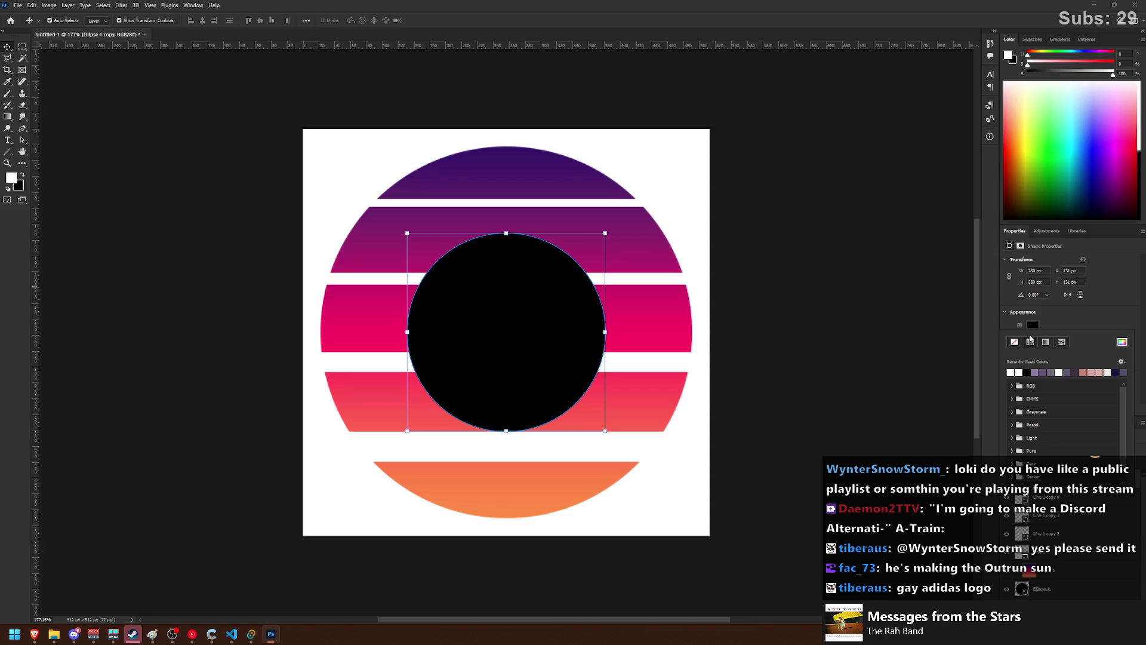
{"action": "key", "text": "alt+BackSpace"}
{"action": "left_click", "coordinate": [816, 263]}
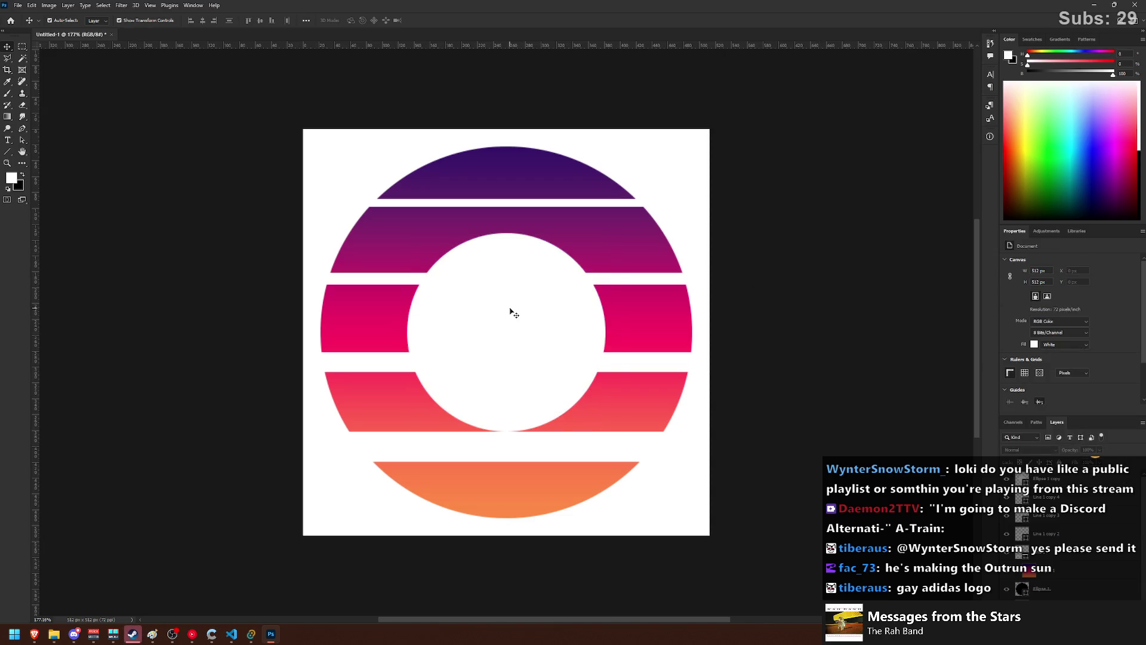
{"action": "left_click", "coordinate": [513, 314]}
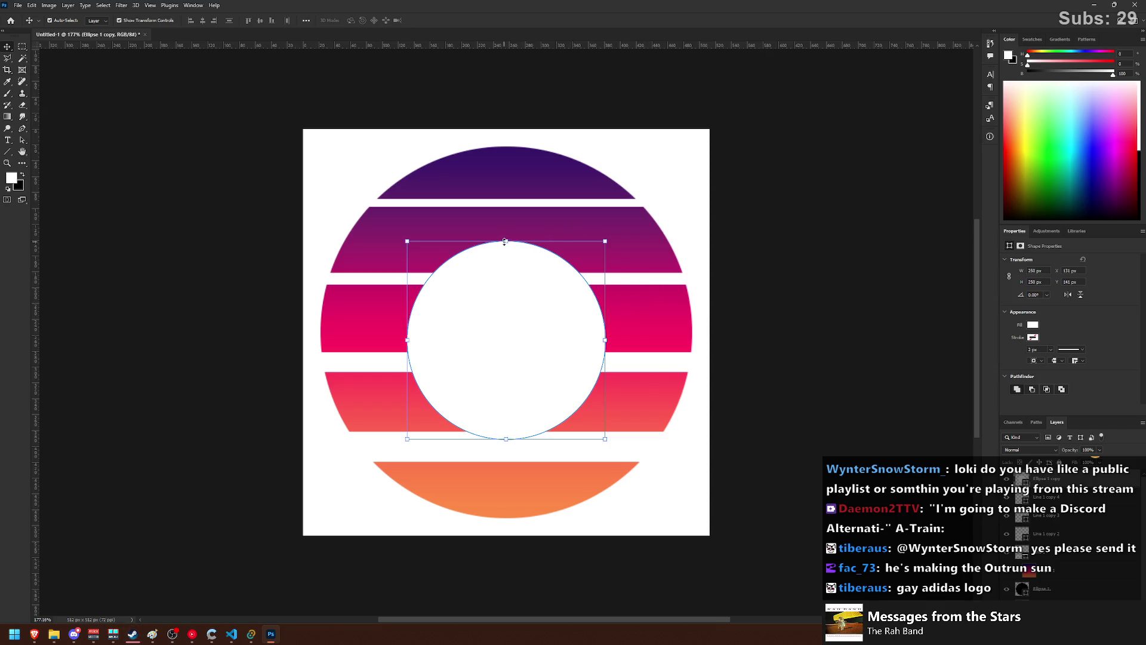
{"action": "left_click_drag", "start_coordinate": [505, 241], "coordinate": [531, 211]}
{"action": "key", "text": "Return"}
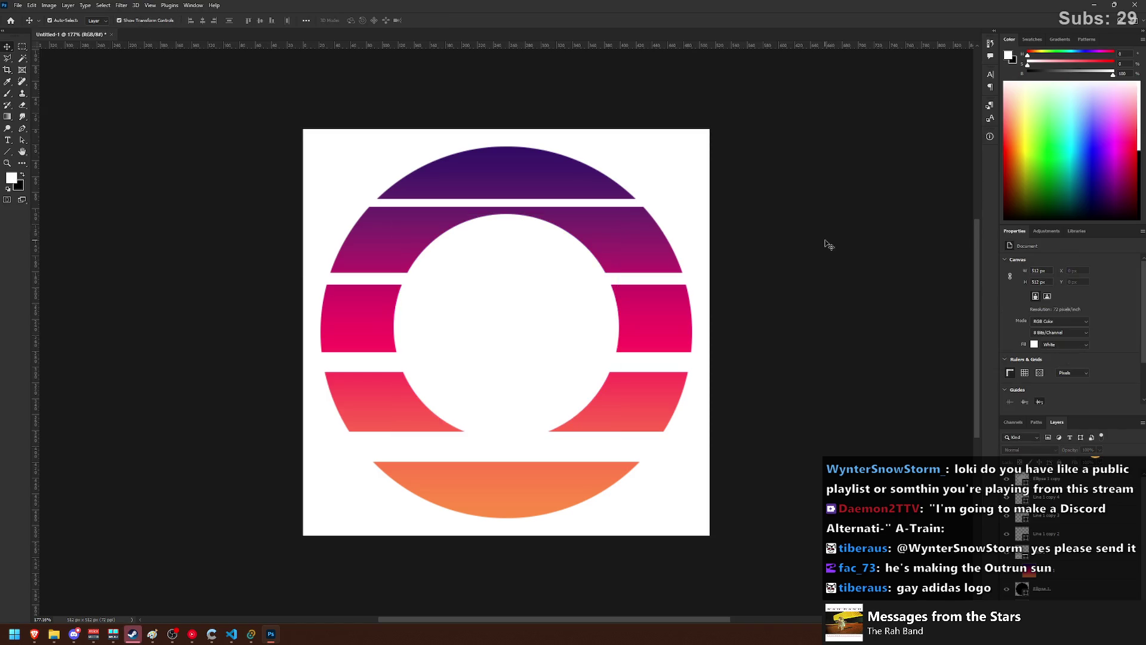
{"action": "left_click_drag", "start_coordinate": [566, 270], "coordinate": [563, 273]}
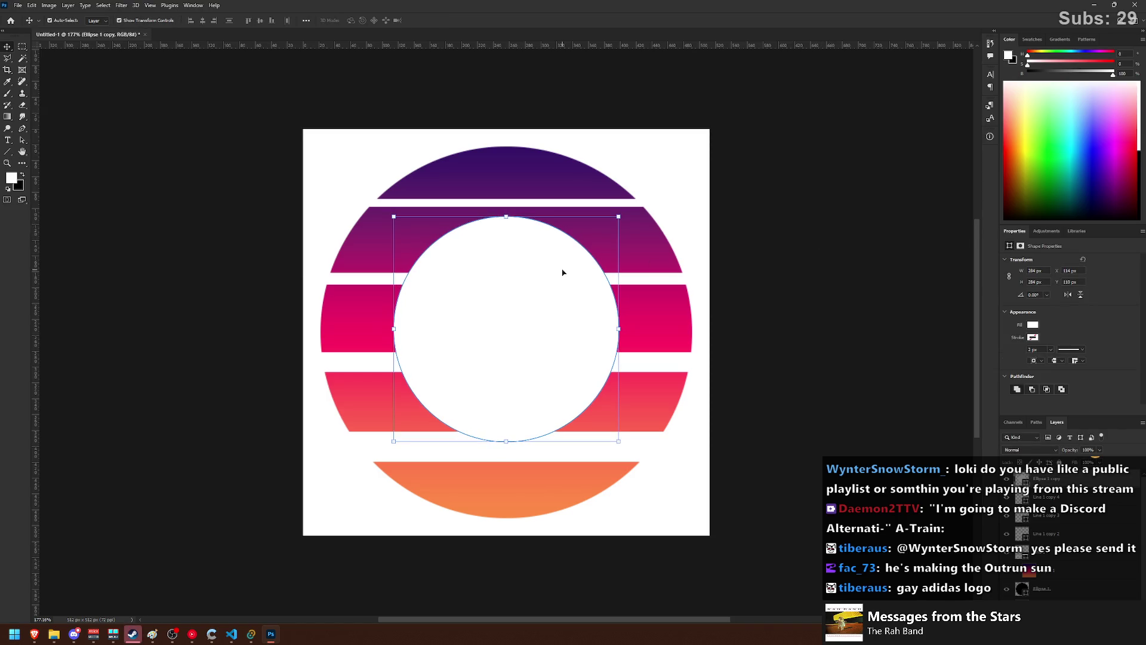
{"action": "key", "text": "Delete"}
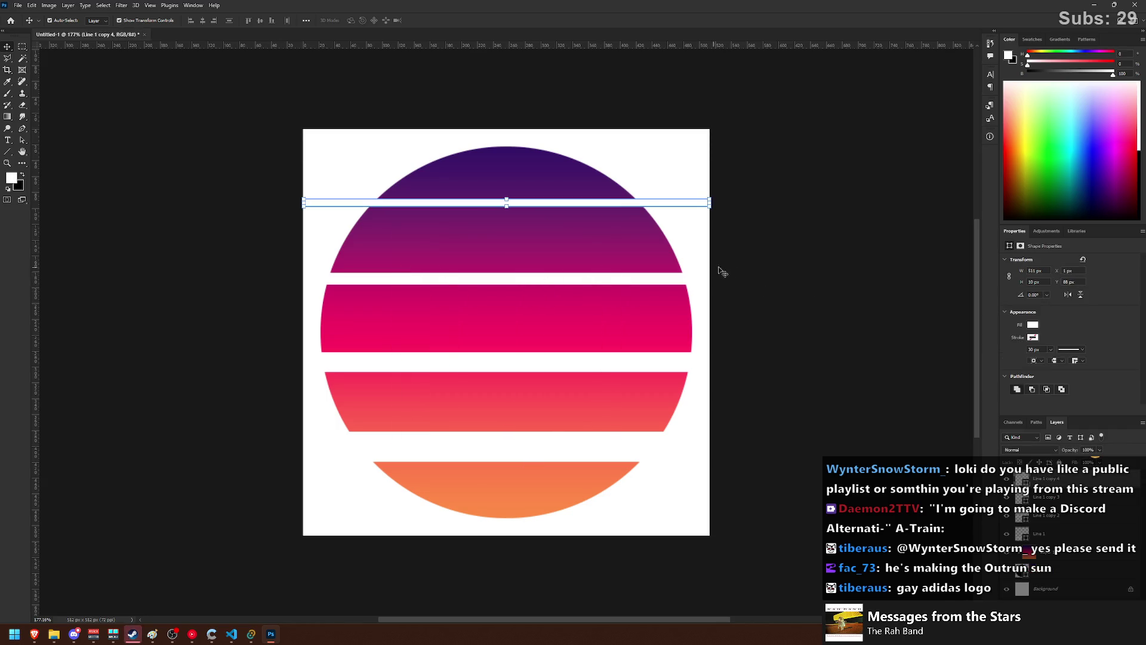
{"action": "left_click", "coordinate": [720, 268]}
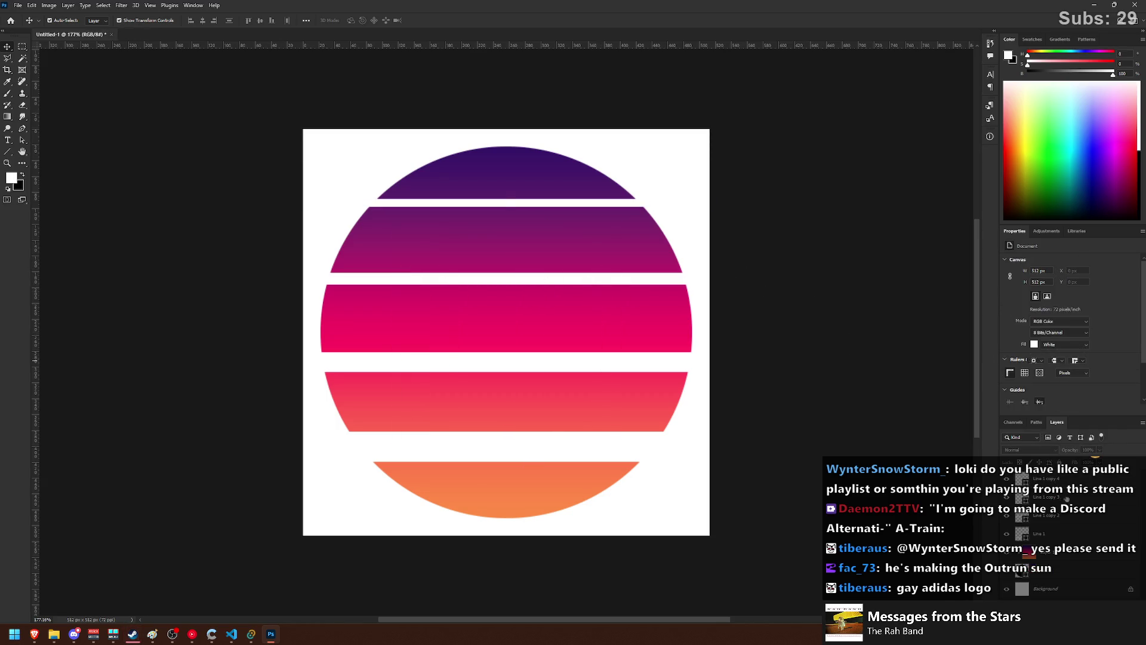
{"action": "left_click", "coordinate": [658, 411]}
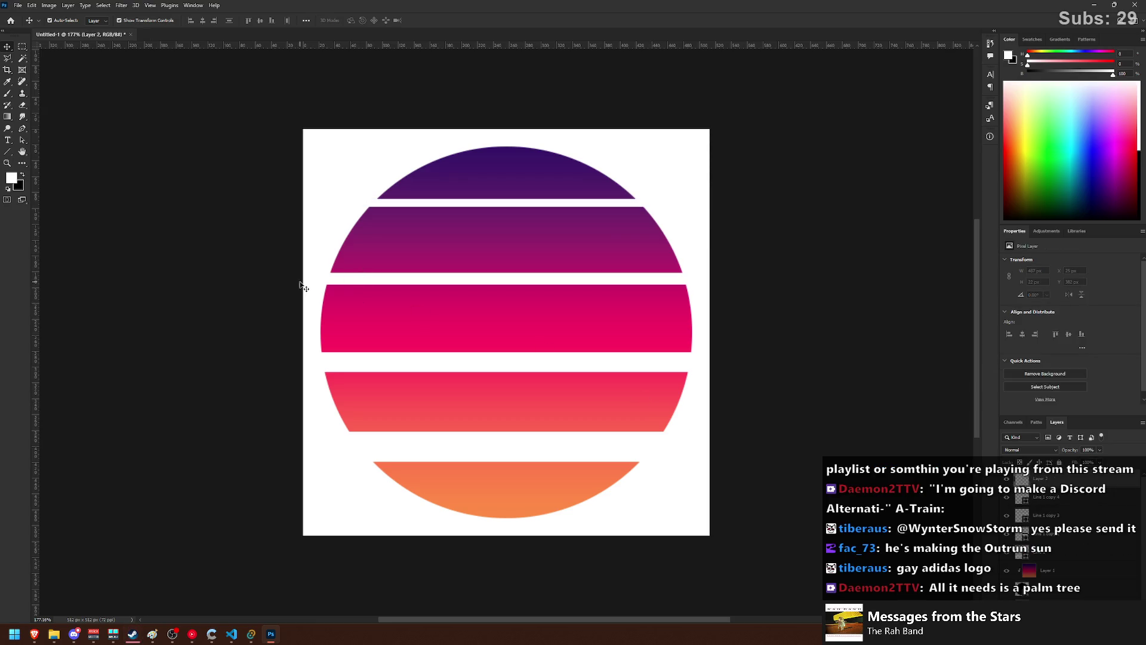
- With the Brush, try several white strokes along the pink band, undoing each attempt
{"action": "left_click", "coordinate": [7, 94]}
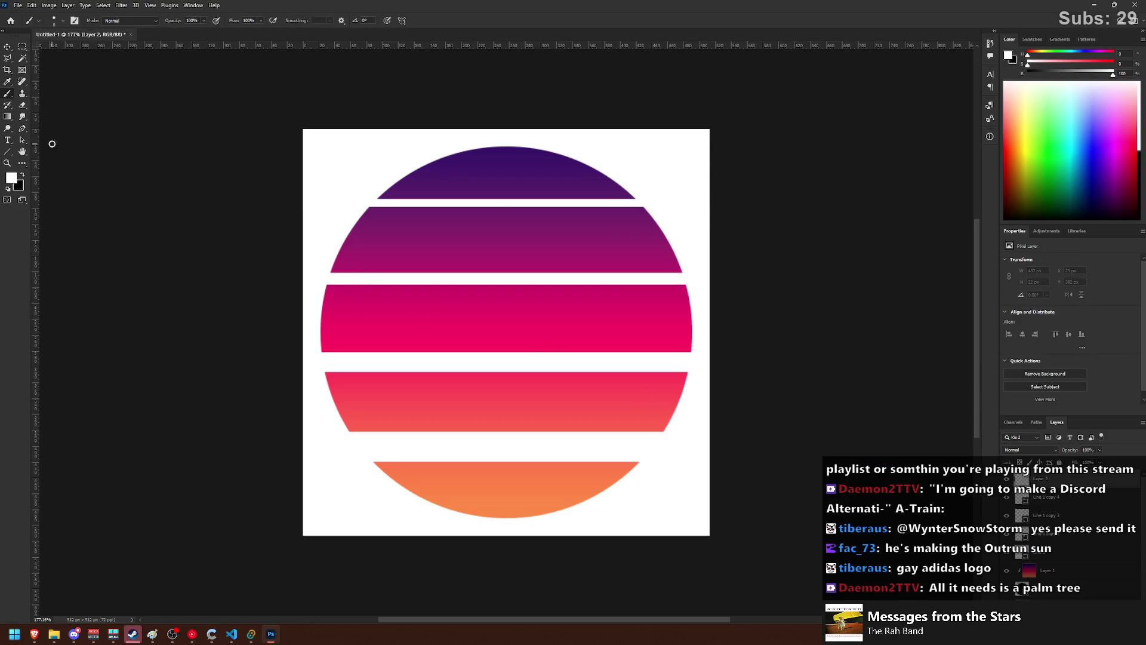
{"action": "left_click_drag", "start_coordinate": [470, 425], "coordinate": [564, 426]}
{"action": "key", "text": "ctrl+z"}
{"action": "left_click_drag", "start_coordinate": [460, 426], "coordinate": [552, 427]}
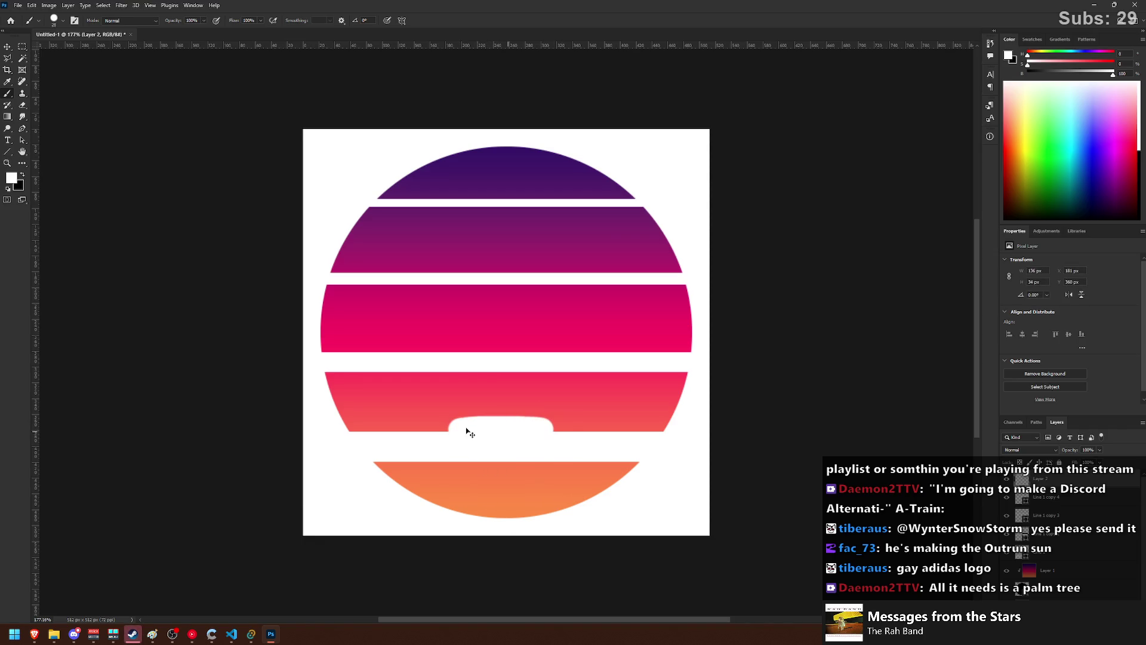
{"action": "key", "text": "ctrl+z"}
{"action": "left_click_drag", "start_coordinate": [458, 427], "coordinate": [552, 427]}
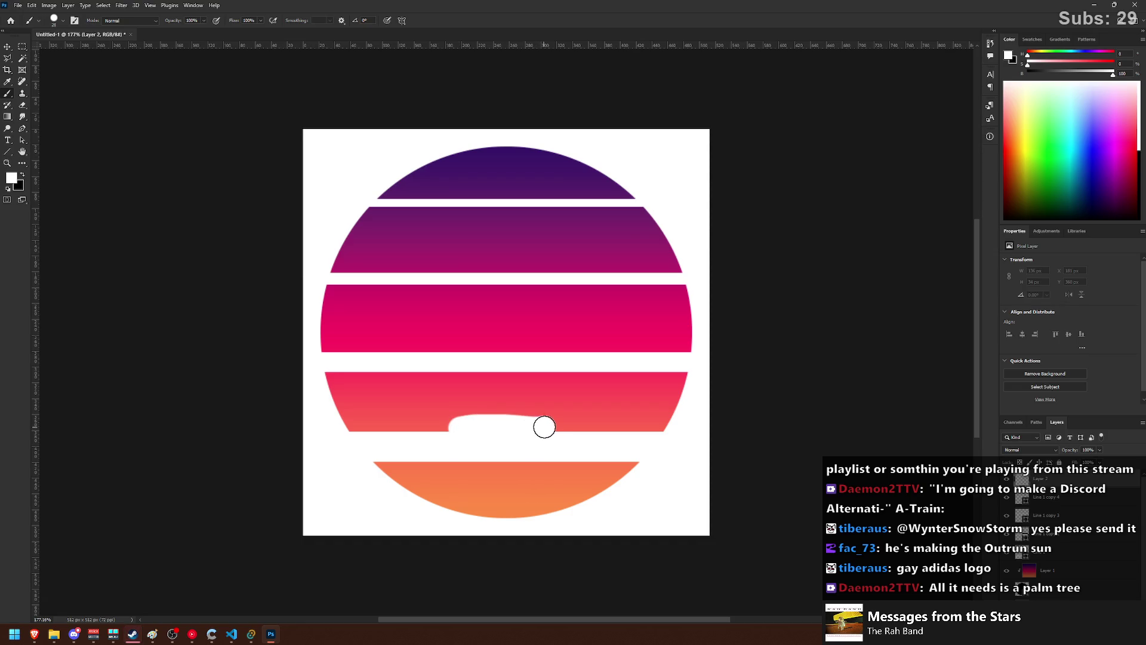
{"action": "key", "text": "ctrl+z"}
{"action": "left_click_drag", "start_coordinate": [461, 427], "coordinate": [543, 425]}
{"action": "key", "text": "ctrl+z"}
{"action": "left_click_drag", "start_coordinate": [455, 427], "coordinate": [535, 425]}
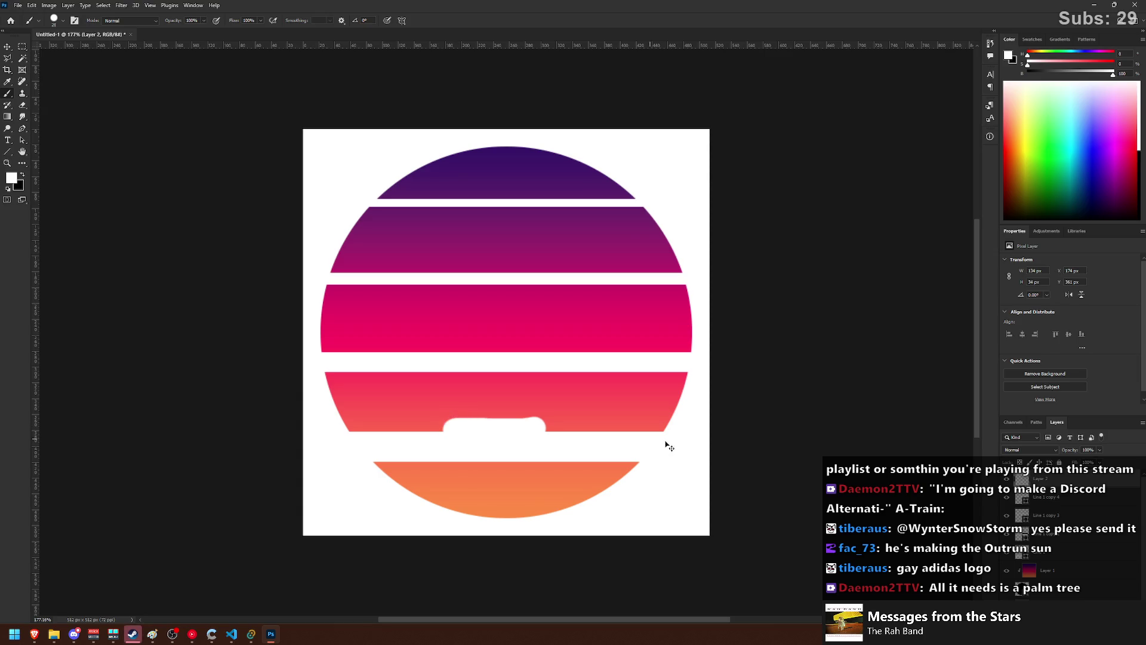
{"action": "key", "text": "ctrl+z"}
{"action": "left_click_drag", "start_coordinate": [463, 427], "coordinate": [555, 427]}
{"action": "key", "text": "ctrl+z"}
{"action": "mouse_move", "coordinate": [469, 428]}
{"action": "left_mouse_down"}
{"action": "mouse_move", "coordinate": [538, 428]}
{"action": "mouse_move", "coordinate": [473, 388]}
{"action": "mouse_move", "coordinate": [514, 402]}
{"action": "left_mouse_up"}
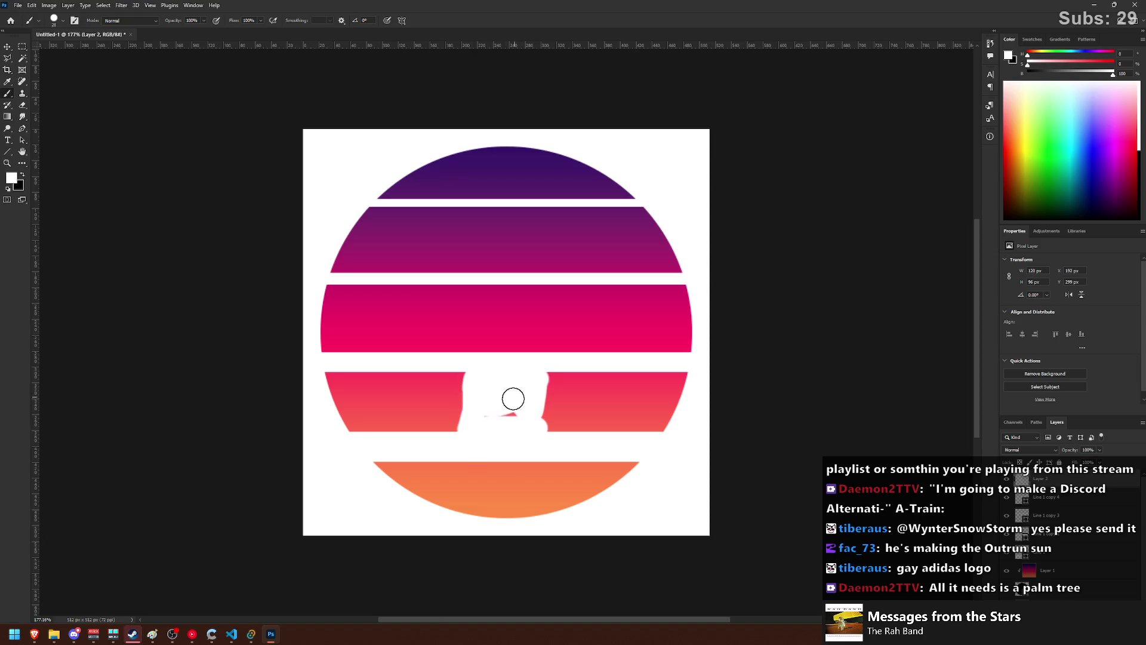
{"action": "key", "text": "ctrl+z"}
- Hide three white stripe layers and delete the white E shape's layer
{"action": "left_click", "coordinate": [1006, 533]}
{"action": "left_click", "coordinate": [1006, 515]}
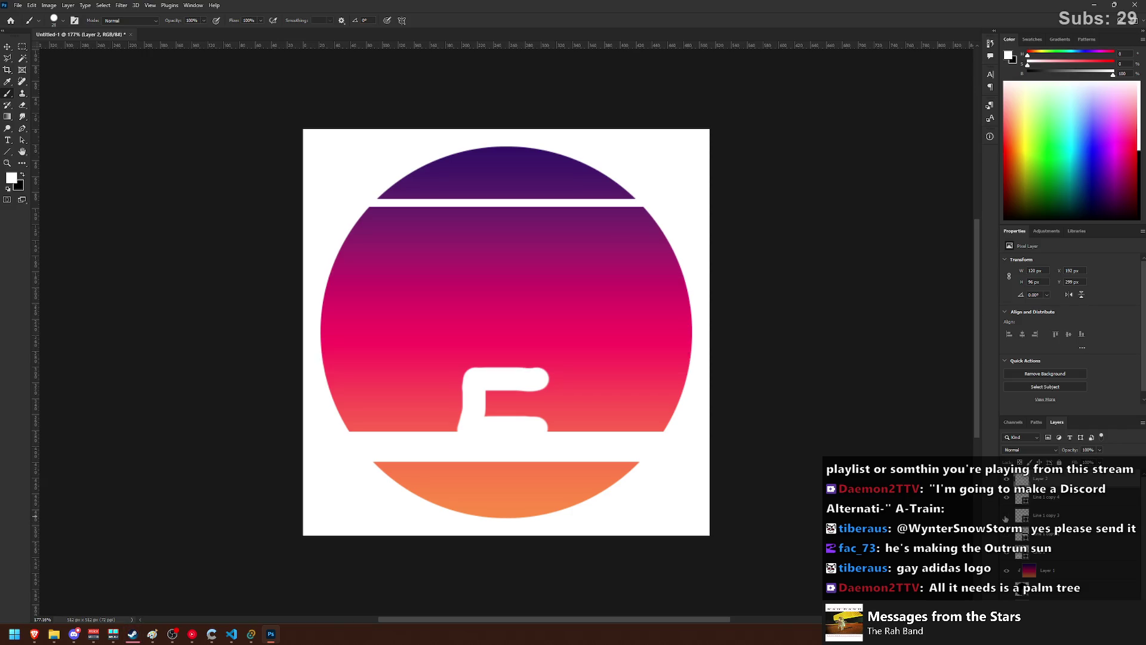
{"action": "left_click", "coordinate": [1006, 497]}
{"action": "left_click_drag", "start_coordinate": [532, 378], "coordinate": [527, 404]}
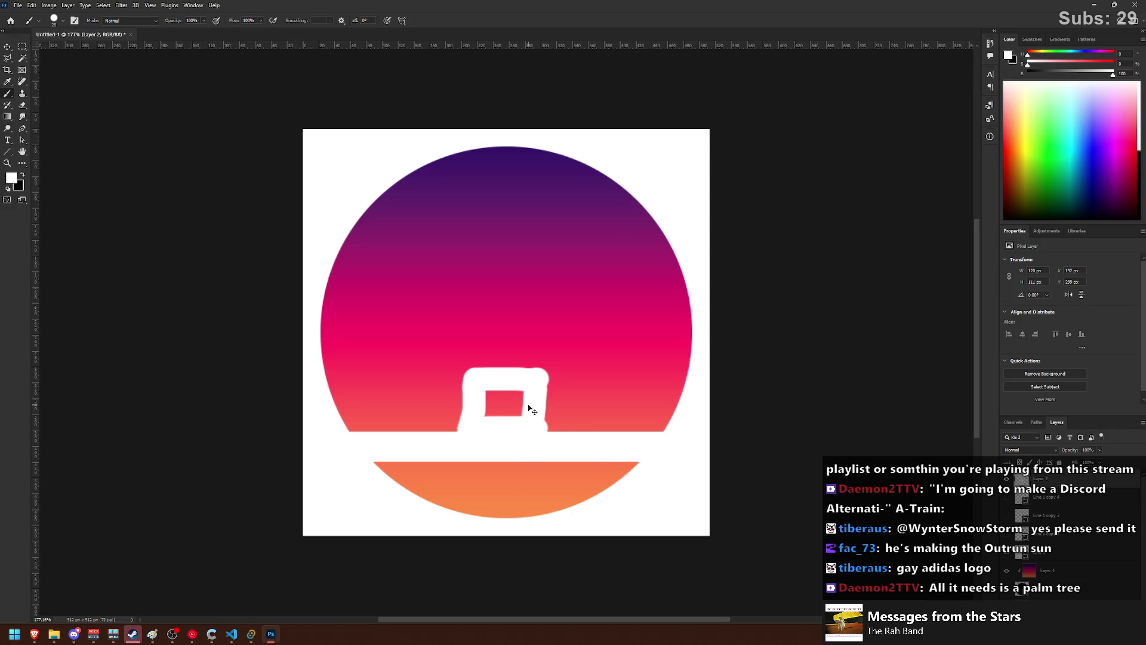
{"action": "key", "text": "ctrl+z"}
{"action": "key", "text": "ctrl+z"}
{"action": "key", "text": "ctrl+z"}
{"action": "key", "text": "ctrl+z"}
{"action": "key", "text": "ctrl+shift+z"}
{"action": "key", "text": "ctrl+shift+z"}
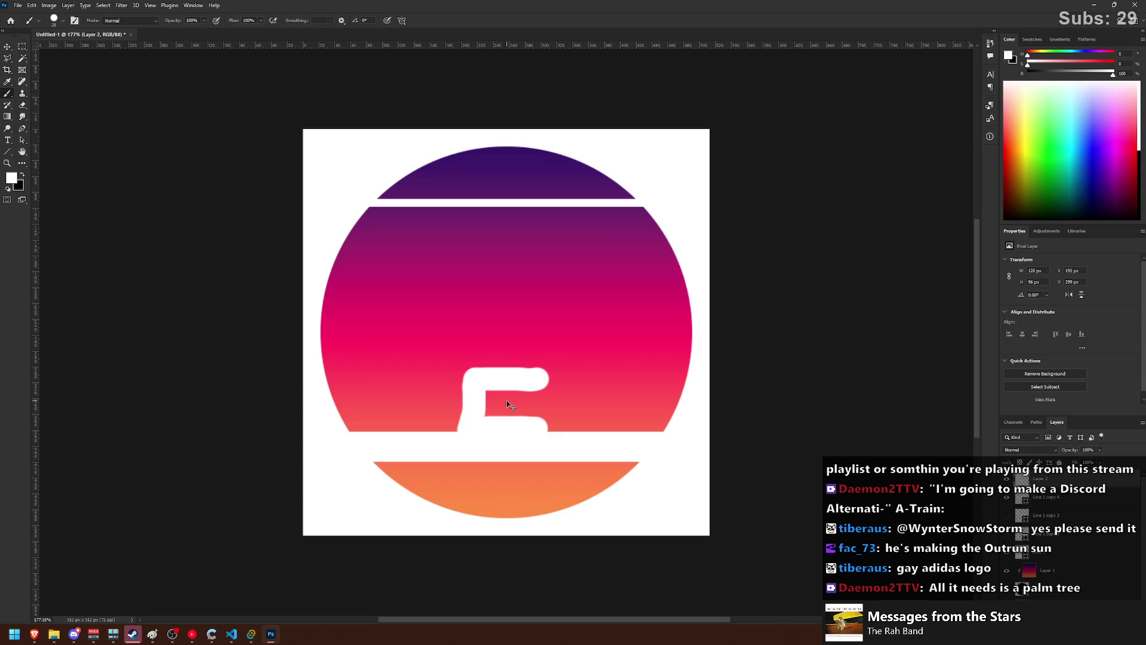
{"action": "key", "text": "ctrl+shift+z"}
{"action": "key", "text": "ctrl+shift+z"}
{"action": "key", "text": "ctrl+z"}
{"action": "key", "text": "Delete"}
{"action": "left_click", "coordinate": [550, 233]}
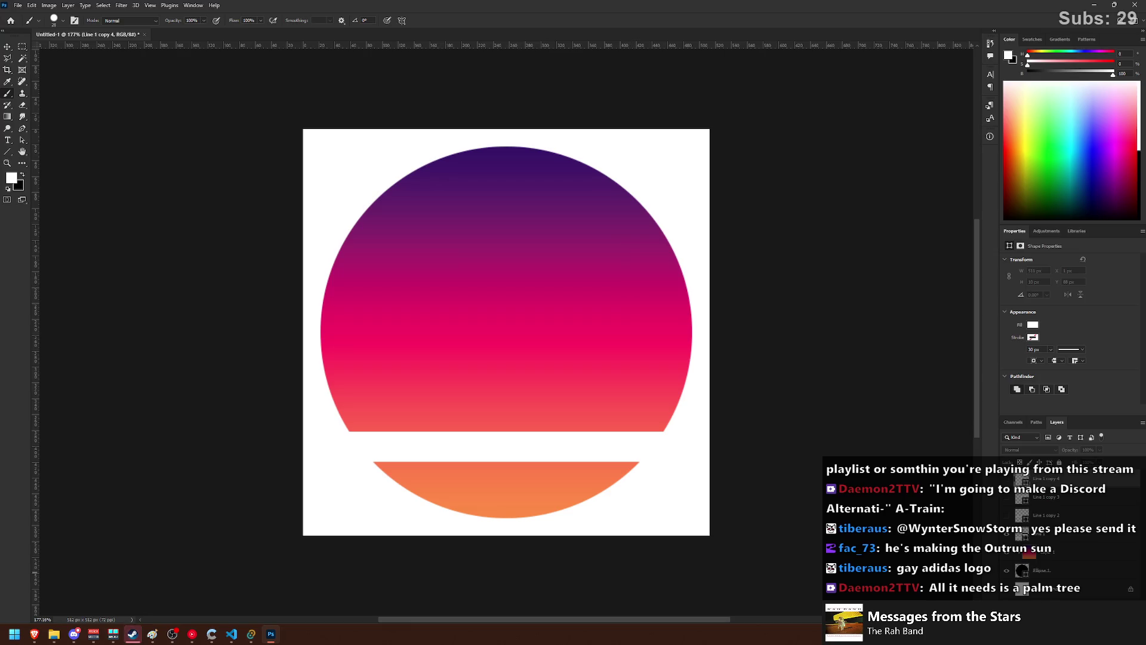
- On a new layer, paint a white house outline with a peaked roof rising from the bar
{"action": "key", "text": "ctrl+shift+alt+n"}
{"action": "left_click_drag", "start_coordinate": [473, 440], "coordinate": [476, 395]}
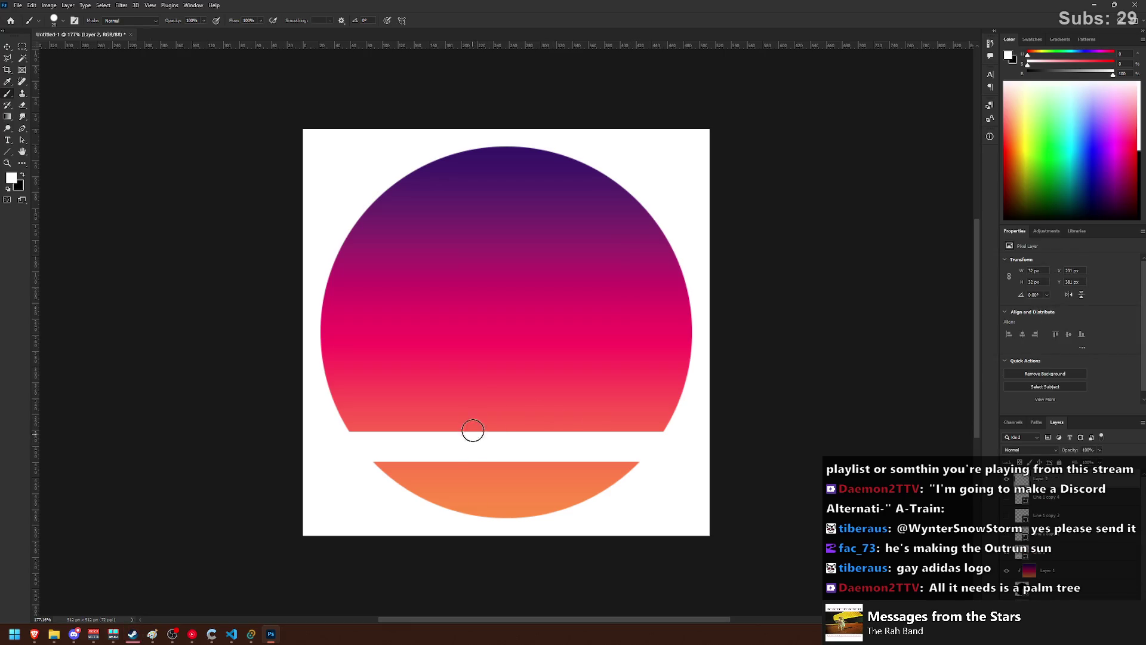
{"action": "left_click", "coordinate": [525, 388], "text": "shift"}
{"action": "left_click", "coordinate": [524, 433], "text": "shift"}
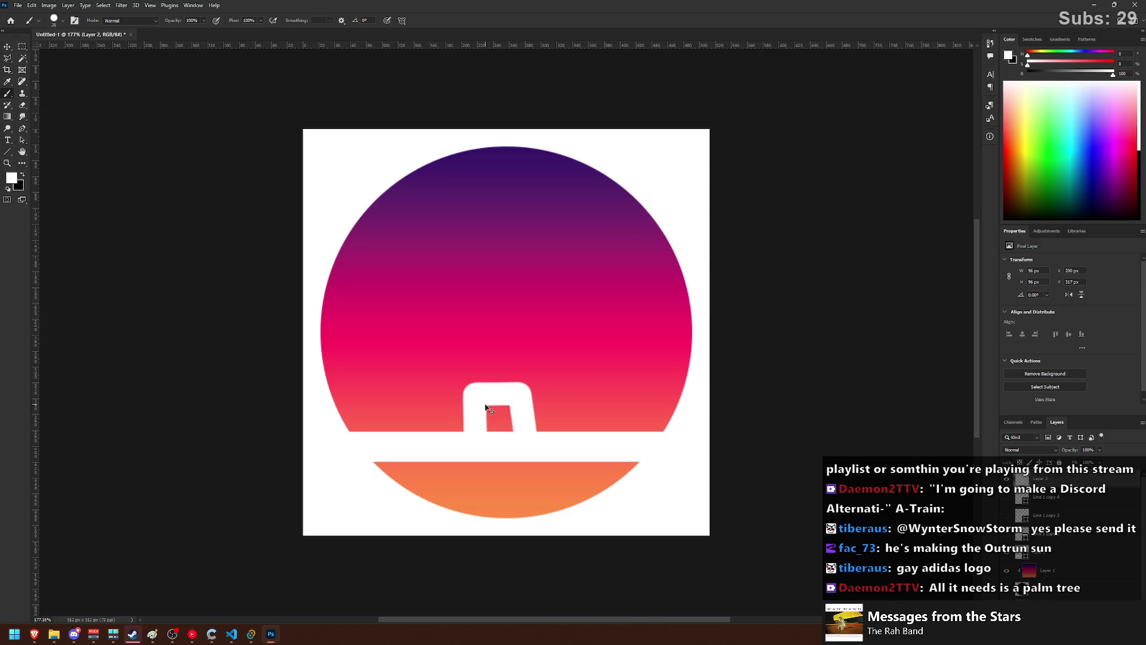
{"action": "key", "text": "ctrl+z"}
{"action": "key", "text": "ctrl+z"}
{"action": "key", "text": "ctrl+z"}
{"action": "mouse_move", "coordinate": [468, 438]}
{"action": "left_mouse_down"}
{"action": "mouse_move", "coordinate": [532, 423]}
{"action": "mouse_move", "coordinate": [469, 385]}
{"action": "mouse_move", "coordinate": [445, 388]}
{"action": "mouse_move", "coordinate": [508, 359]}
{"action": "mouse_move", "coordinate": [514, 371]}
{"action": "left_mouse_up"}
{"action": "key", "text": "ctrl+z"}
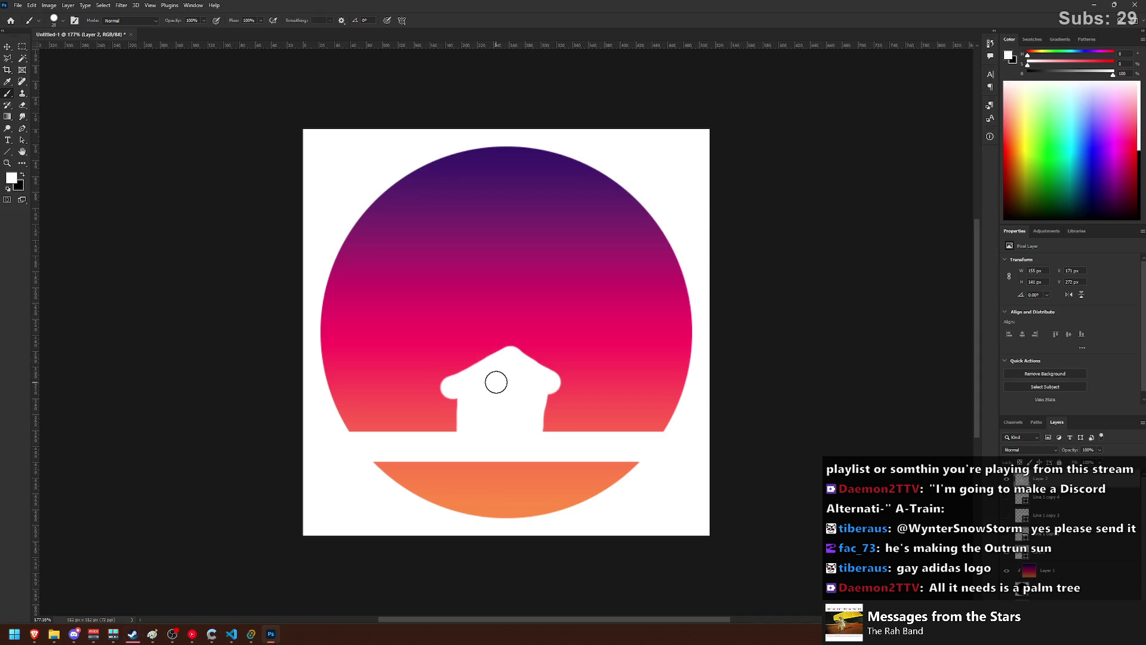
{"action": "left_click_drag", "start_coordinate": [510, 358], "coordinate": [509, 293]}
- Paint a flagpole up from the roof and a lower flag wave, retrying the strokes
{"action": "key", "text": "ctrl+z"}
{"action": "left_click_drag", "start_coordinate": [512, 361], "coordinate": [509, 289]}
{"action": "key", "text": "ctrl+z"}
{"action": "left_click_drag", "start_coordinate": [512, 357], "coordinate": [514, 301]}
{"action": "key", "text": "ctrl+z"}
{"action": "mouse_move", "coordinate": [550, 378]}
{"action": "left_mouse_down"}
{"action": "mouse_move", "coordinate": [552, 290]}
{"action": "mouse_move", "coordinate": [435, 321]}
{"action": "mouse_move", "coordinate": [548, 308]}
{"action": "mouse_move", "coordinate": [457, 351]}
{"action": "left_mouse_up"}
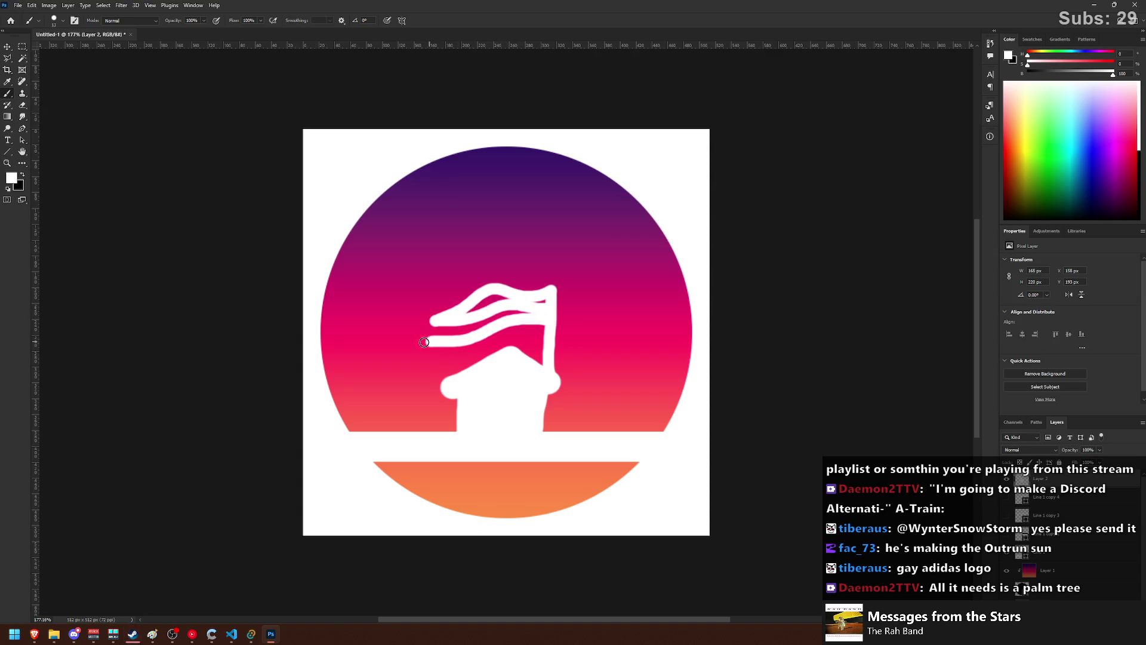
{"action": "key", "text": "ctrl+z"}
{"action": "mouse_move", "coordinate": [548, 316]}
{"action": "left_mouse_down"}
{"action": "mouse_move", "coordinate": [433, 345]}
{"action": "mouse_move", "coordinate": [544, 338]}
{"action": "left_mouse_up"}
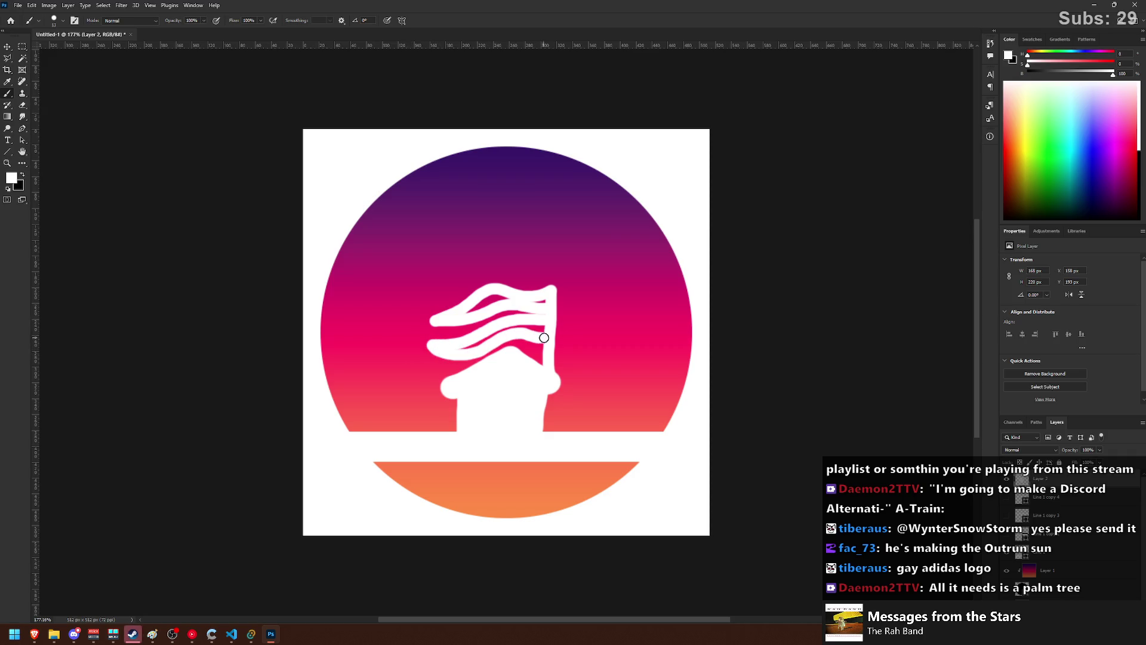
- Widen the roof and extend its left eave, then show the Line 1 copy 4 stripe
{"action": "left_click_drag", "start_coordinate": [484, 308], "coordinate": [504, 298]}
{"action": "key", "text": "ctrl+z"}
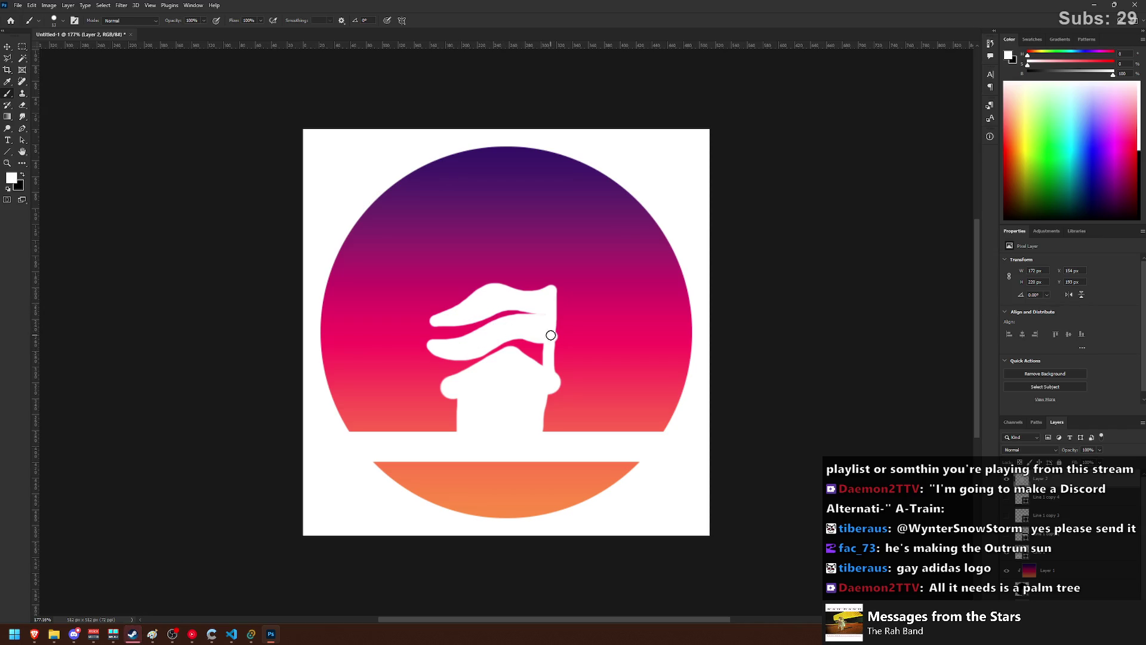
{"action": "mouse_move", "coordinate": [449, 384]}
{"action": "left_mouse_down"}
{"action": "mouse_move", "coordinate": [502, 352]}
{"action": "mouse_move", "coordinate": [532, 357]}
{"action": "left_mouse_up"}
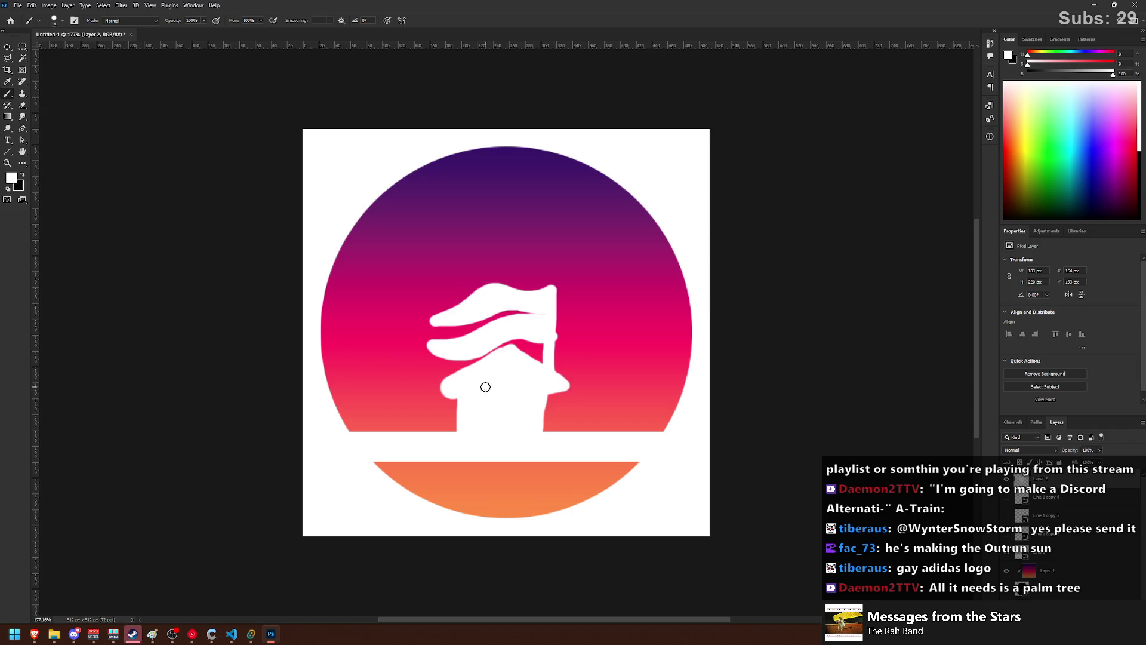
{"action": "left_click_drag", "start_coordinate": [446, 393], "coordinate": [457, 382]}
{"action": "left_click", "coordinate": [1016, 501]}
{"action": "left_click", "coordinate": [1007, 500]}
- Toggle the Line 1 copy stripe layers until the upper white stripes show again
{"action": "left_click", "coordinate": [1007, 516]}
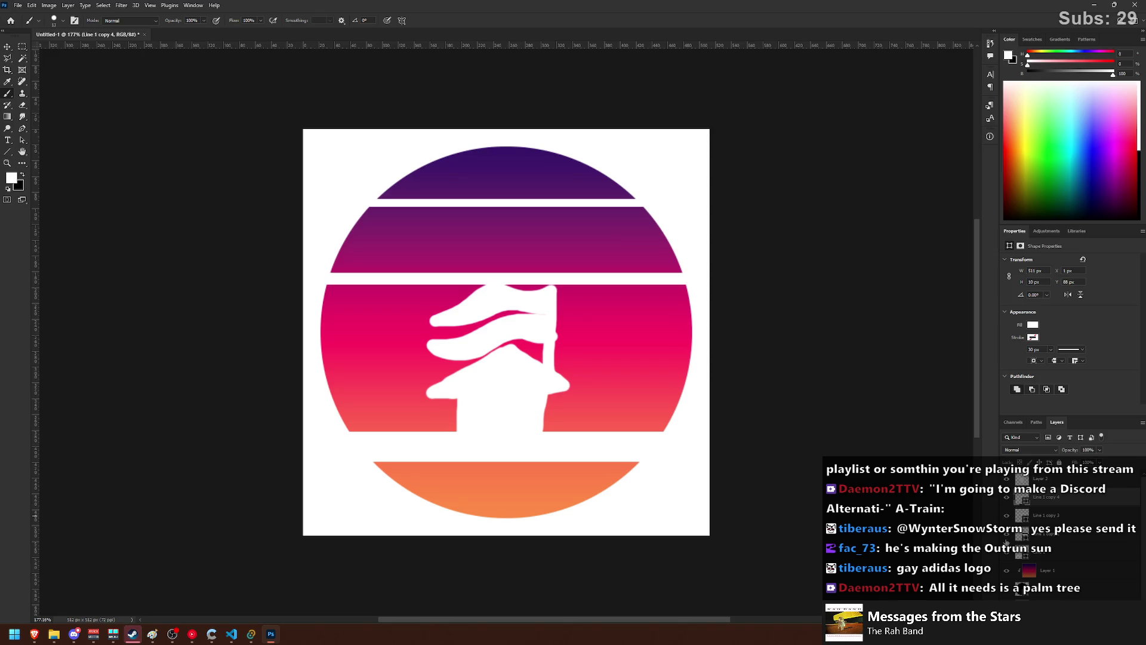
{"action": "left_click", "coordinate": [1006, 535]}
{"action": "left_click", "coordinate": [1004, 538]}
{"action": "left_click", "coordinate": [1007, 500]}
{"action": "left_click", "coordinate": [1007, 515]}
{"action": "scroll", "coordinate": [522, 336], "scroll_direction": "down", "scroll_amount": 1}
{"action": "scroll", "coordinate": [523, 335], "scroll_direction": "down", "scroll_amount": 1}
{"action": "scroll", "coordinate": [513, 332], "scroll_direction": "up", "scroll_amount": 1}
{"action": "scroll", "coordinate": [508, 329], "scroll_direction": "up", "scroll_amount": 1}
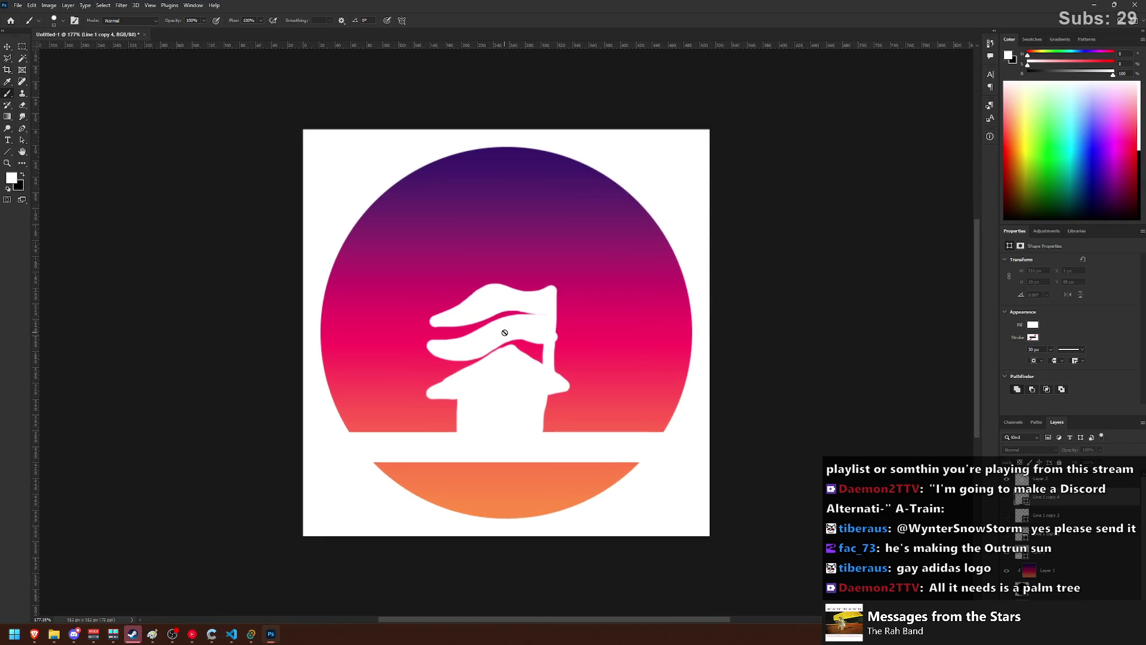
{"action": "left_click", "coordinate": [1007, 516]}
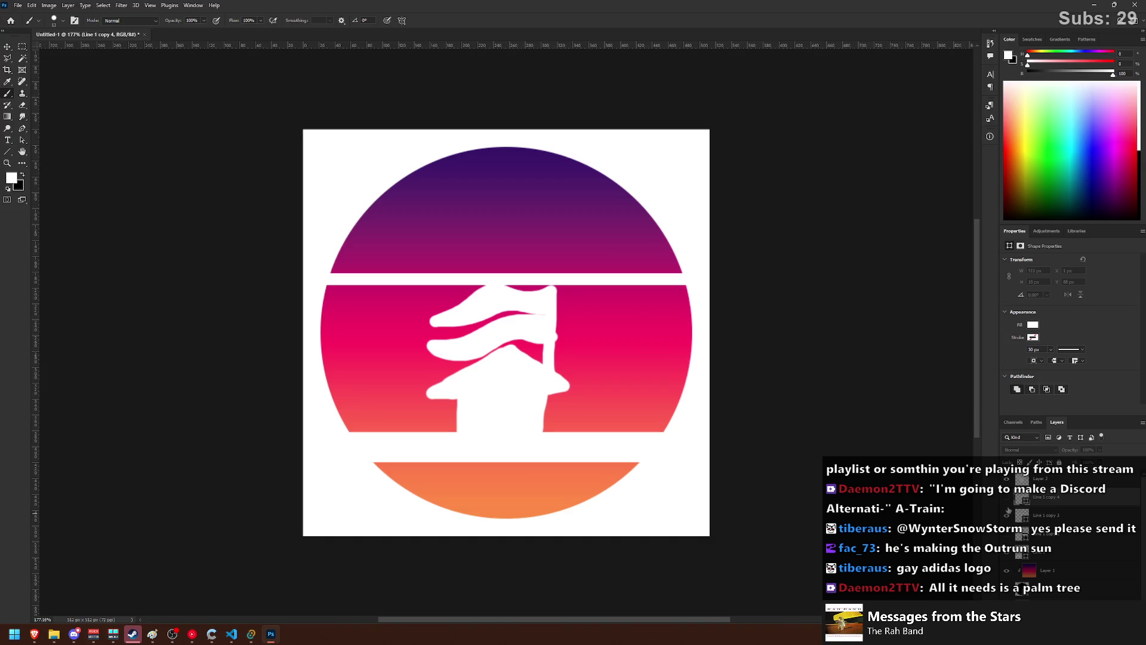
{"action": "left_click", "coordinate": [1007, 499]}
{"action": "left_click", "coordinate": [1007, 516]}
- Move a white stripe up into the sun with the Move tool
{"action": "left_click", "coordinate": [7, 47]}
{"action": "mouse_move", "coordinate": [489, 205]}
{"action": "left_mouse_down"}
{"action": "mouse_move", "coordinate": [512, 234]}
{"action": "mouse_move", "coordinate": [515, 269]}
{"action": "left_mouse_up"}
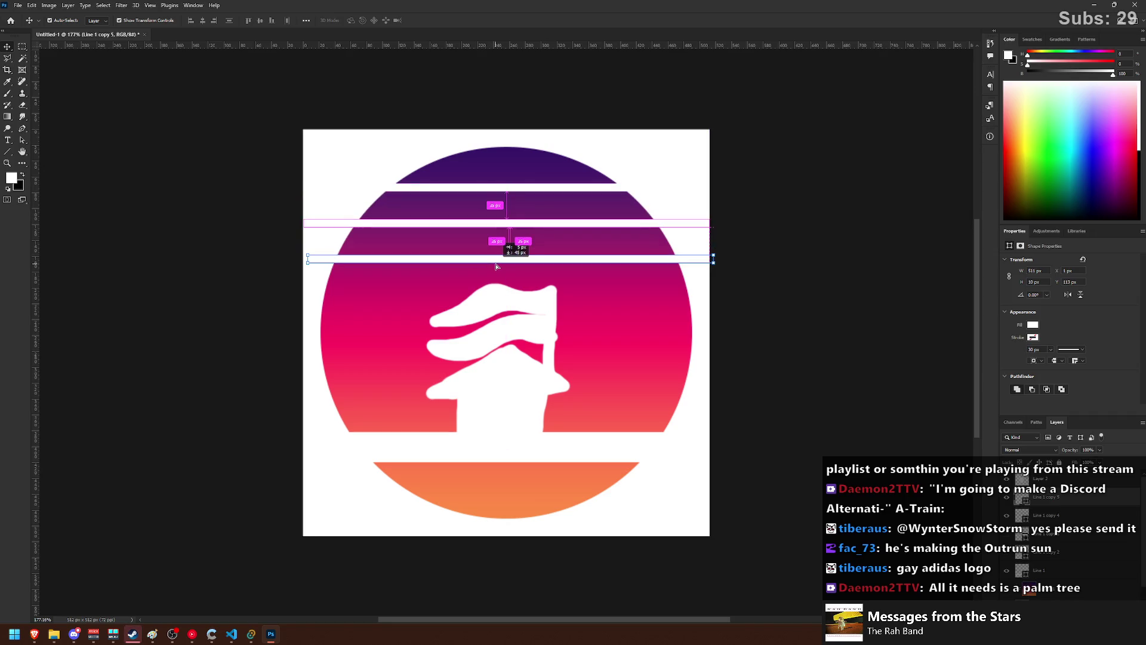
{"action": "left_click", "coordinate": [717, 349]}
{"action": "left_click", "coordinate": [491, 368]}
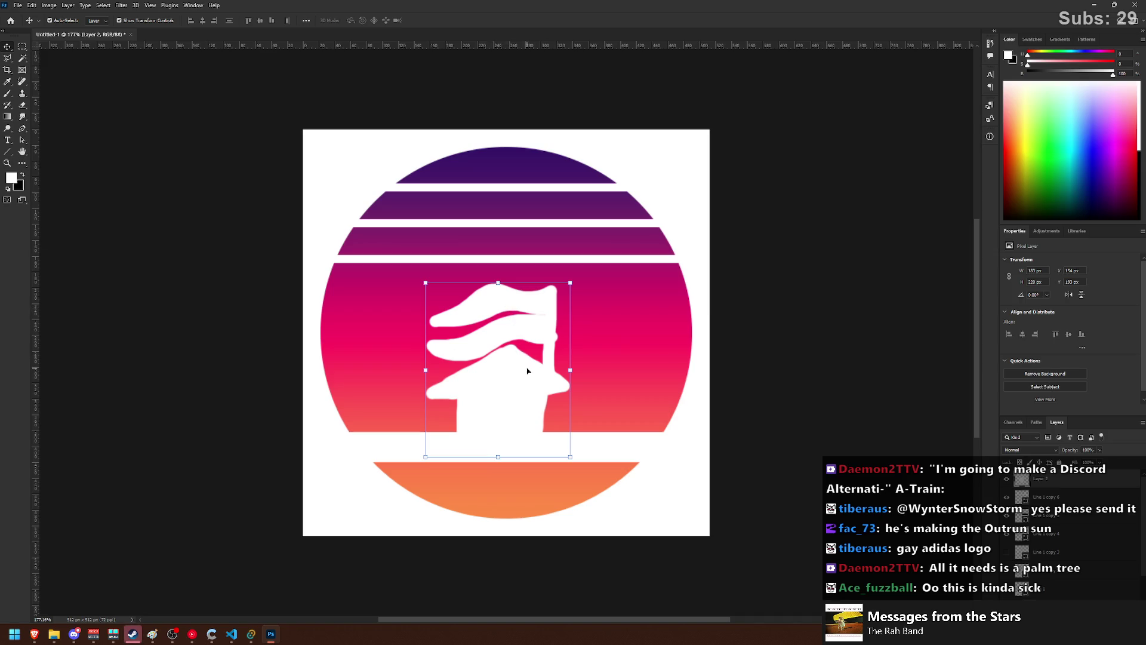
- Free-transform the bottom white bar thinner and nudge it upward
{"action": "left_click", "coordinate": [380, 442]}
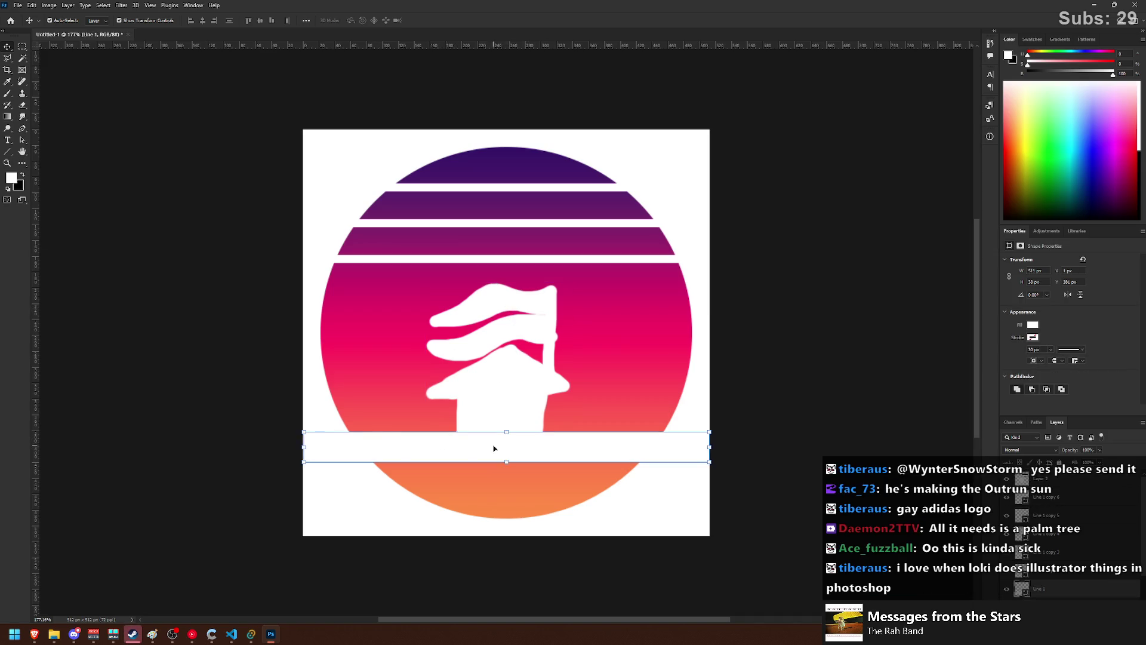
{"action": "left_click_drag", "start_coordinate": [509, 433], "coordinate": [511, 443]}
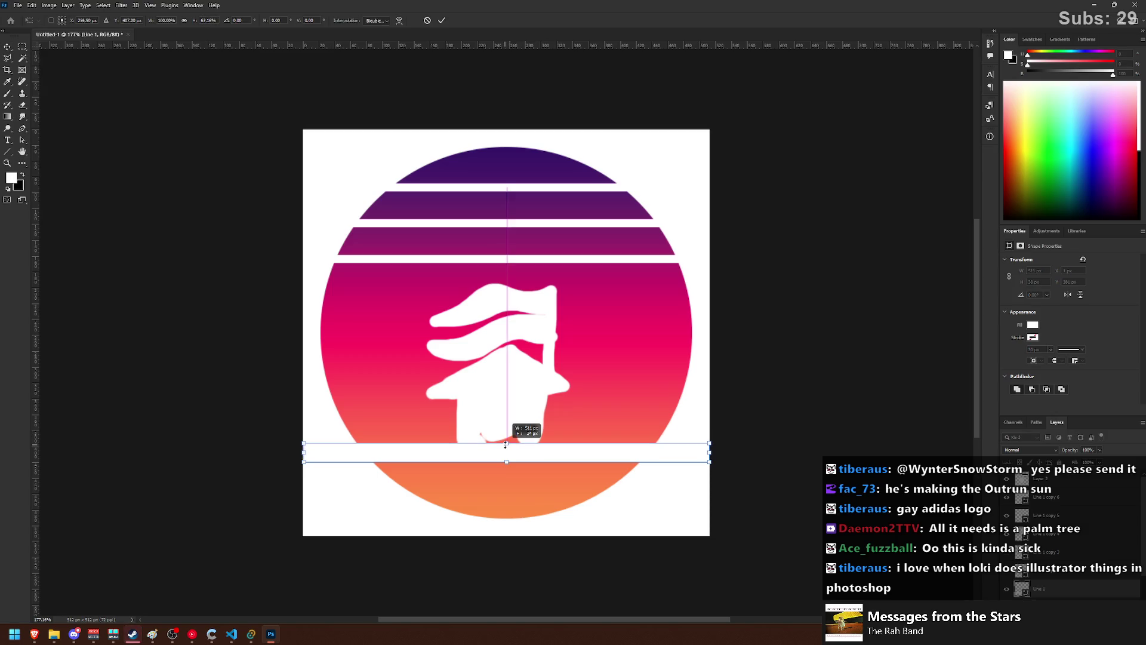
{"action": "key", "text": "shift+Up"}
{"action": "key", "text": "Up"}
{"action": "key", "text": "Up"}
{"action": "key", "text": "Up"}
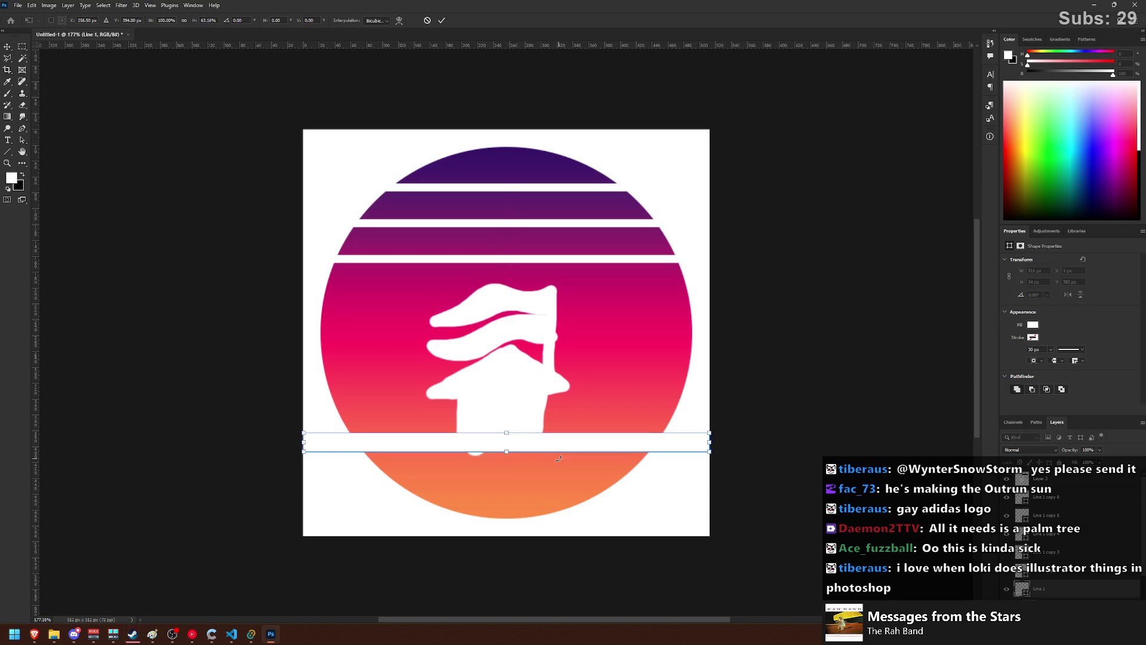
{"action": "key", "text": "Return"}
{"action": "left_click", "coordinate": [494, 389]}
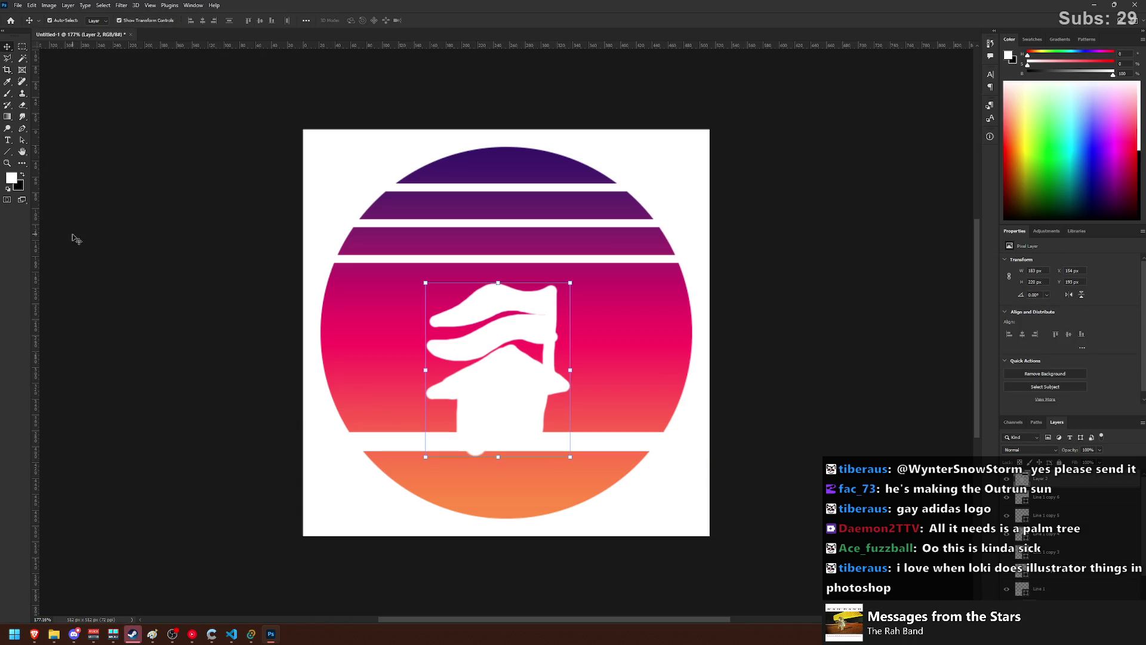
{"action": "left_click", "coordinate": [25, 109]}
- Erase the white blob below the house, the flag's left tips and the roof eave tip
{"action": "left_click", "coordinate": [476, 454]}
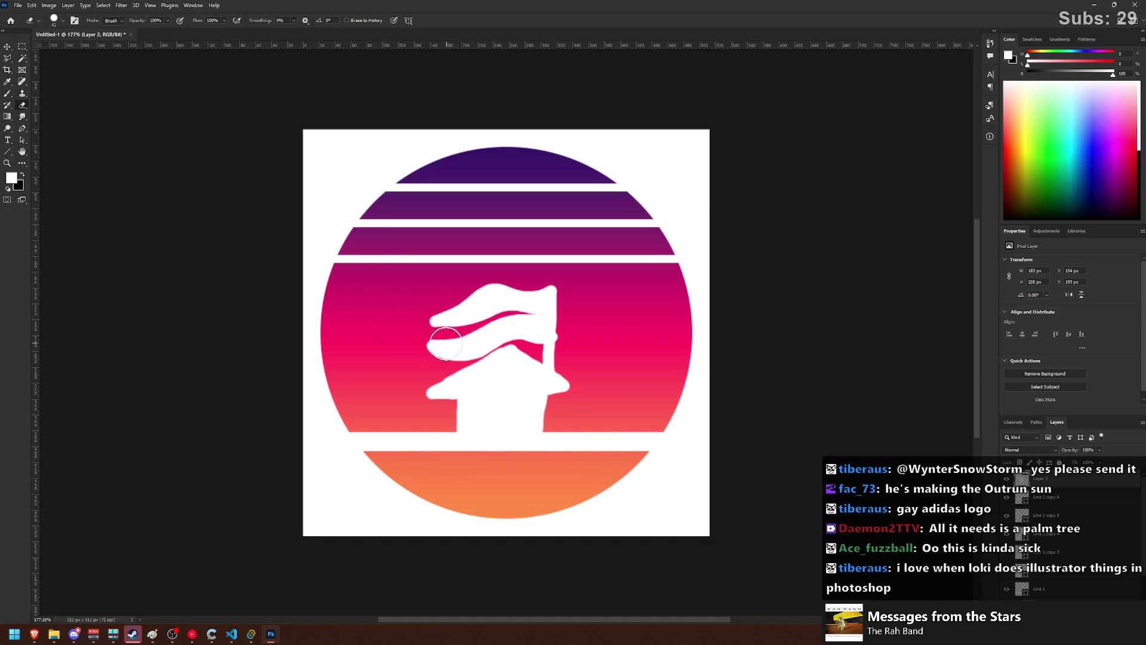
{"action": "mouse_move", "coordinate": [420, 317]}
{"action": "left_mouse_down"}
{"action": "mouse_move", "coordinate": [535, 415]}
{"action": "mouse_move", "coordinate": [546, 337]}
{"action": "mouse_move", "coordinate": [453, 295]}
{"action": "mouse_move", "coordinate": [553, 317]}
{"action": "left_mouse_up"}
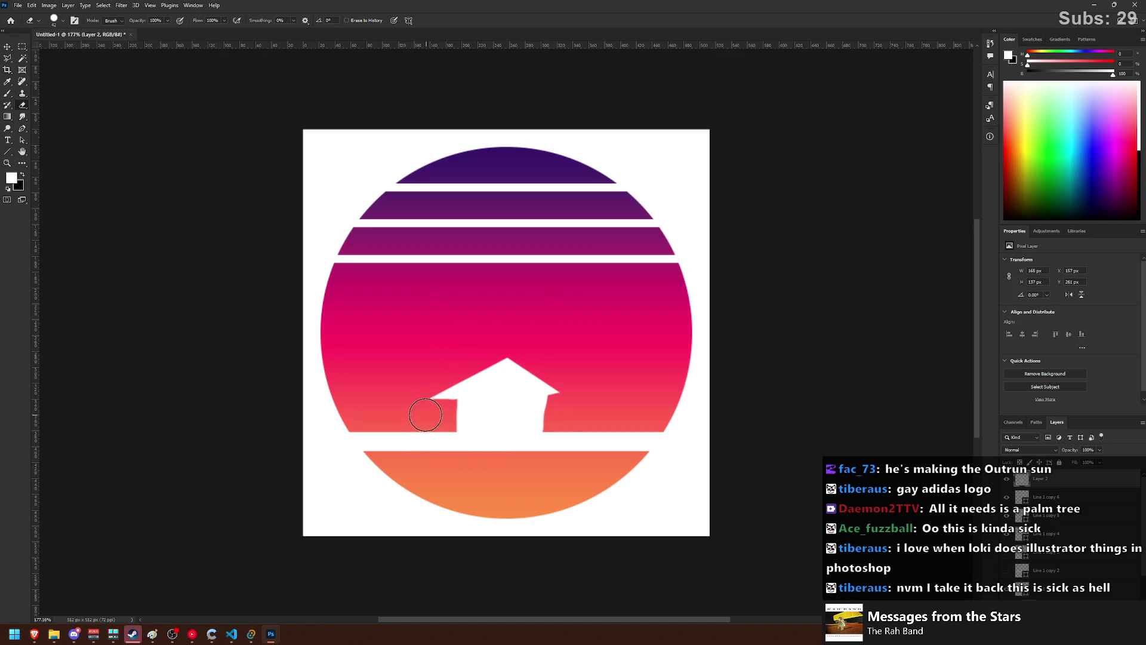
{"action": "left_click_drag", "start_coordinate": [423, 391], "coordinate": [431, 404]}
- With a smaller brush, redraw the waving flag from the pole top and thicken its lower edge
{"action": "key", "text": "b"}
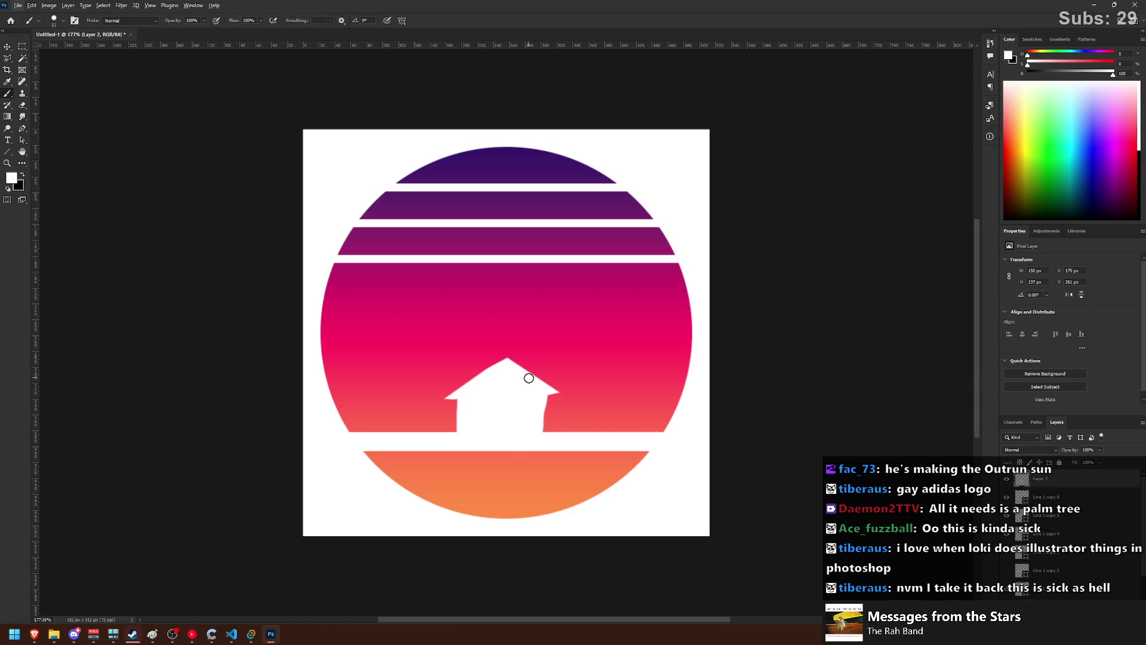
{"action": "key", "text": "bracketleft"}
{"action": "key", "text": "bracketleft"}
{"action": "left_click", "coordinate": [542, 287], "text": "shift"}
{"action": "left_click", "coordinate": [516, 293], "text": "shift"}
{"action": "left_click", "coordinate": [467, 281], "text": "shift"}
{"action": "left_click", "coordinate": [452, 296], "text": "shift"}
{"action": "key", "text": "ctrl+z"}
{"action": "key", "text": "ctrl+z"}
{"action": "key", "text": "ctrl+z"}
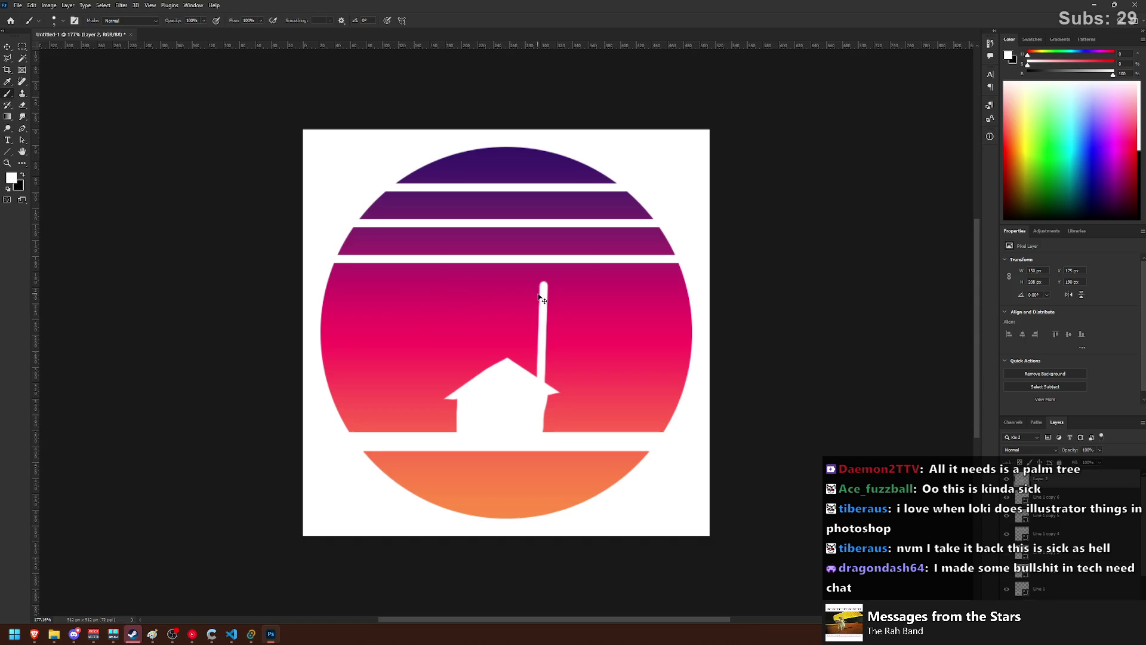
{"action": "left_click_drag", "start_coordinate": [544, 286], "coordinate": [404, 320]}
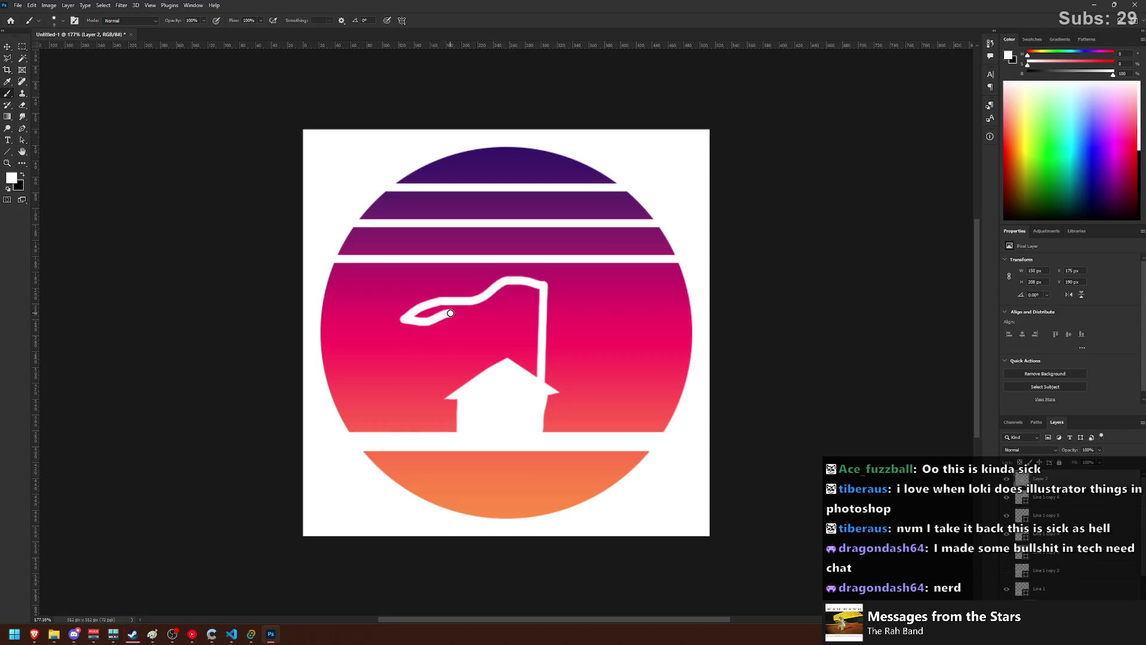
{"action": "key", "text": "ctrl+z"}
{"action": "left_click_drag", "start_coordinate": [544, 287], "coordinate": [435, 312]}
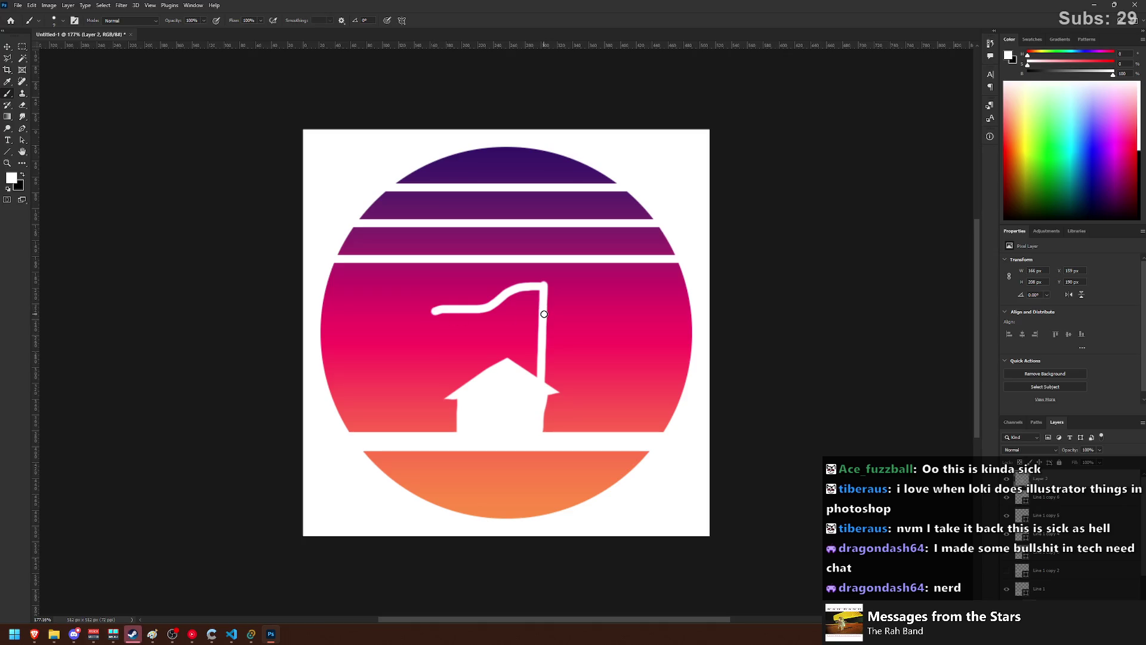
{"action": "left_click_drag", "start_coordinate": [506, 300], "coordinate": [474, 314]}
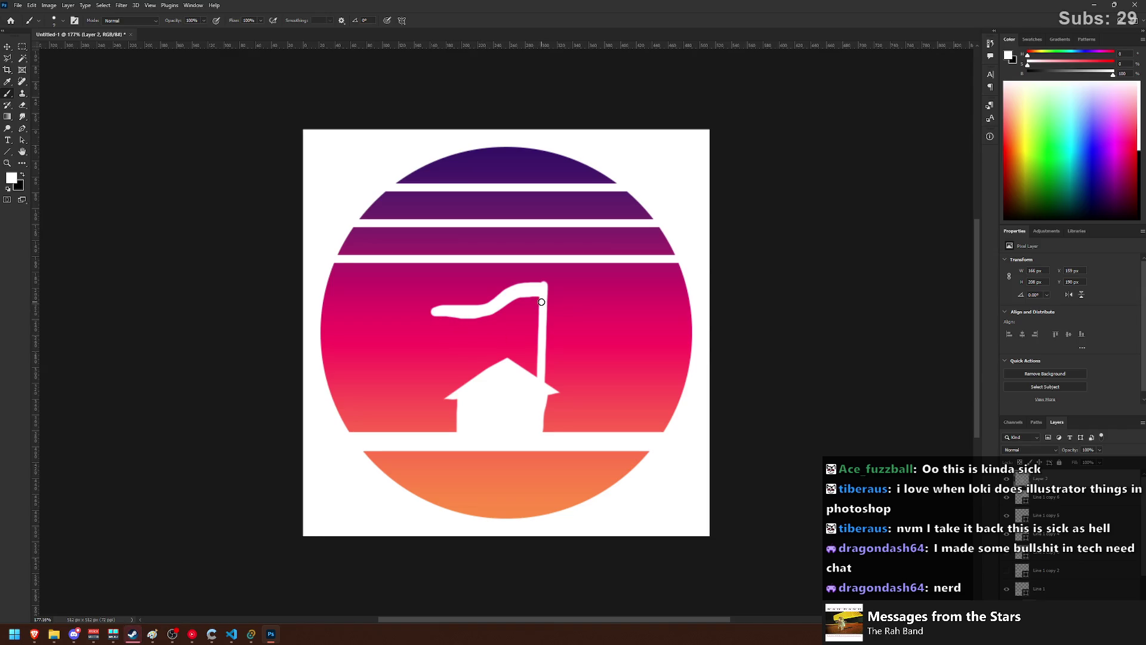
{"action": "mouse_move", "coordinate": [505, 308]}
{"action": "left_mouse_down"}
{"action": "mouse_move", "coordinate": [446, 325]}
{"action": "mouse_move", "coordinate": [538, 305]}
{"action": "left_mouse_up"}
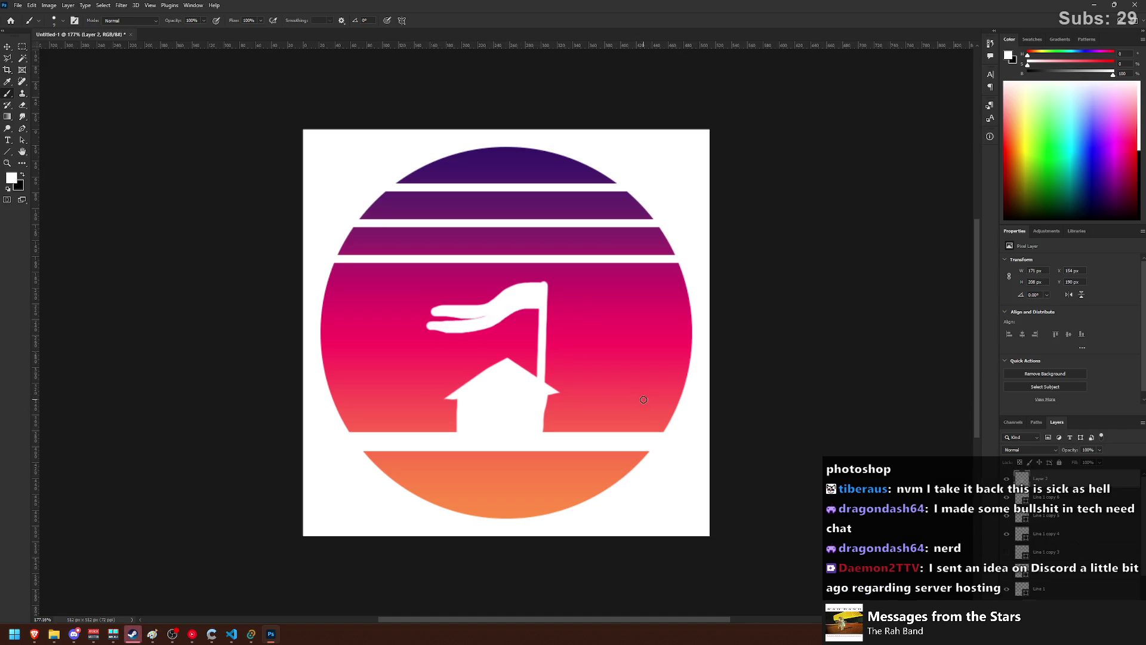
- Select the flag area, move it slightly down, and clear the selection
{"action": "left_click", "coordinate": [21, 48]}
{"action": "left_click_drag", "start_coordinate": [401, 253], "coordinate": [562, 339]}
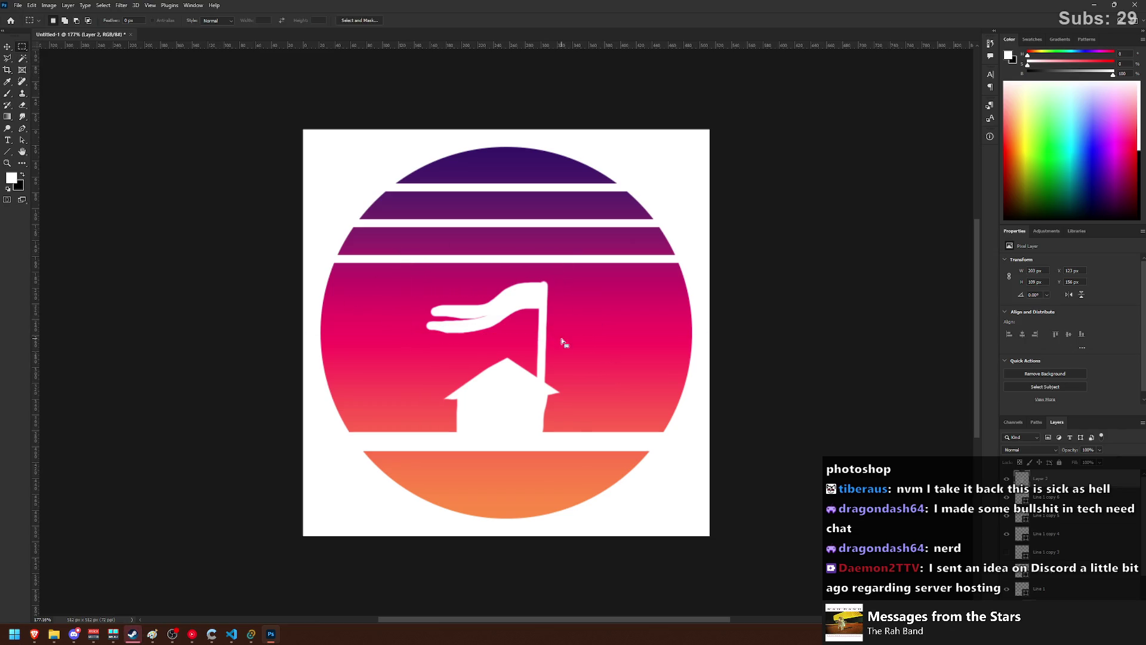
{"action": "left_click", "coordinate": [8, 48]}
{"action": "left_click_drag", "start_coordinate": [483, 299], "coordinate": [483, 313]}
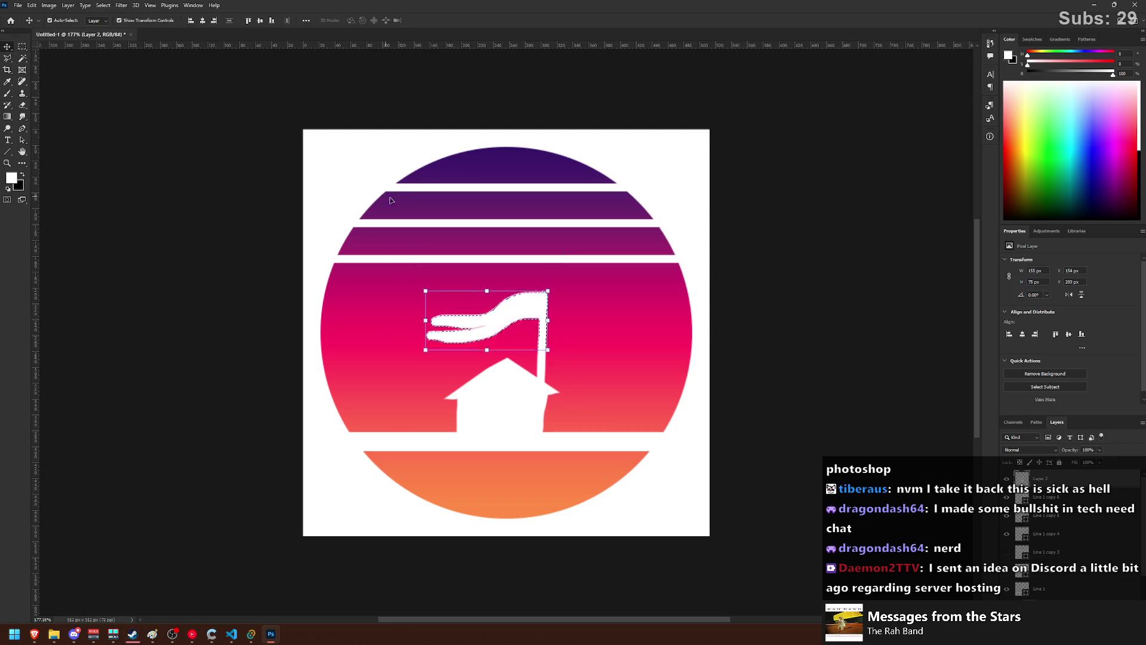
{"action": "left_click", "coordinate": [673, 247]}
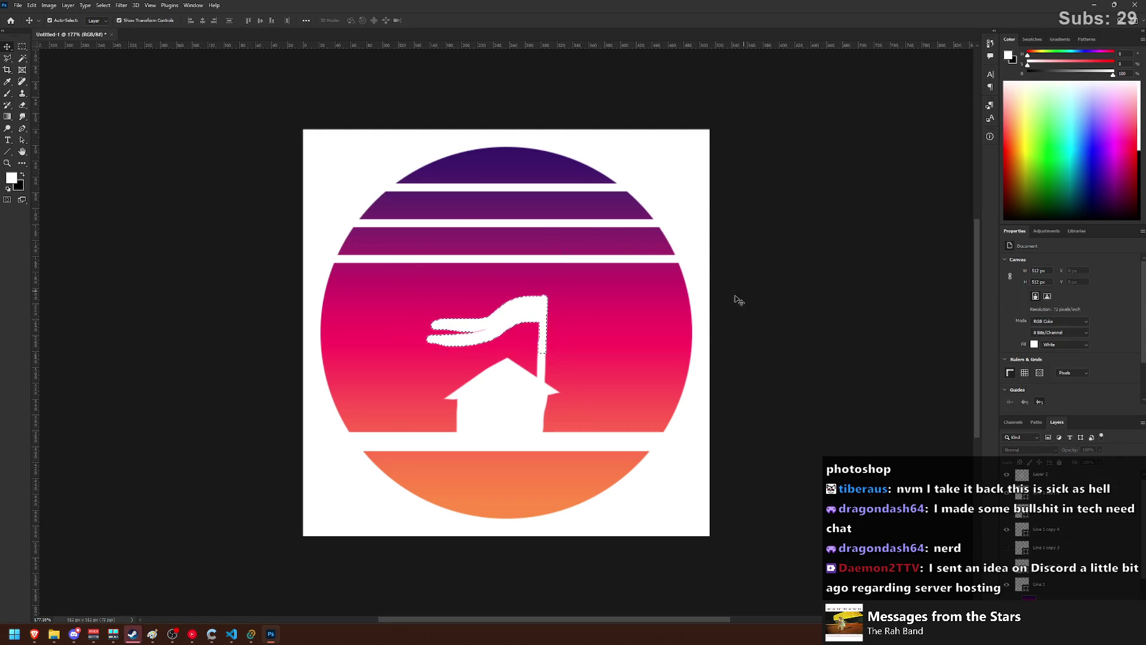
{"action": "left_click", "coordinate": [23, 47]}
{"action": "key", "text": "ctrl+d"}
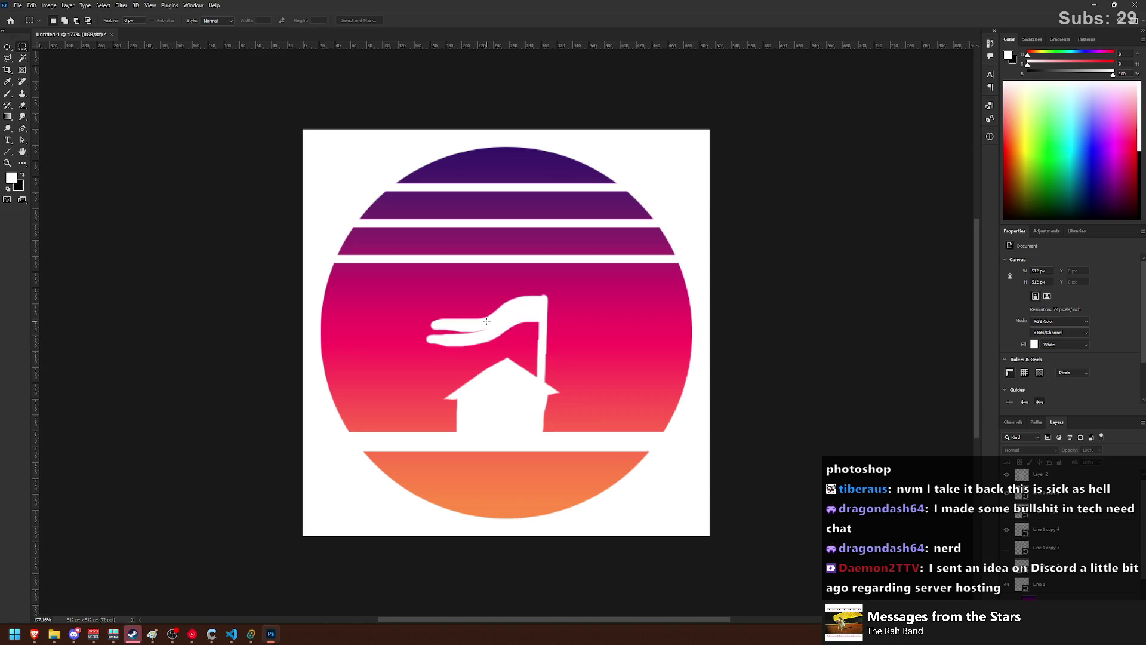
- Enlarge the house-and-flag artwork to about 197 × 220 px, shifting it slightly right
{"action": "key", "text": "v"}
{"action": "left_click", "coordinate": [507, 362]}
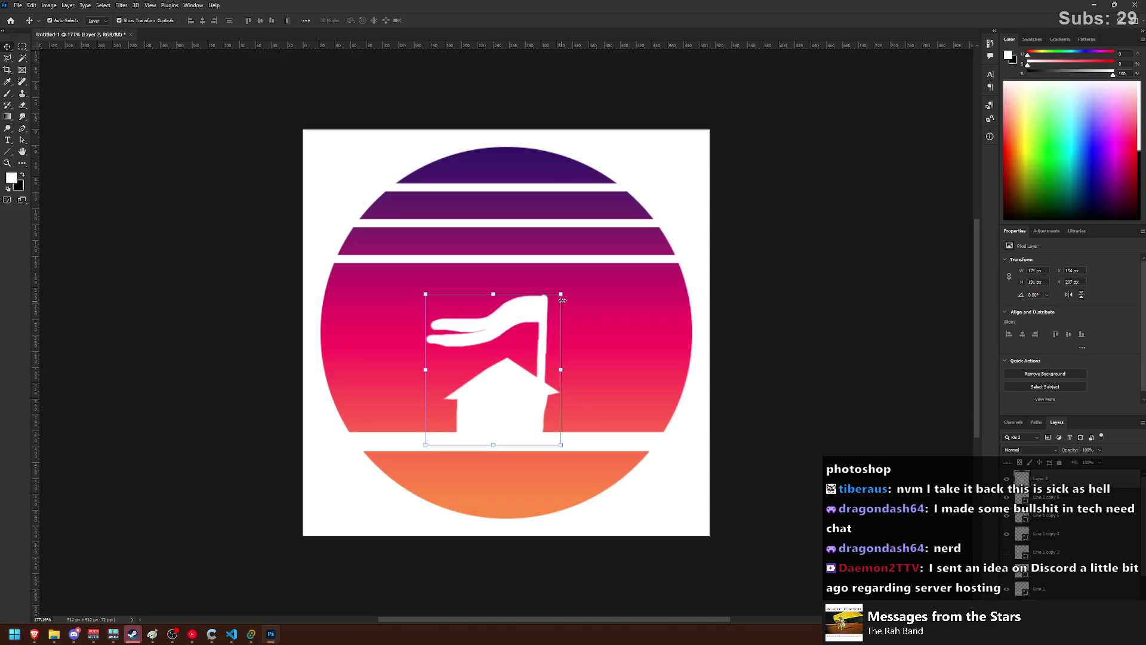
{"action": "left_click_drag", "start_coordinate": [563, 294], "coordinate": [583, 268]}
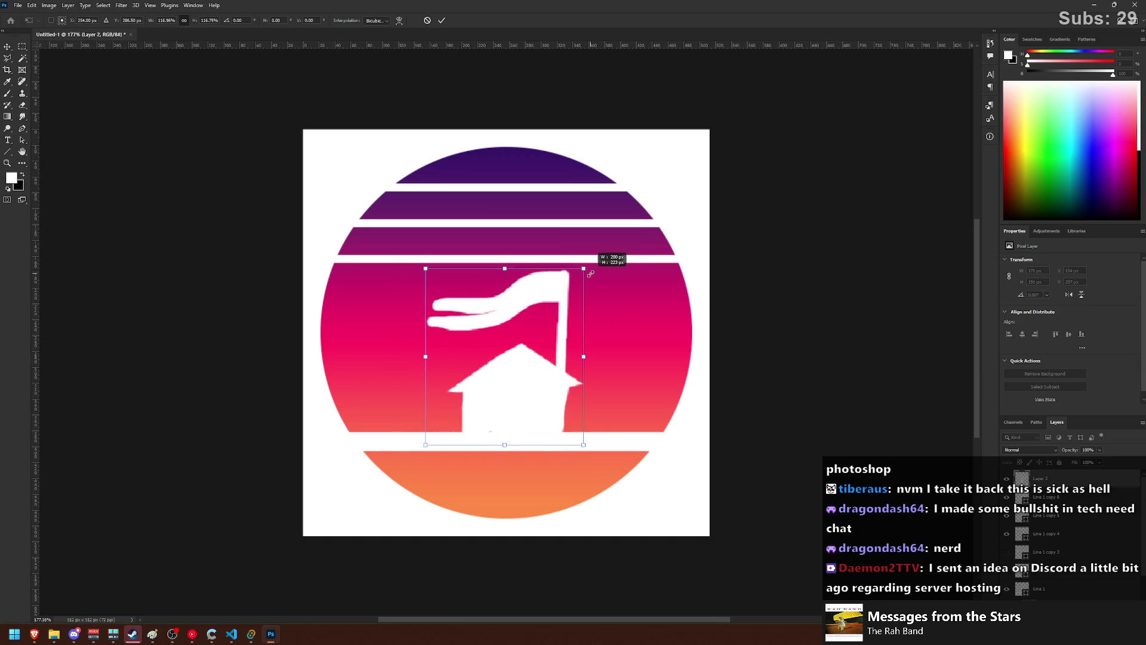
{"action": "key", "text": "ctrl+z"}
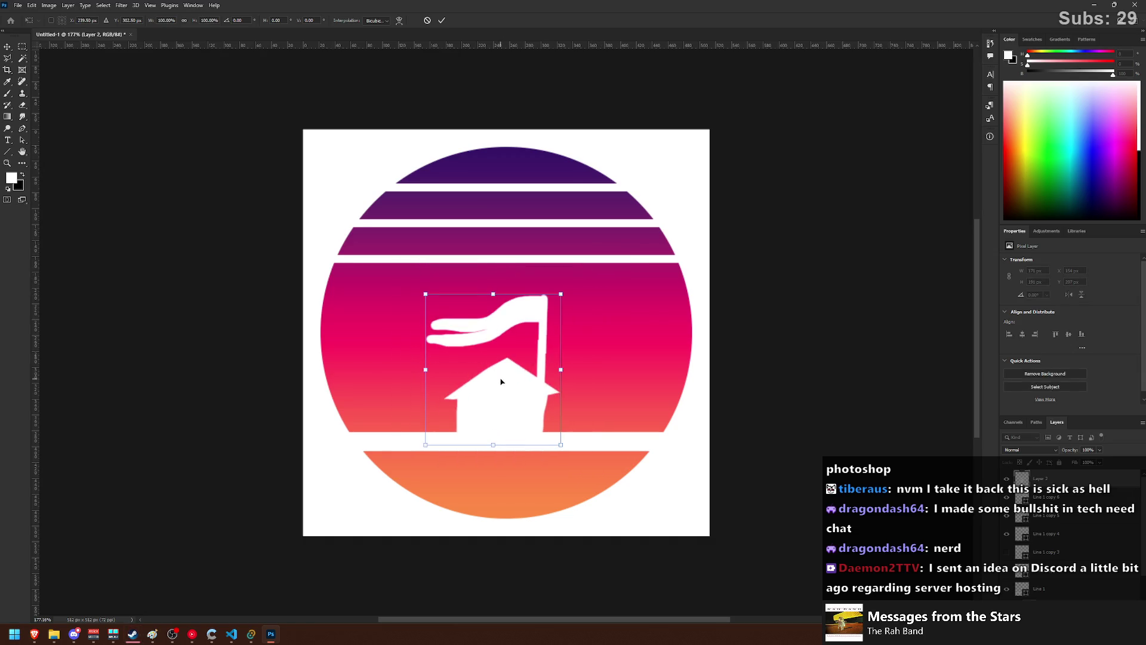
{"action": "left_click_drag", "start_coordinate": [501, 381], "coordinate": [515, 381]}
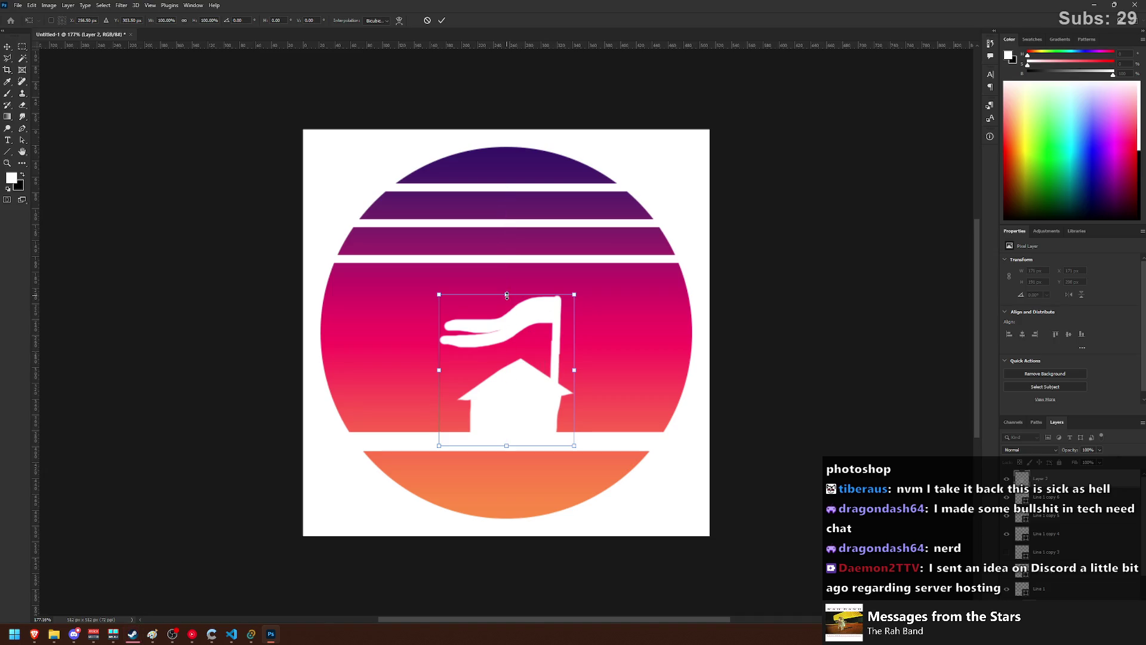
{"action": "left_click_drag", "start_coordinate": [507, 295], "coordinate": [506, 271]}
{"action": "key", "text": "Return"}
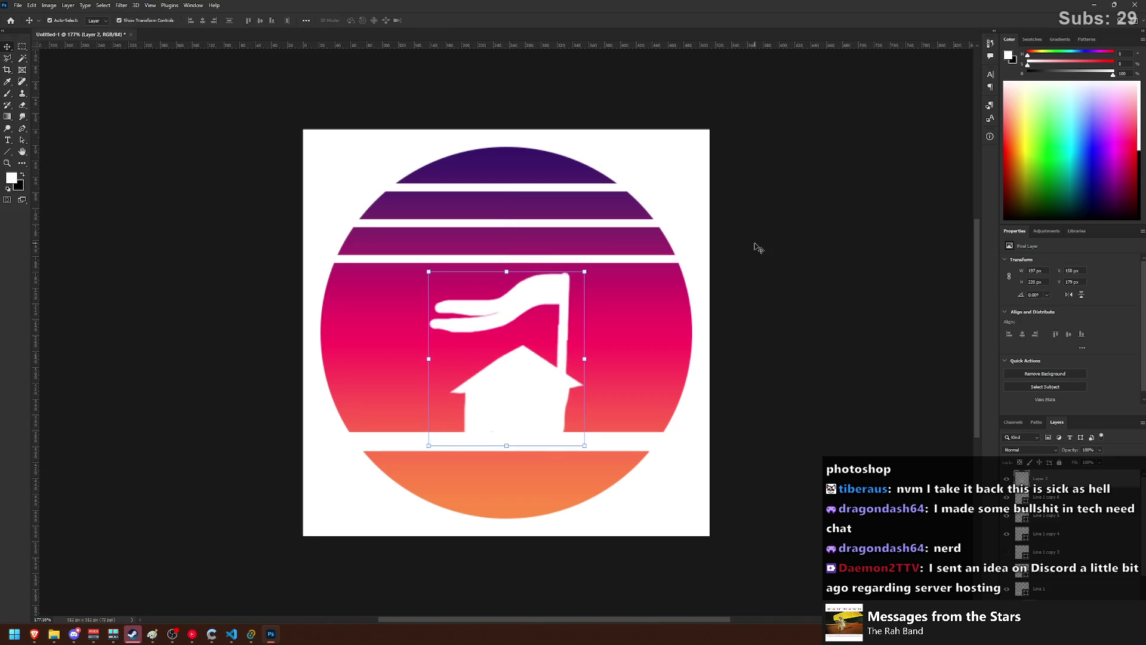
{"action": "left_click", "coordinate": [757, 246]}
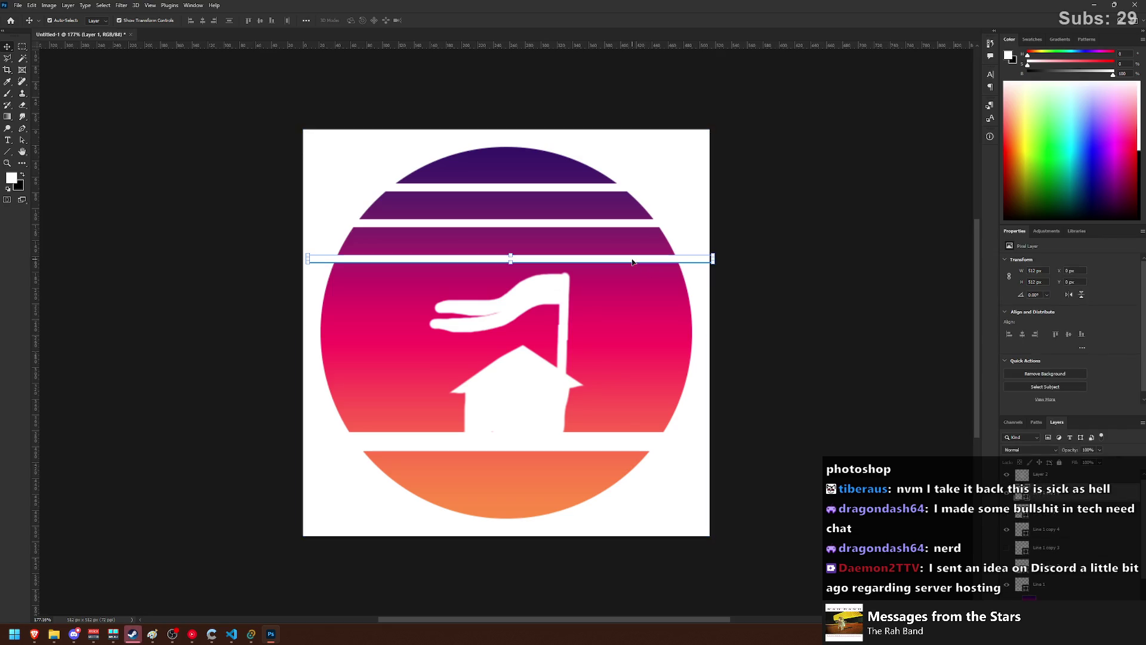
- Discard a trial stripe move and make the top white stripe thinner
{"action": "mouse_move", "coordinate": [648, 261]}
{"action": "left_mouse_down"}
{"action": "mouse_move", "coordinate": [622, 405]}
{"action": "mouse_move", "coordinate": [627, 329]}
{"action": "left_mouse_up"}
{"action": "left_click_drag", "start_coordinate": [713, 328], "coordinate": [413, 328]}
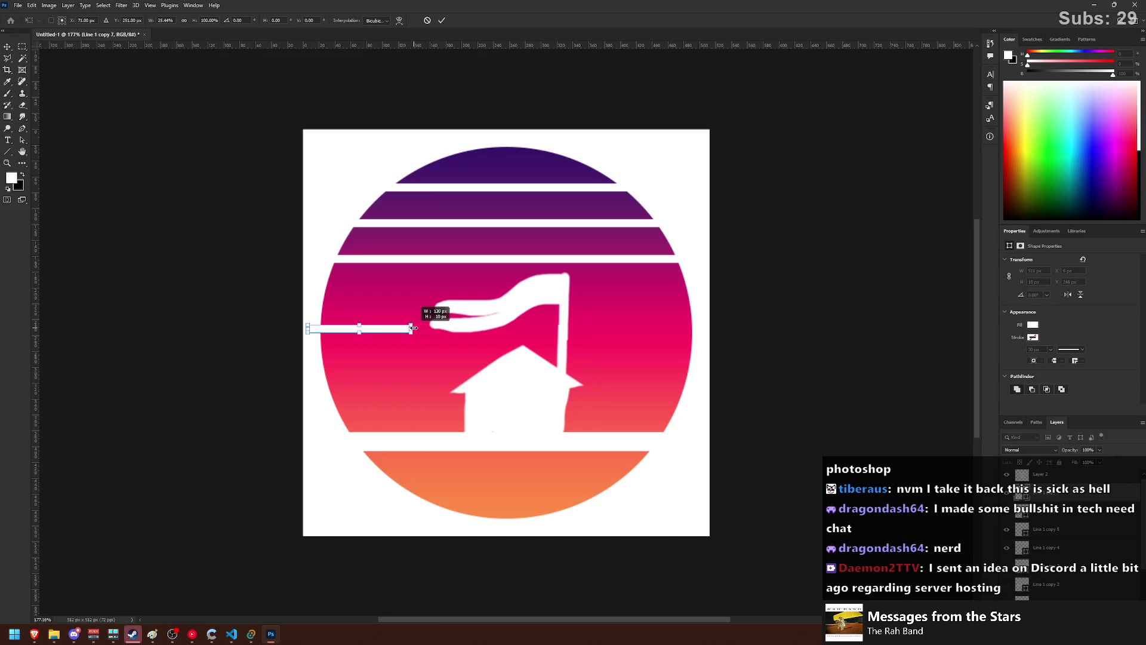
{"action": "key", "text": "ctrl+z"}
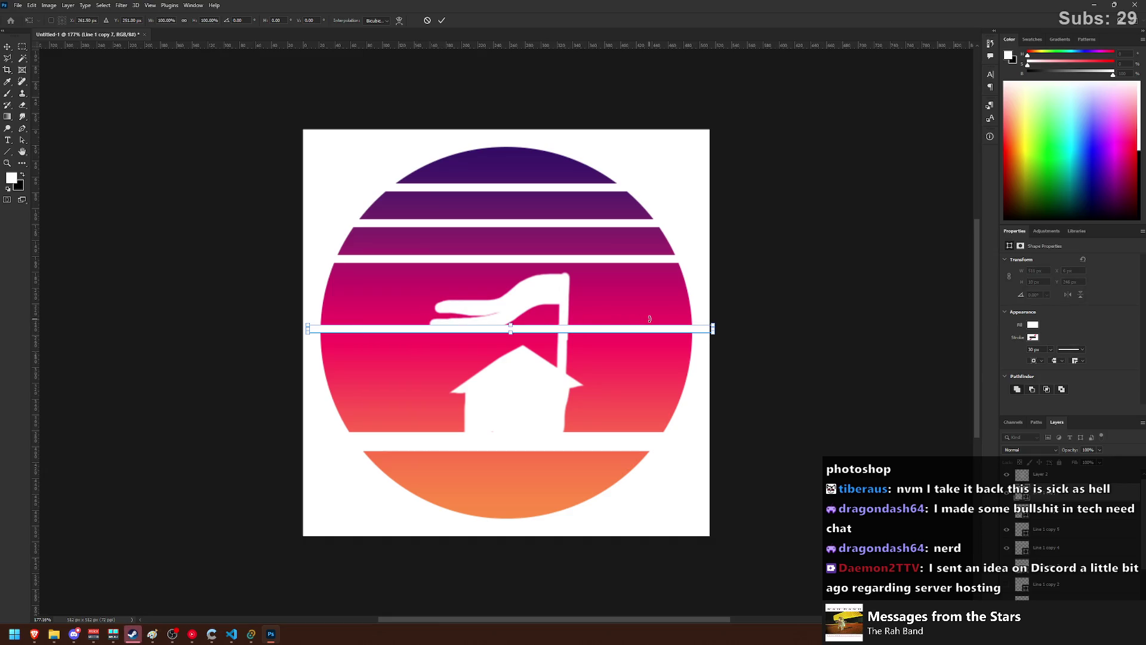
{"action": "key", "text": "Escape"}
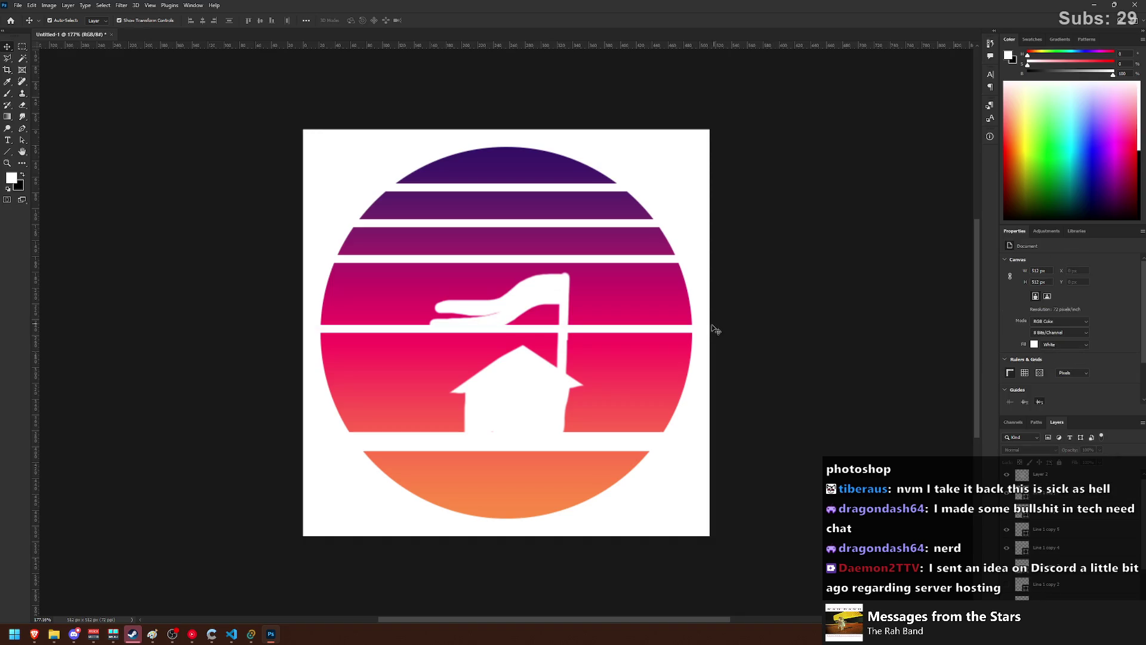
{"action": "key", "text": "ctrl+z"}
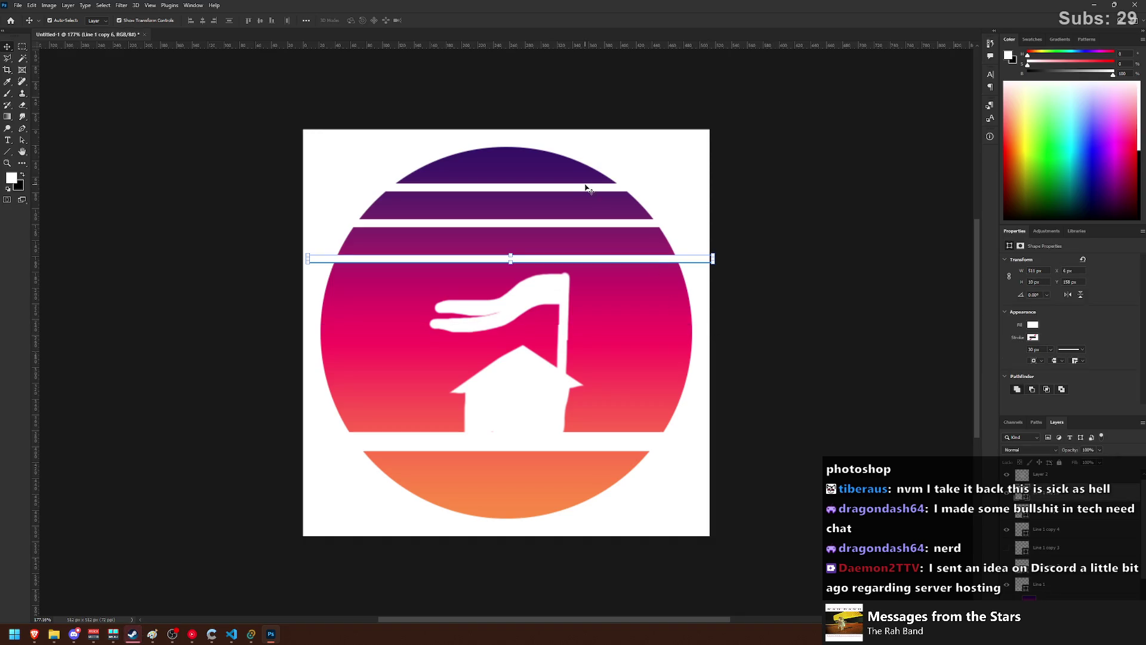
{"action": "left_click", "coordinate": [587, 189]}
{"action": "left_click_drag", "start_coordinate": [506, 191], "coordinate": [509, 236]}
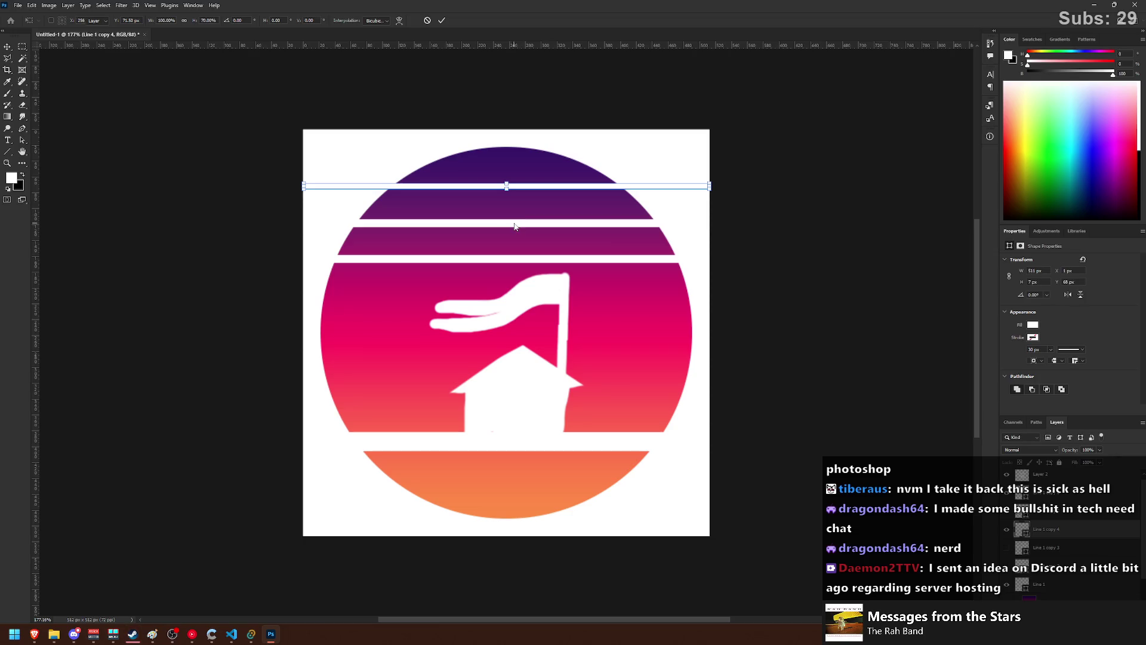
{"action": "key", "text": "ctrl+z"}
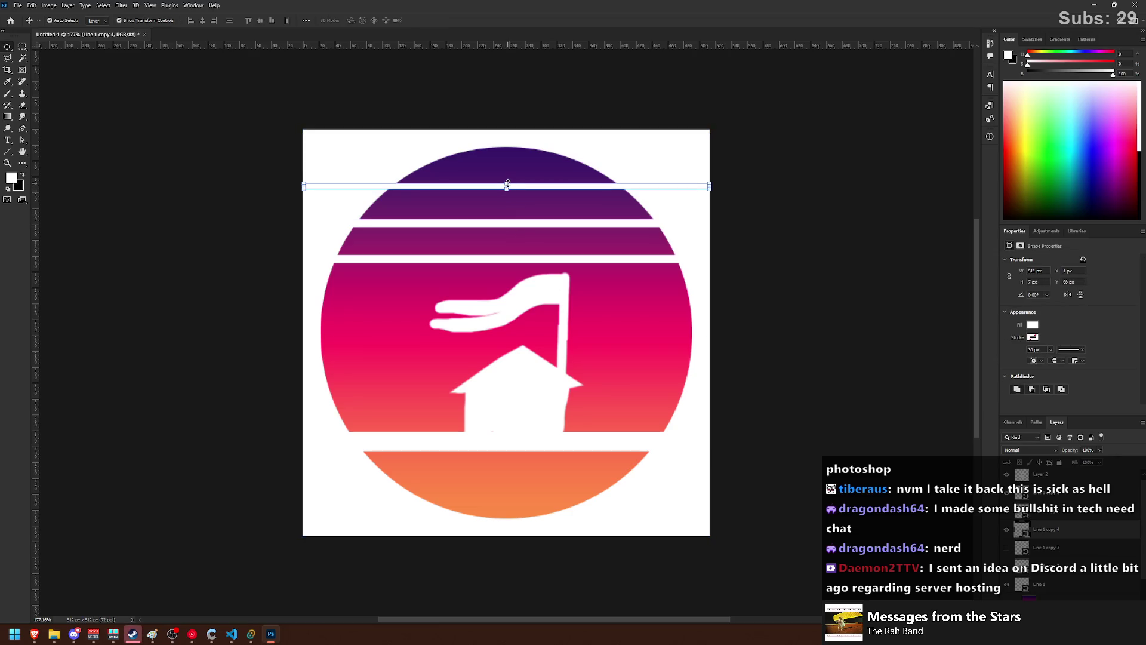
{"action": "left_click_drag", "start_coordinate": [506, 184], "coordinate": [507, 187]}
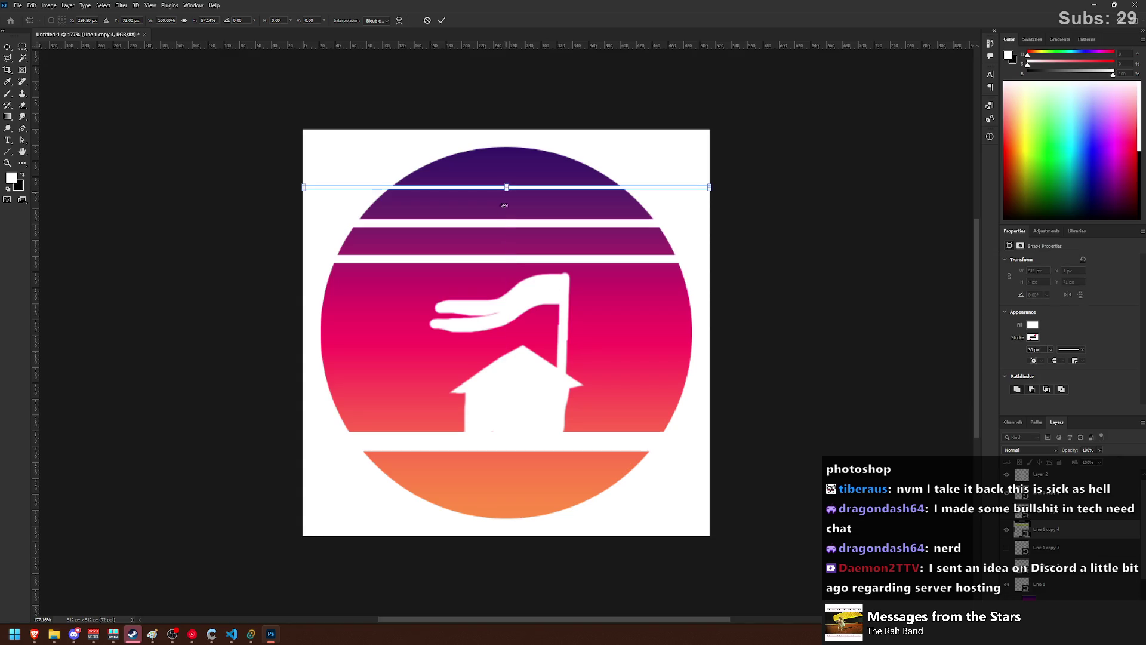
- Duplicate the top stripe downward twice, making the copies thinner
{"action": "key", "text": "ctrl+shift+z"}
{"action": "key", "text": "ctrl+t"}
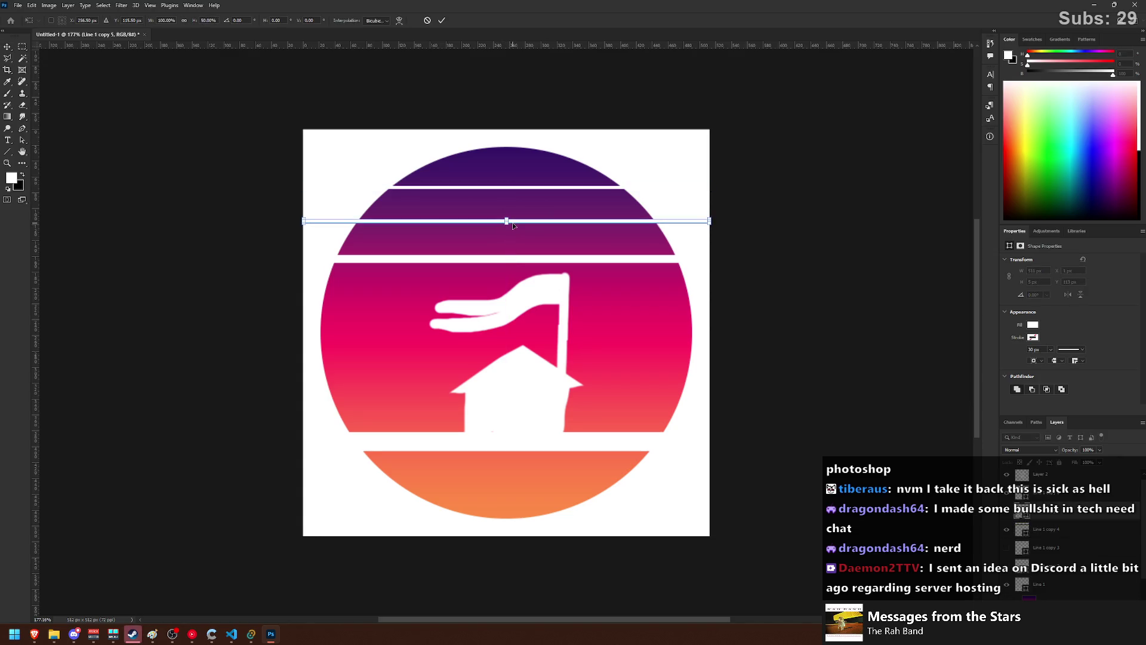
{"action": "left_click_drag", "start_coordinate": [506, 226], "coordinate": [511, 223]}
{"action": "key", "text": "Return"}
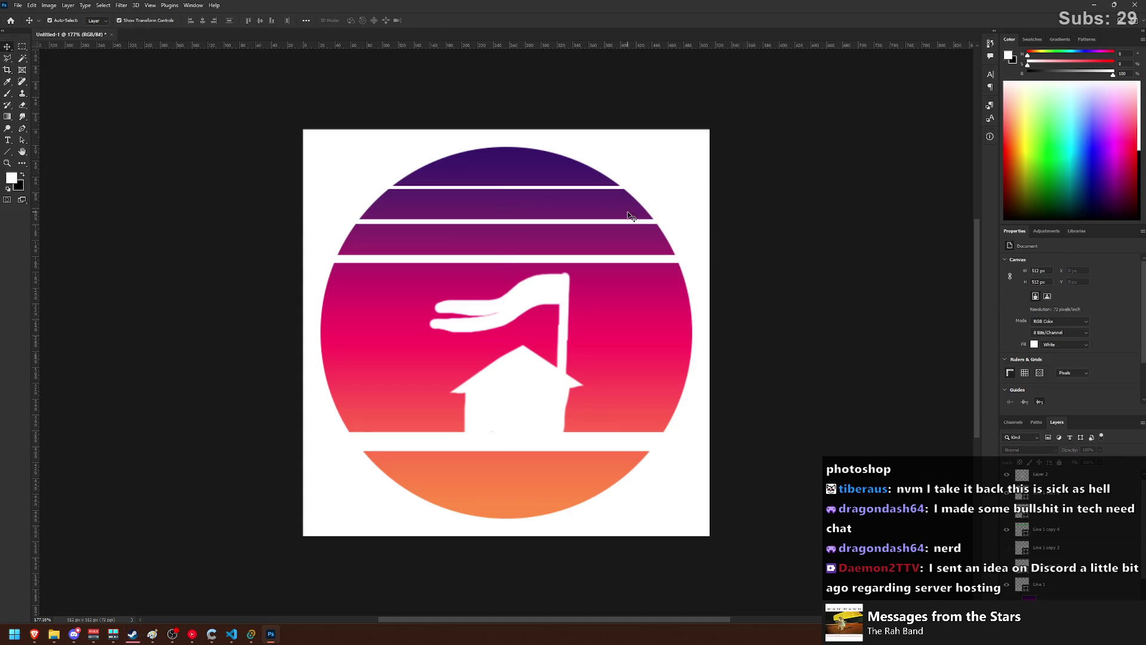
{"action": "left_click_drag", "start_coordinate": [613, 217], "coordinate": [594, 258]}
{"action": "key", "text": "shift+Up"}
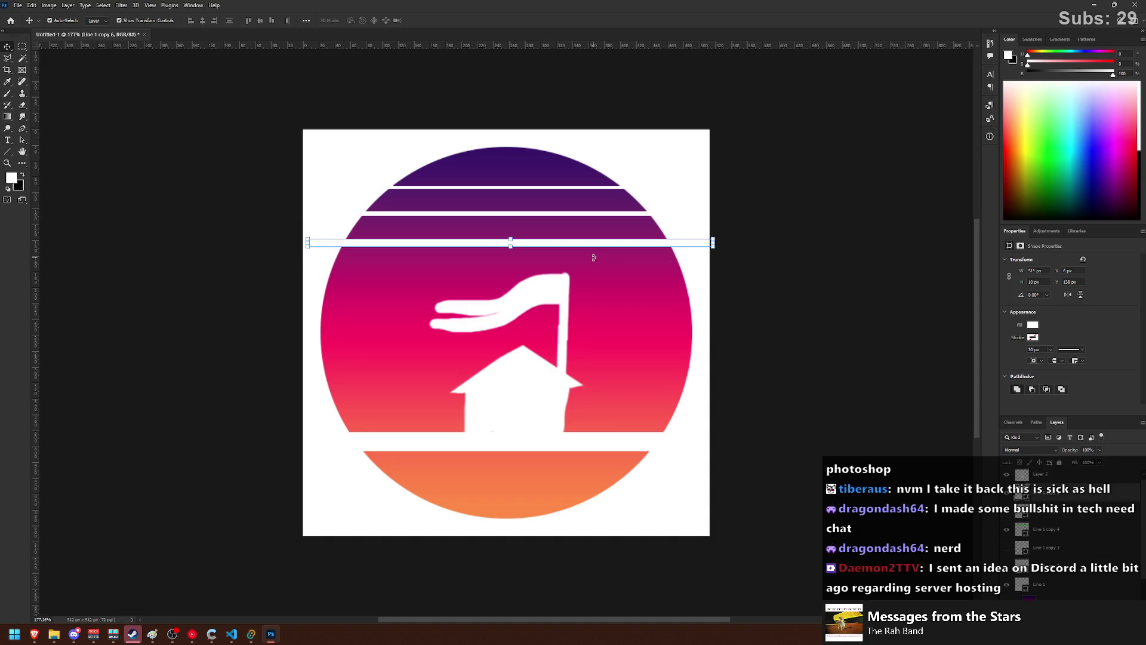
- Stretch the house-and-flag artwork slightly taller
{"action": "left_click", "coordinate": [504, 281]}
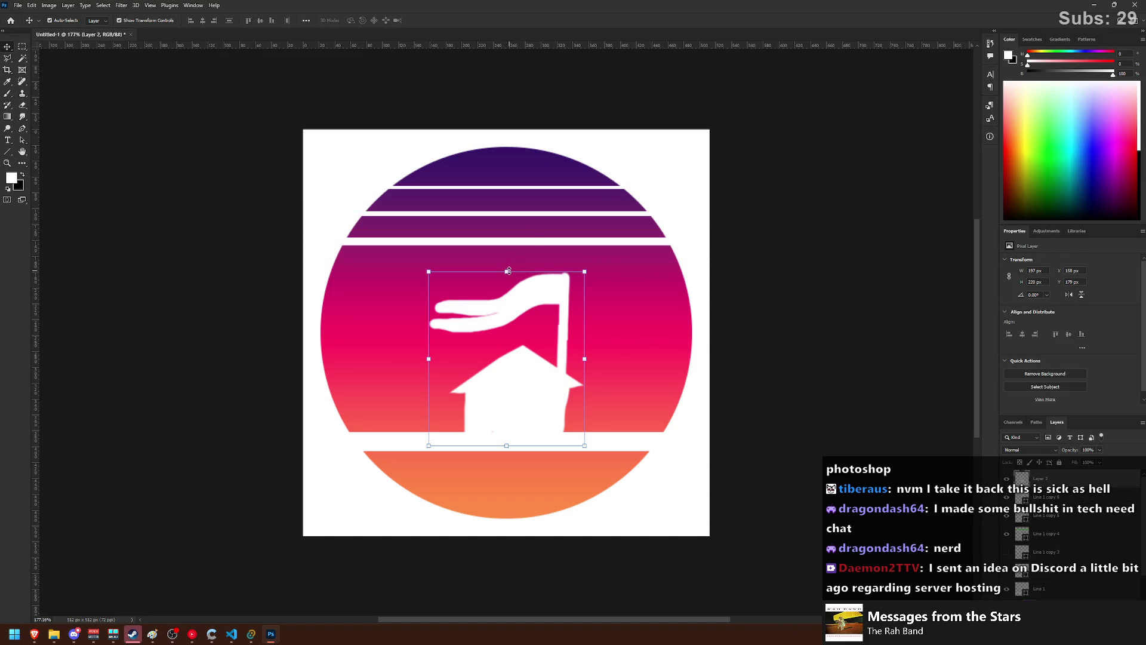
{"action": "left_click_drag", "start_coordinate": [508, 271], "coordinate": [507, 260]}
{"action": "key", "text": "Return"}
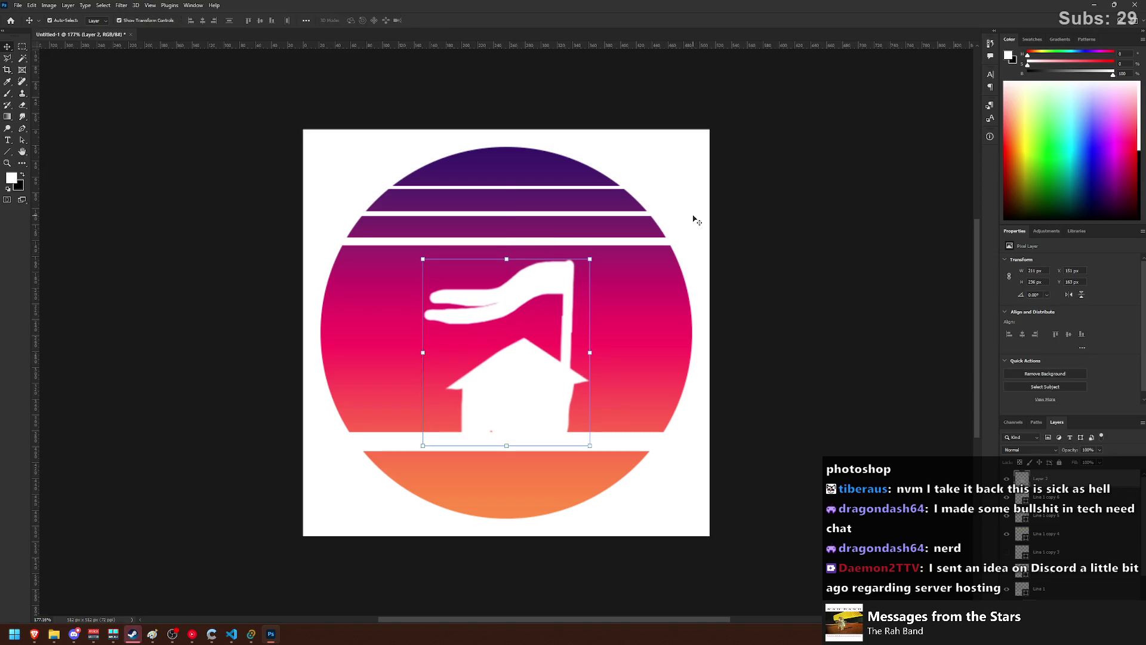
- Add white stripes across the circle's lower part, thinning and nudging the bottom one up
{"action": "left_click_drag", "start_coordinate": [611, 241], "coordinate": [613, 468]}
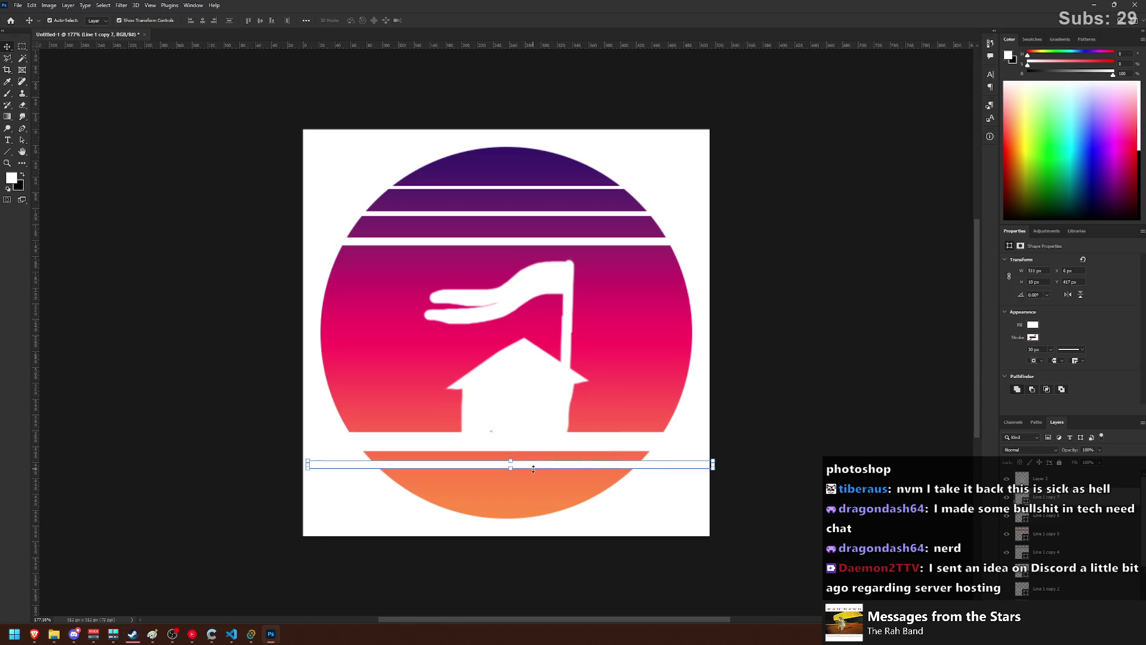
{"action": "left_click_drag", "start_coordinate": [510, 469], "coordinate": [566, 495]}
{"action": "key", "text": "ctrl+t"}
{"action": "left_click_drag", "start_coordinate": [508, 497], "coordinate": [508, 496]}
{"action": "key", "text": "Up"}
{"action": "key", "text": "Up"}
{"action": "key", "text": "Up"}
{"action": "key", "text": "Up"}
{"action": "key", "text": "Up"}
{"action": "key", "text": "Up"}
{"action": "key", "text": "Up"}
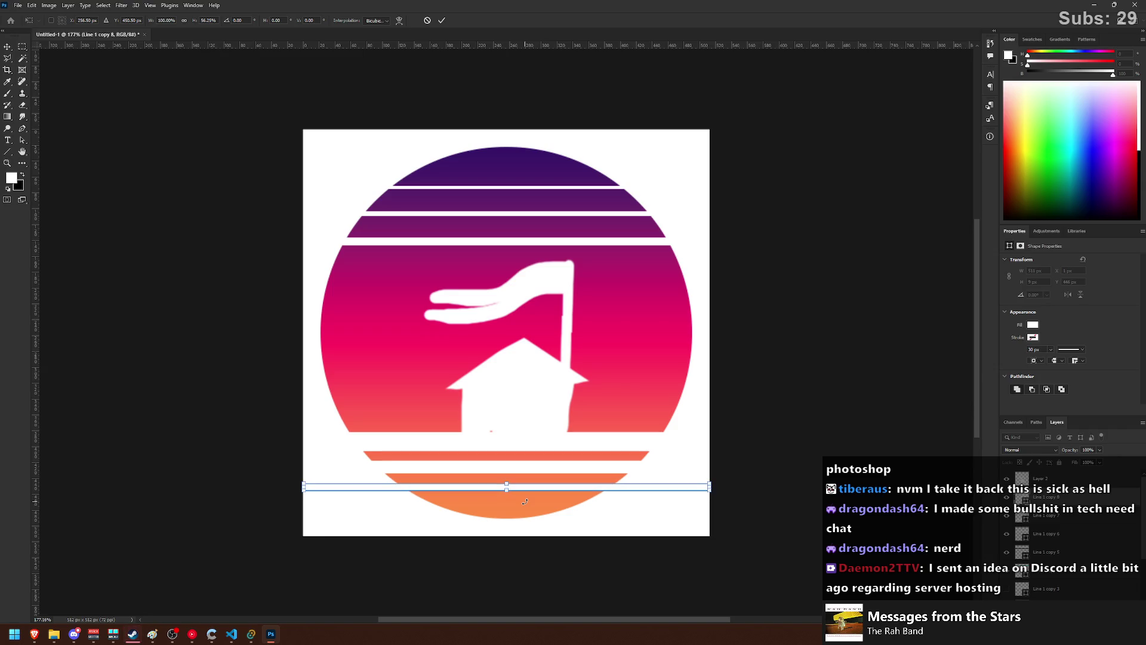
{"action": "key", "text": "Return"}
{"action": "left_click", "coordinate": [612, 201]}
{"action": "left_click", "coordinate": [819, 268]}
- Straighten the house's right wall with white paint, then hide the house-and-flag layer
{"action": "scroll", "coordinate": [747, 351], "scroll_direction": "down", "scroll_amount": 1}
{"action": "scroll", "coordinate": [747, 350], "scroll_direction": "down", "scroll_amount": 1}
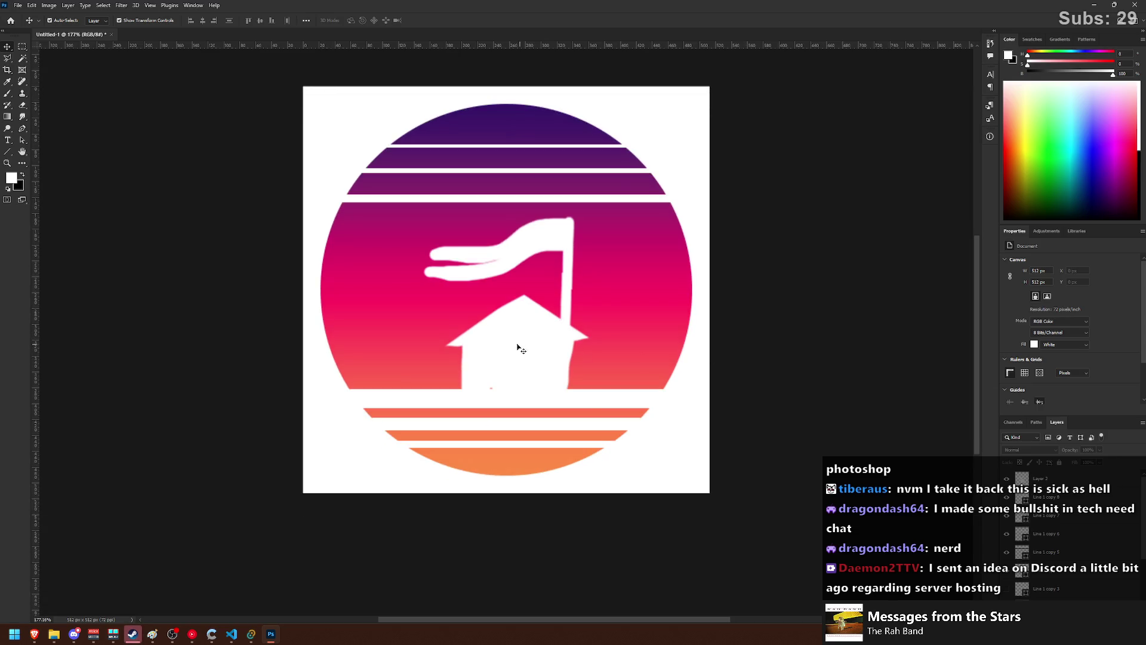
{"action": "left_click", "coordinate": [517, 357]}
{"action": "left_click", "coordinate": [585, 354]}
{"action": "left_click", "coordinate": [8, 93]}
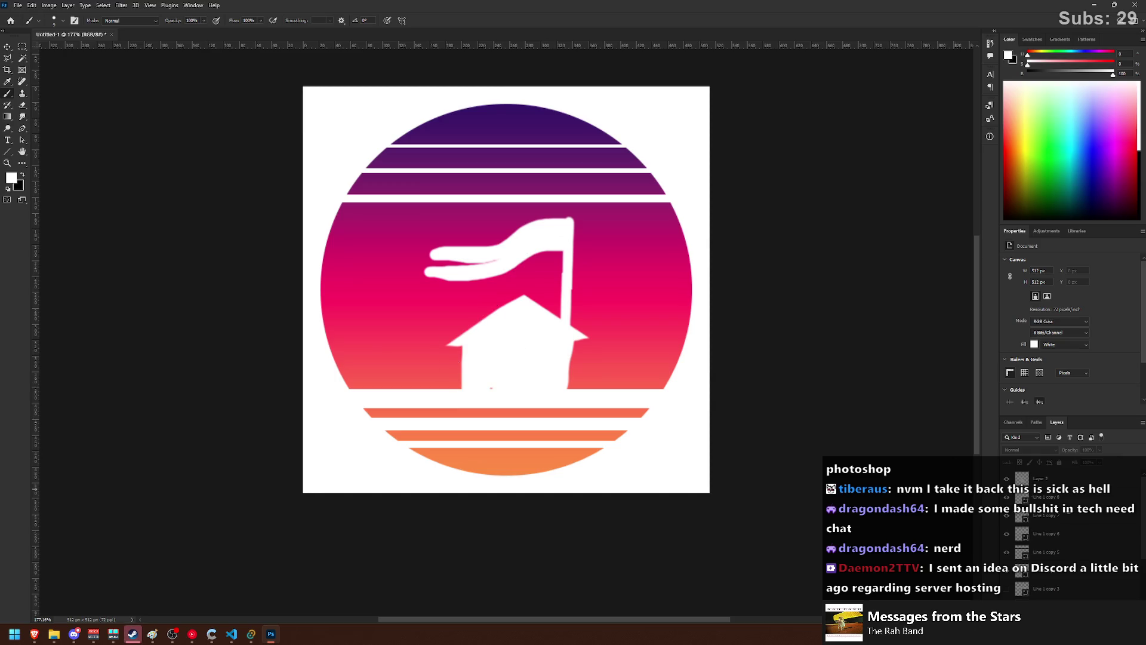
{"action": "left_click", "coordinate": [1045, 481]}
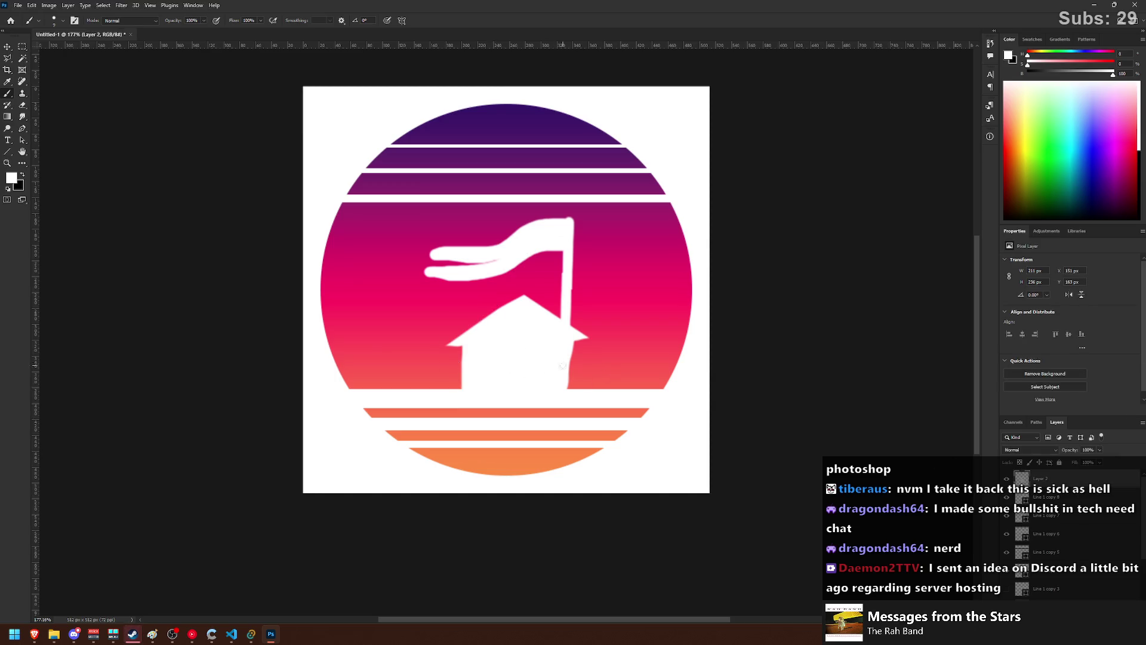
{"action": "mouse_move", "coordinate": [566, 402]}
{"action": "left_mouse_down"}
{"action": "mouse_move", "coordinate": [569, 386]}
{"action": "mouse_move", "coordinate": [567, 398]}
{"action": "left_mouse_up"}
{"action": "scroll", "coordinate": [558, 353], "scroll_direction": "up", "scroll_amount": 1}
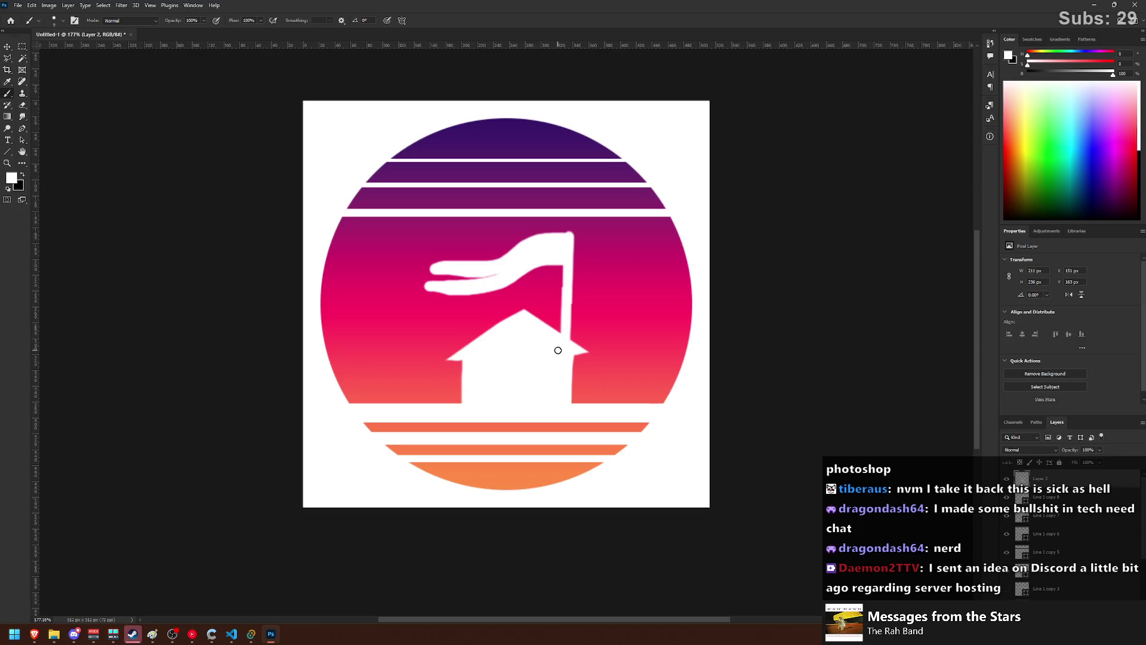
{"action": "scroll", "coordinate": [558, 345], "scroll_direction": "down", "scroll_amount": 1}
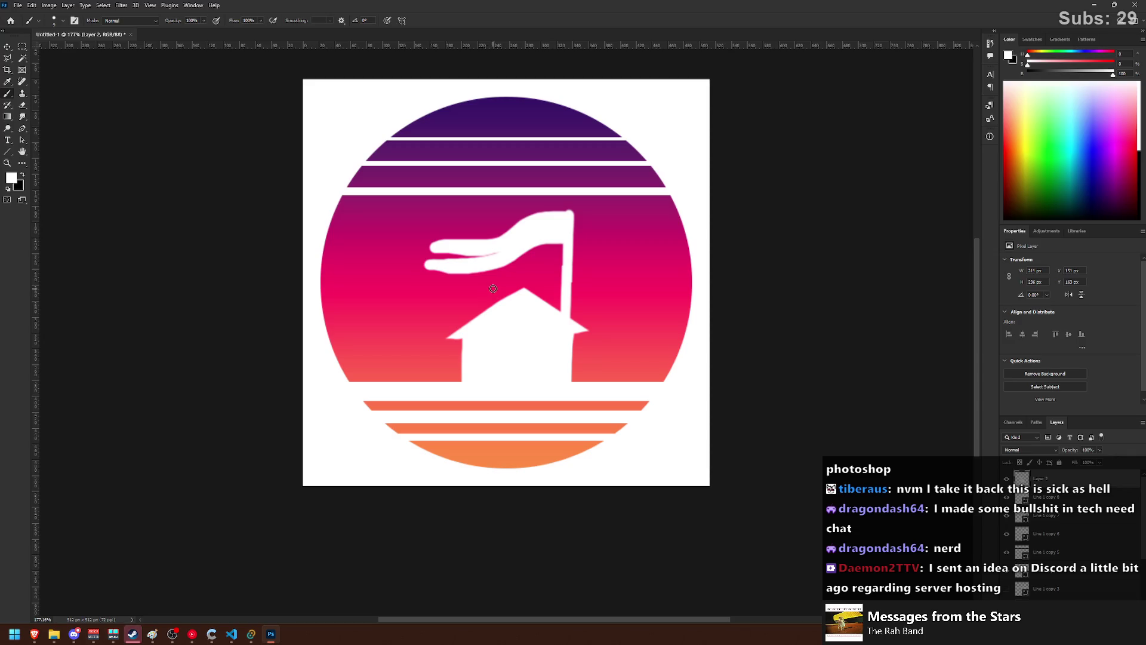
{"action": "left_click", "coordinate": [1005, 480]}
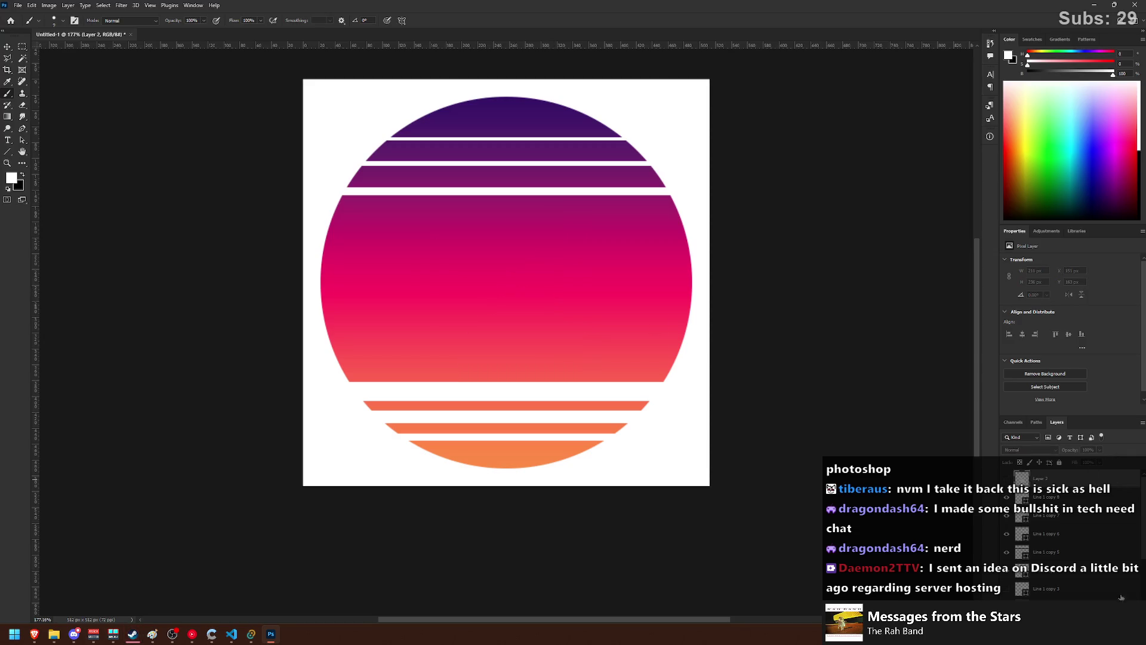
- On a new layer, redraw the white roof with a longer right slope from the peak
{"action": "key", "text": "ctrl+shift+alt+n"}
{"action": "mouse_move", "coordinate": [421, 383]}
{"action": "left_mouse_down"}
{"action": "mouse_move", "coordinate": [430, 317]}
{"action": "mouse_move", "coordinate": [410, 318]}
{"action": "left_mouse_up"}
{"action": "key", "text": "ctrl+z"}
{"action": "key", "text": "ctrl+z"}
{"action": "left_click_drag", "start_coordinate": [412, 382], "coordinate": [412, 331]}
{"action": "key", "text": "ctrl+z"}
{"action": "mouse_move", "coordinate": [411, 381]}
{"action": "left_mouse_down"}
{"action": "mouse_move", "coordinate": [410, 324]}
{"action": "mouse_move", "coordinate": [506, 329]}
{"action": "left_mouse_up"}
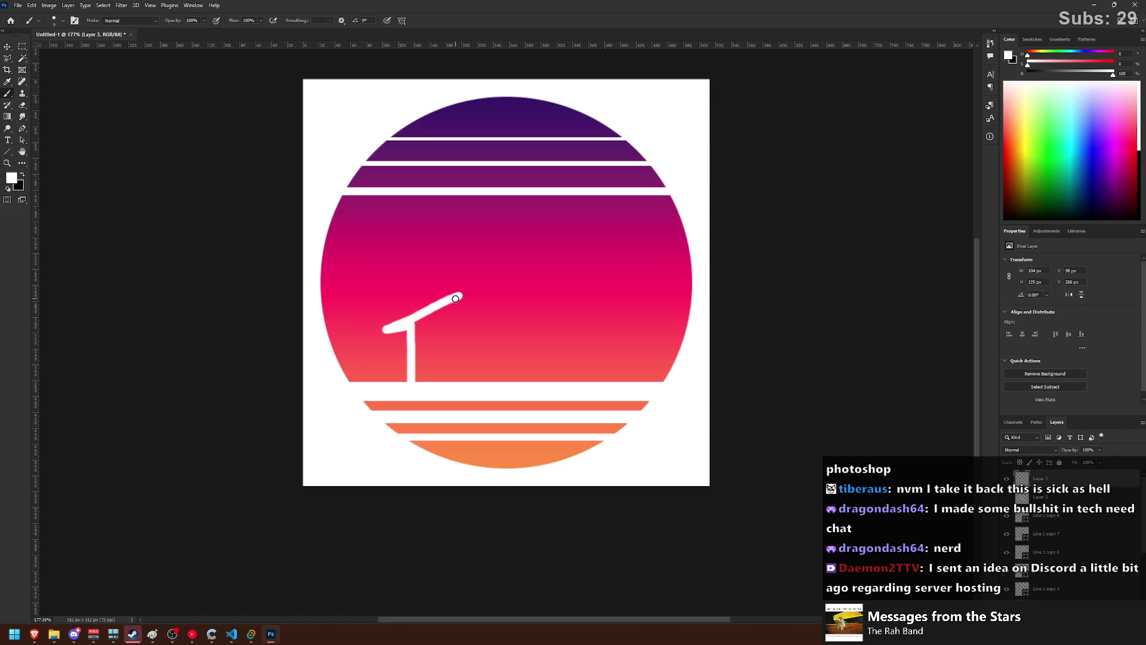
{"action": "key", "text": "ctrl+z"}
{"action": "mouse_move", "coordinate": [459, 294]}
{"action": "left_mouse_down"}
{"action": "mouse_move", "coordinate": [518, 321]}
{"action": "mouse_move", "coordinate": [492, 322]}
{"action": "mouse_move", "coordinate": [503, 380]}
{"action": "left_mouse_up"}
- Paint a straight white flagpole right of the house and sketch the flag's wavy edge
{"action": "left_click_drag", "start_coordinate": [595, 377], "coordinate": [584, 246]}
{"action": "key", "text": "ctrl+z"}
{"action": "mouse_move", "coordinate": [594, 377]}
{"action": "left_mouse_down"}
{"action": "mouse_move", "coordinate": [588, 216]}
{"action": "mouse_move", "coordinate": [433, 227]}
{"action": "left_mouse_up"}
{"action": "key", "text": "ctrl+z"}
{"action": "mouse_move", "coordinate": [592, 215]}
{"action": "left_mouse_down"}
{"action": "mouse_move", "coordinate": [473, 236]}
{"action": "mouse_move", "coordinate": [606, 241]}
{"action": "mouse_move", "coordinate": [612, 290]}
{"action": "left_mouse_up"}
{"action": "key", "text": "ctrl+z"}
{"action": "key", "text": "ctrl+z"}
{"action": "key", "text": "ctrl+z"}
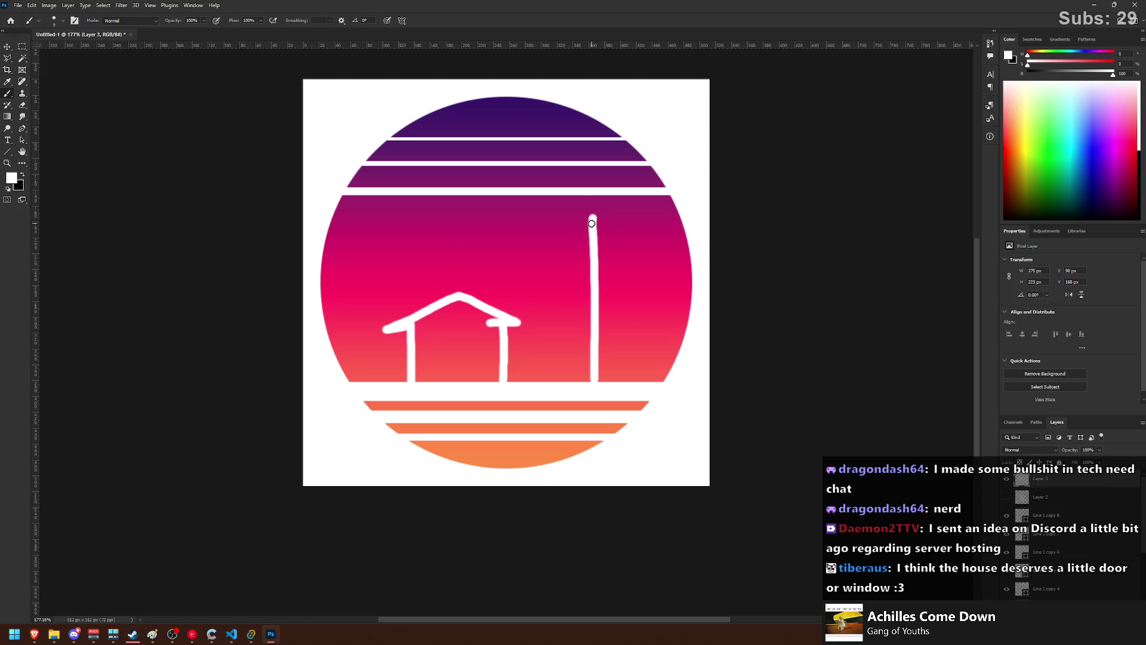
{"action": "left_click_drag", "start_coordinate": [592, 223], "coordinate": [443, 260]}
- Fill in the flag's lower edge, paint the roof interior white, and enlarge the brush
{"action": "key", "text": "ctrl+z"}
{"action": "mouse_move", "coordinate": [592, 214]}
{"action": "left_mouse_down"}
{"action": "mouse_move", "coordinate": [455, 240]}
{"action": "mouse_move", "coordinate": [519, 240]}
{"action": "mouse_move", "coordinate": [493, 236]}
{"action": "mouse_move", "coordinate": [587, 220]}
{"action": "mouse_move", "coordinate": [520, 240]}
{"action": "left_mouse_up"}
{"action": "key", "text": "ctrl+z"}
{"action": "key", "text": "ctrl+z"}
{"action": "mouse_move", "coordinate": [590, 232]}
{"action": "left_mouse_down"}
{"action": "mouse_move", "coordinate": [498, 257]}
{"action": "mouse_move", "coordinate": [574, 240]}
{"action": "left_mouse_up"}
{"action": "key", "text": "ctrl+z"}
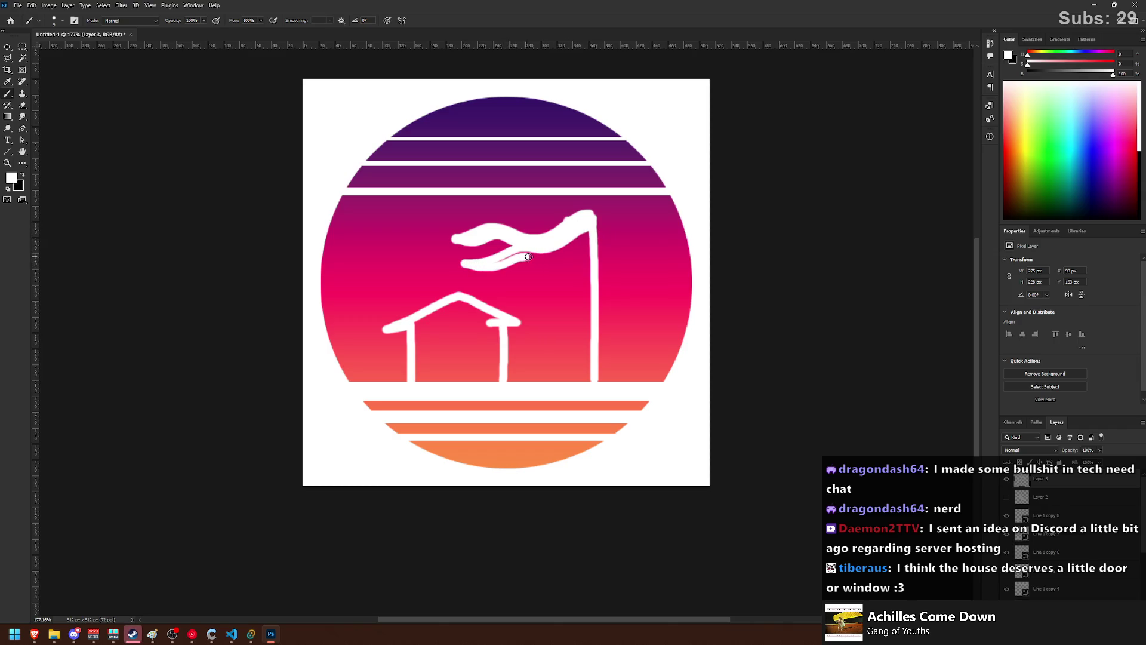
{"action": "mouse_move", "coordinate": [502, 257]}
{"action": "left_mouse_down"}
{"action": "mouse_move", "coordinate": [575, 256]}
{"action": "mouse_move", "coordinate": [590, 244]}
{"action": "left_mouse_up"}
{"action": "mouse_move", "coordinate": [405, 325]}
{"action": "left_mouse_down"}
{"action": "mouse_move", "coordinate": [473, 301]}
{"action": "mouse_move", "coordinate": [487, 313]}
{"action": "mouse_move", "coordinate": [490, 377]}
{"action": "mouse_move", "coordinate": [456, 339]}
{"action": "mouse_move", "coordinate": [468, 346]}
{"action": "mouse_move", "coordinate": [456, 370]}
{"action": "left_mouse_up"}
{"action": "key", "text": "bracketright"}
{"action": "key", "text": "bracketright"}
- Erase the stray white inside the door with an enlarged eraser, leaving a clean doorway
{"action": "left_click", "coordinate": [450, 387]}
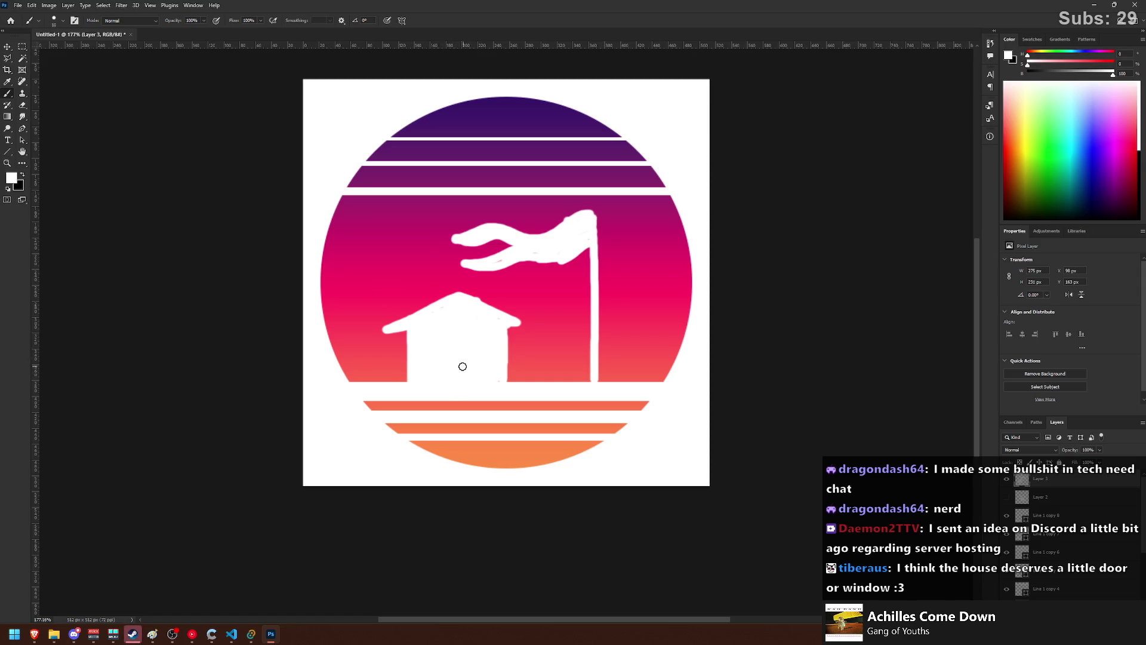
{"action": "left_click", "coordinate": [23, 105]}
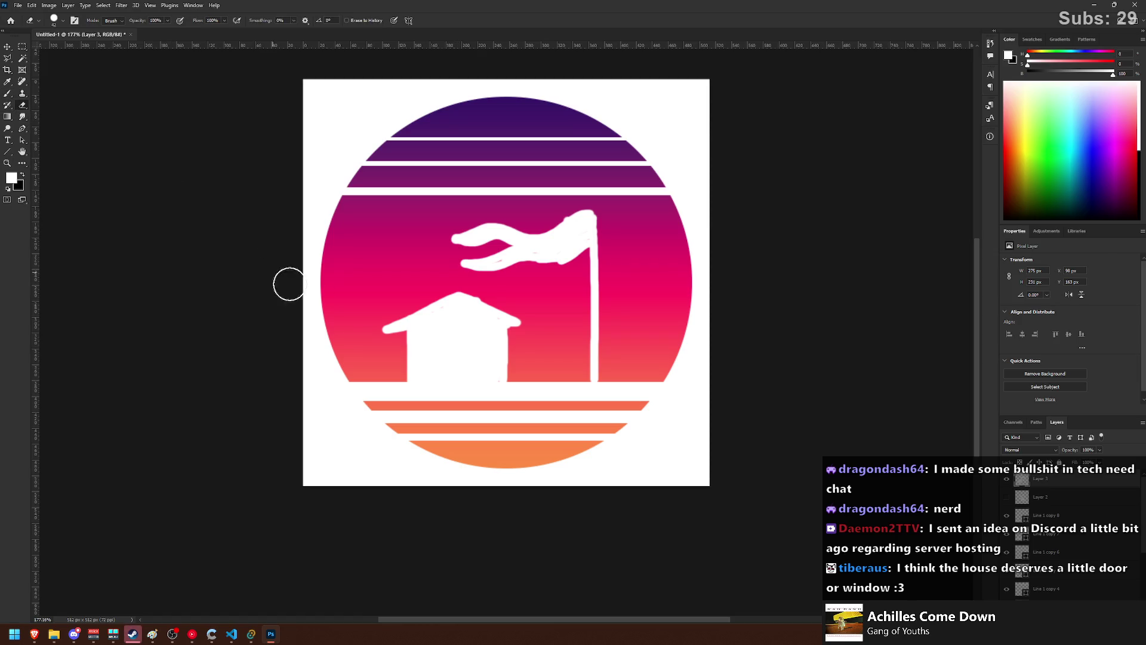
{"action": "mouse_move", "coordinate": [448, 380]}
{"action": "left_mouse_down"}
{"action": "mouse_move", "coordinate": [468, 368]}
{"action": "mouse_move", "coordinate": [460, 380]}
{"action": "left_mouse_up"}
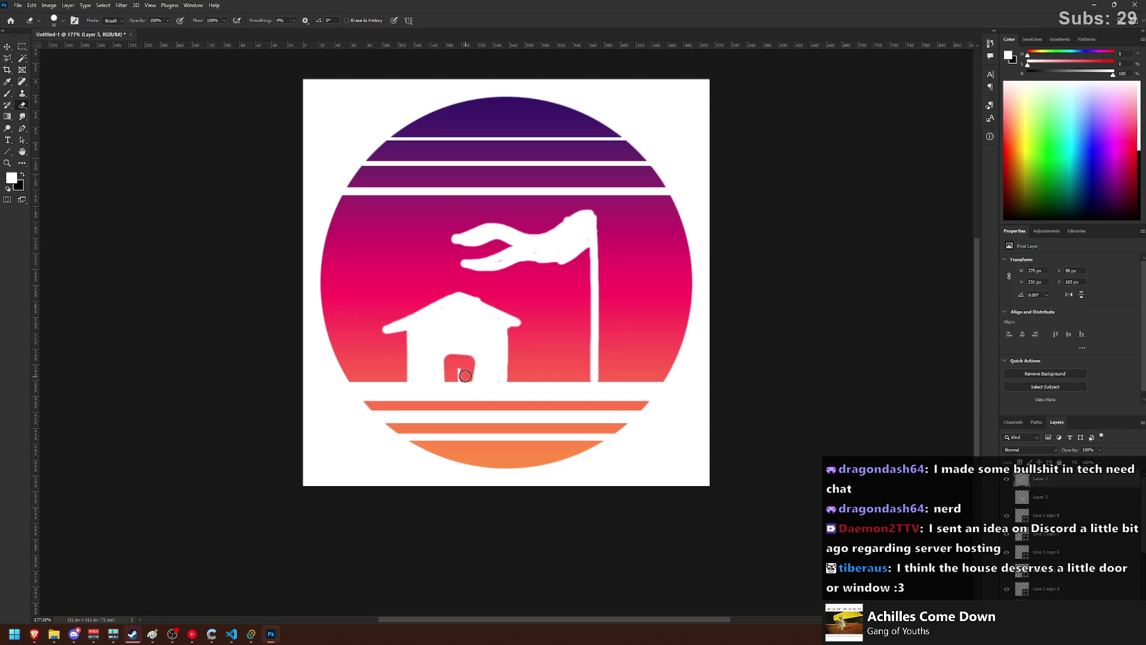
{"action": "scroll", "coordinate": [508, 373], "scroll_direction": "down", "scroll_amount": 1}
{"action": "scroll", "coordinate": [508, 373], "scroll_direction": "down", "scroll_amount": 3}
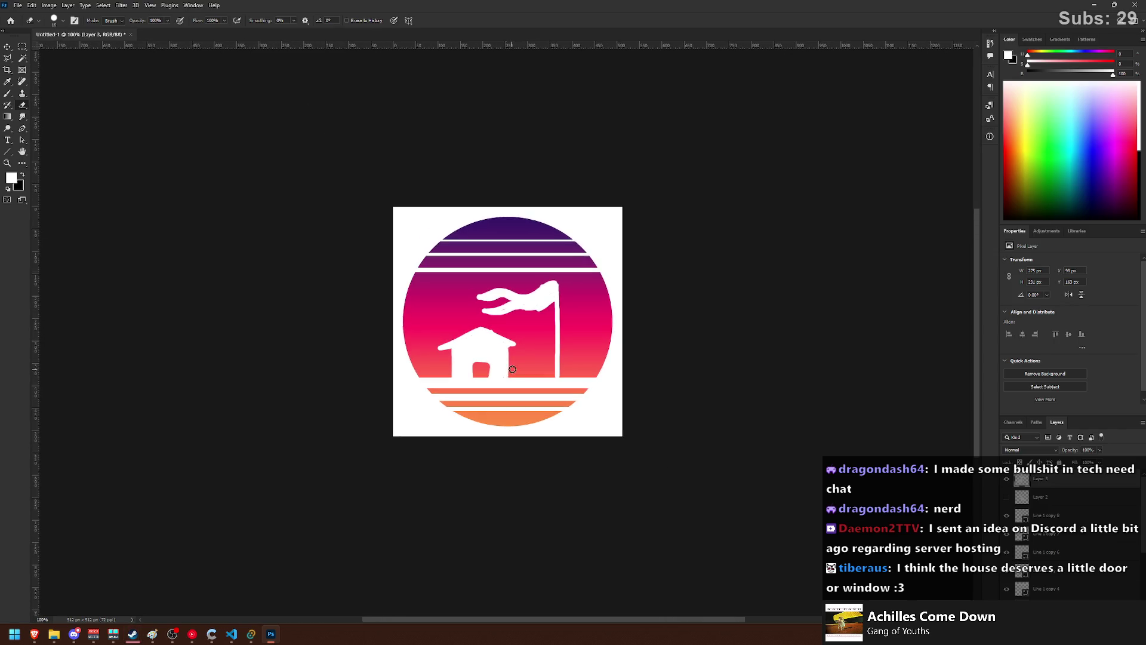
{"action": "left_click", "coordinate": [3, 51]}
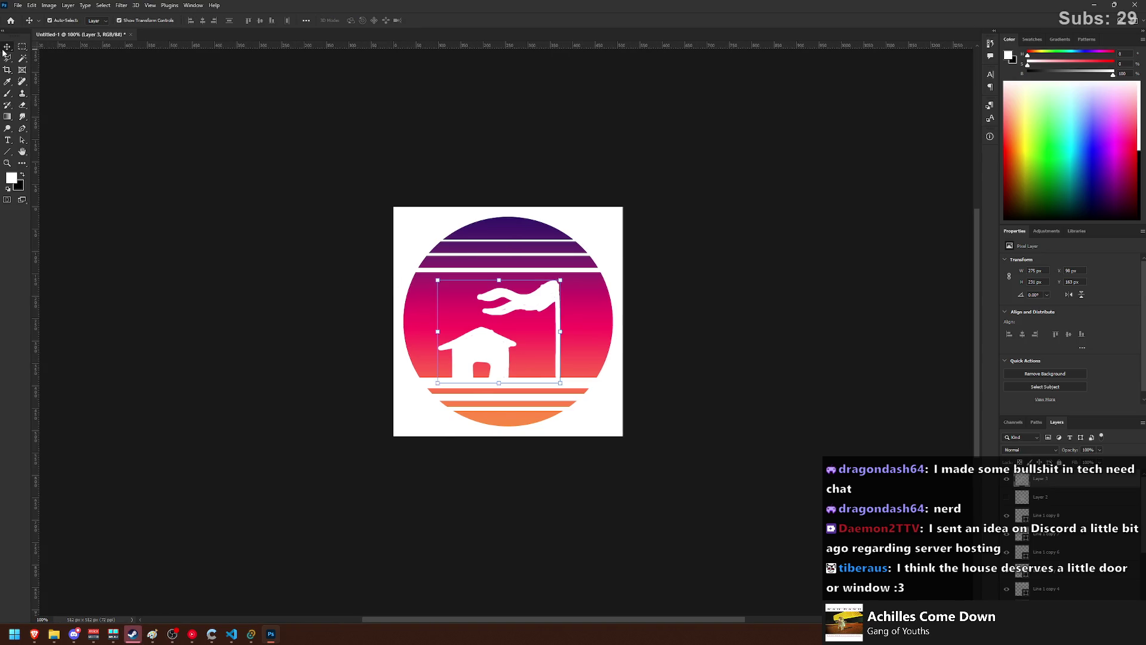
- Shift the house-and-flag layer slightly right and take a screen snip of the logo
{"action": "left_click_drag", "start_coordinate": [535, 313], "coordinate": [545, 313]}
{"action": "left_click", "coordinate": [676, 285]}
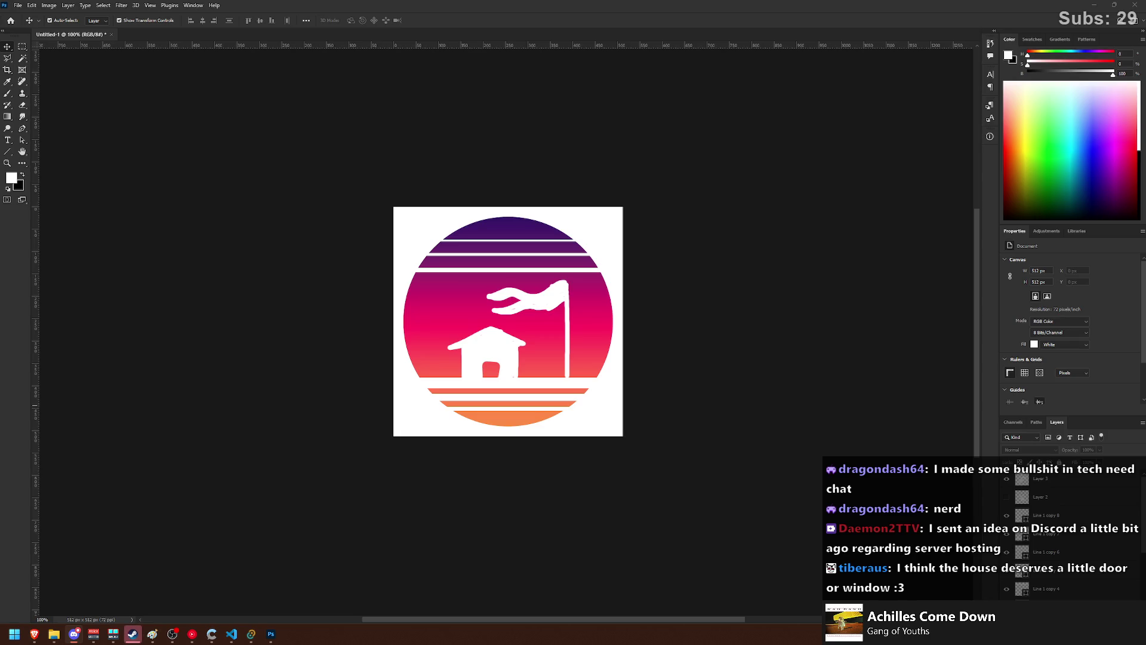
{"action": "scroll", "coordinate": [639, 411], "scroll_direction": "up", "scroll_amount": 5}
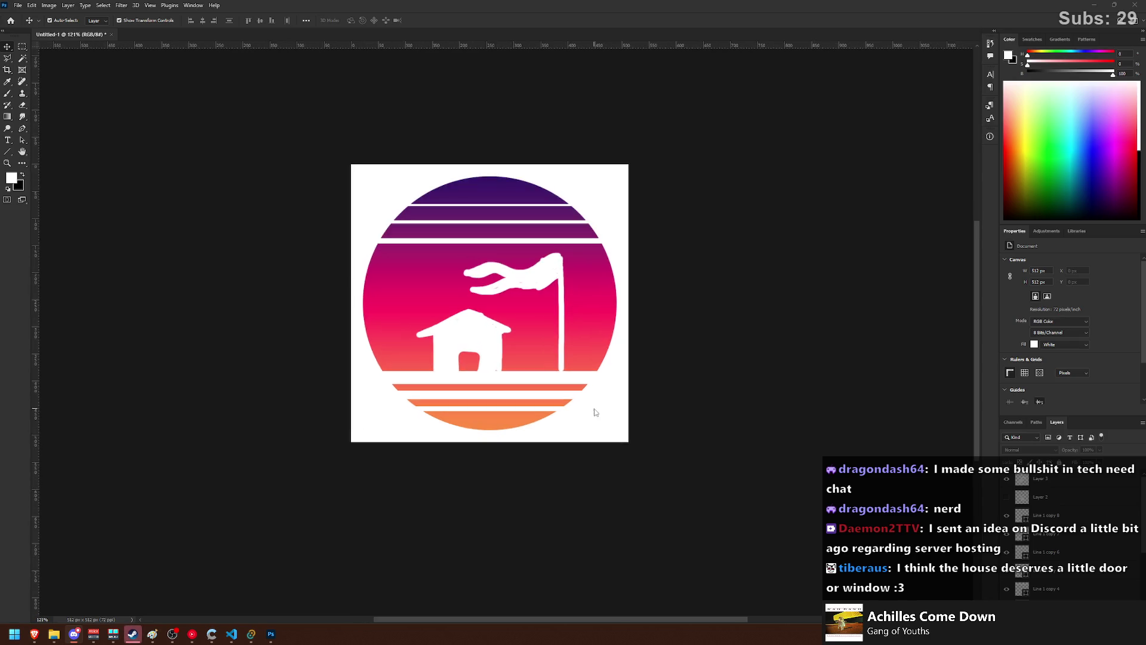
{"action": "scroll", "coordinate": [544, 368], "scroll_direction": "up", "scroll_amount": 1}
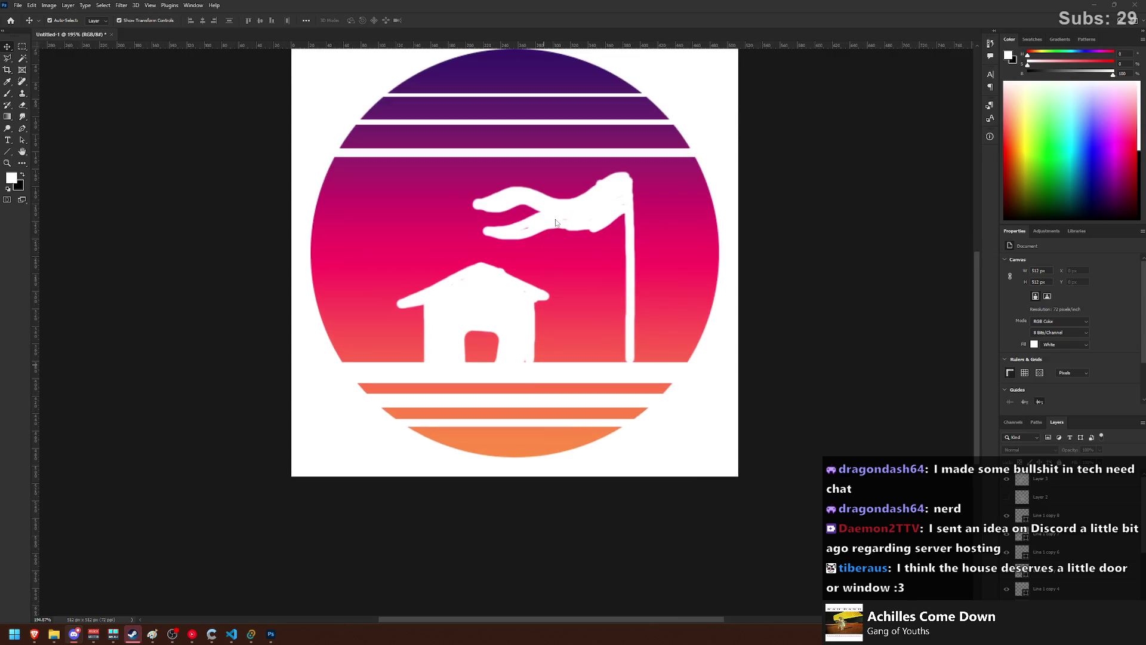
{"action": "left_click", "coordinate": [539, 228]}
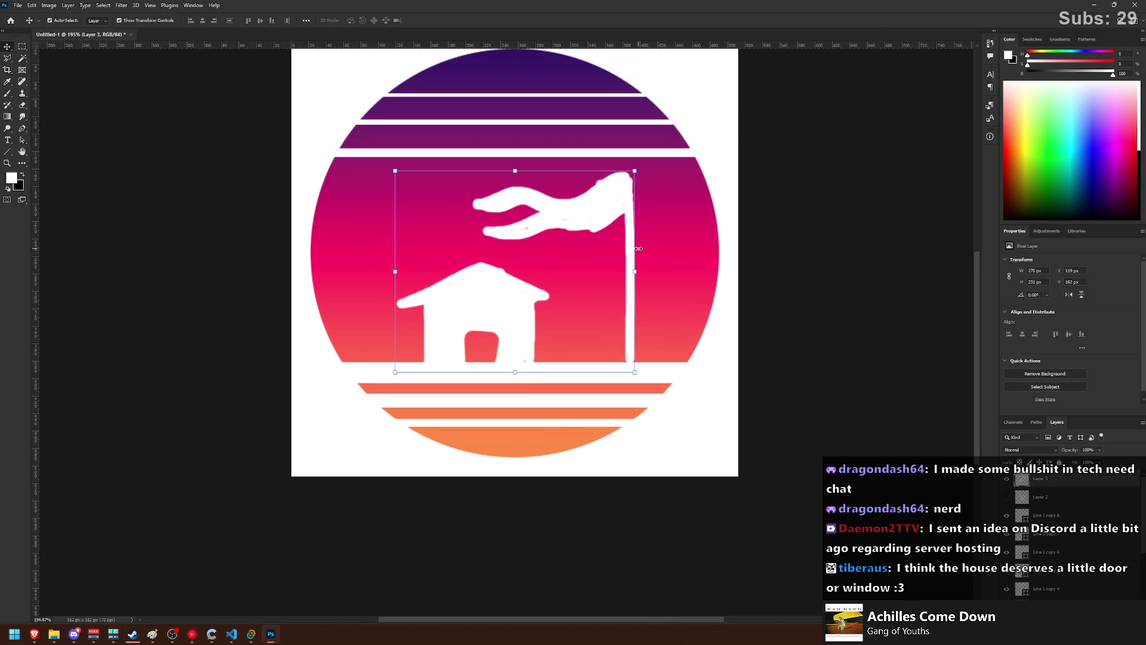
{"action": "left_click", "coordinate": [801, 245]}
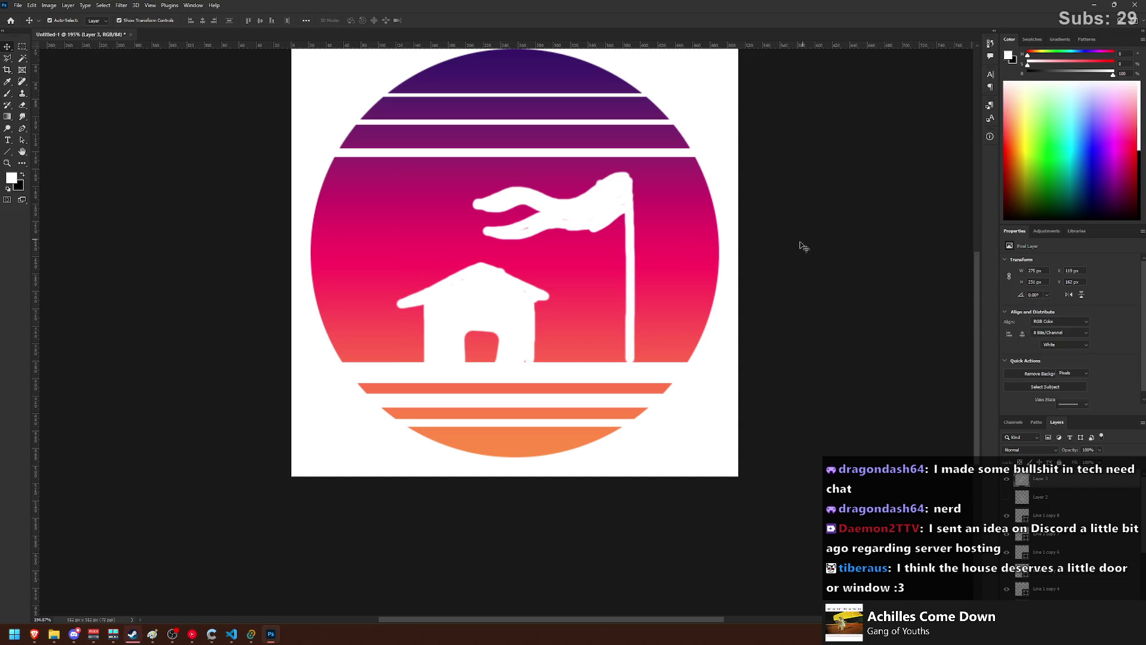
{"action": "scroll", "coordinate": [724, 371], "scroll_direction": "up", "scroll_amount": 1}
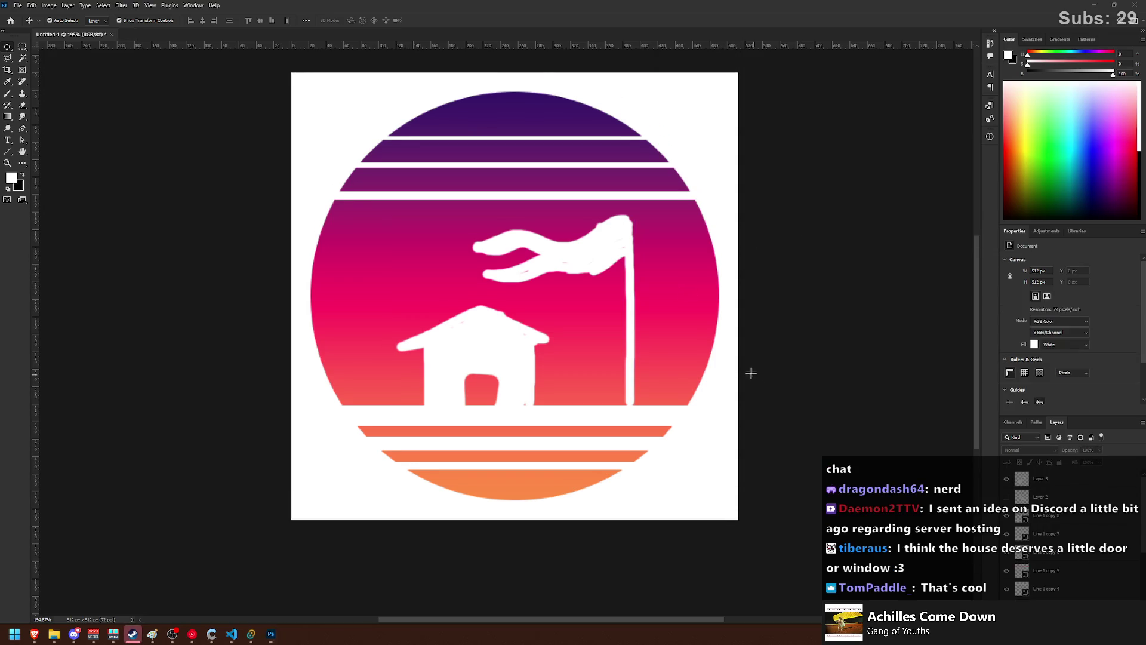
{"action": "key", "text": "super+shift+s"}
{"action": "left_click_drag", "start_coordinate": [272, 55], "coordinate": [798, 570]}
- Raise the third white stripe from the top 10 px and the second slightly
{"action": "left_click", "coordinate": [577, 193]}
{"action": "key", "text": "shift+Up"}
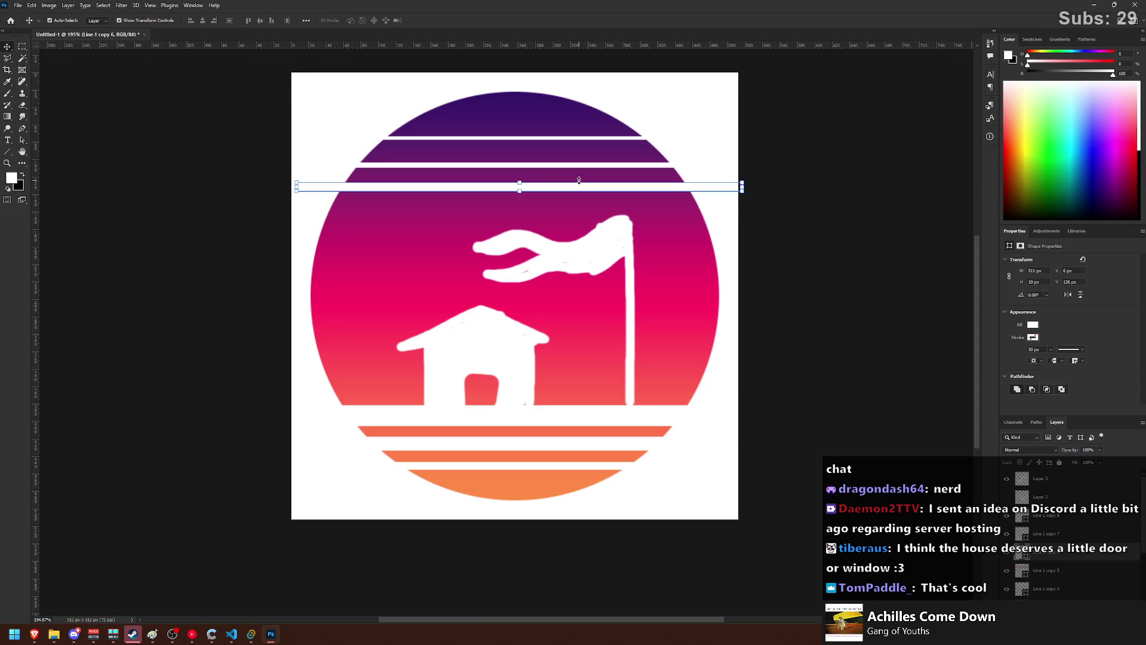
{"action": "left_click", "coordinate": [593, 165]}
{"action": "key", "text": "Up"}
{"action": "key", "text": "Up"}
{"action": "key", "text": "Up"}
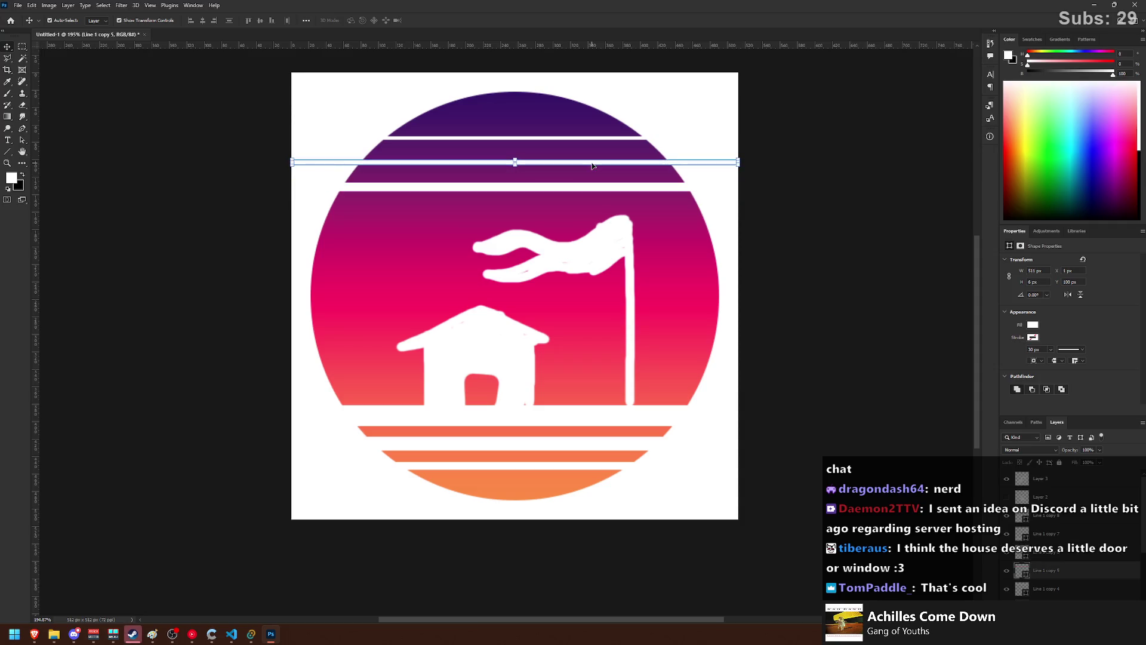
{"action": "left_click", "coordinate": [822, 197]}
- Zoom far out to preview the whole logo at a small size
{"action": "key", "text": "ctrl+minus"}
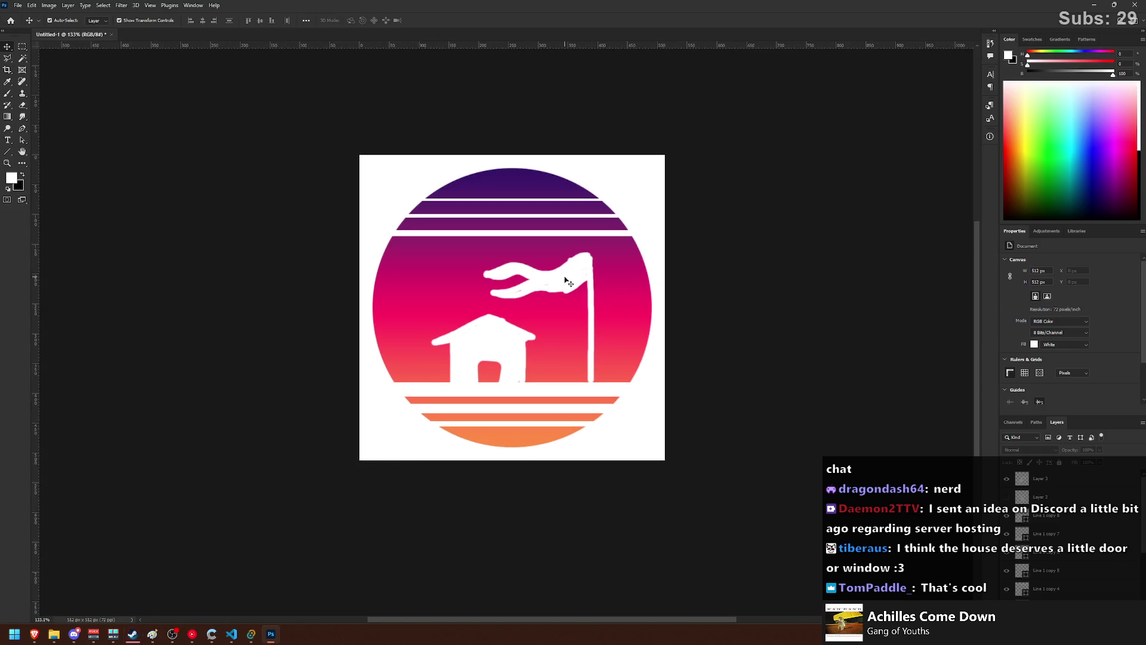
{"action": "left_click", "coordinate": [525, 294]}
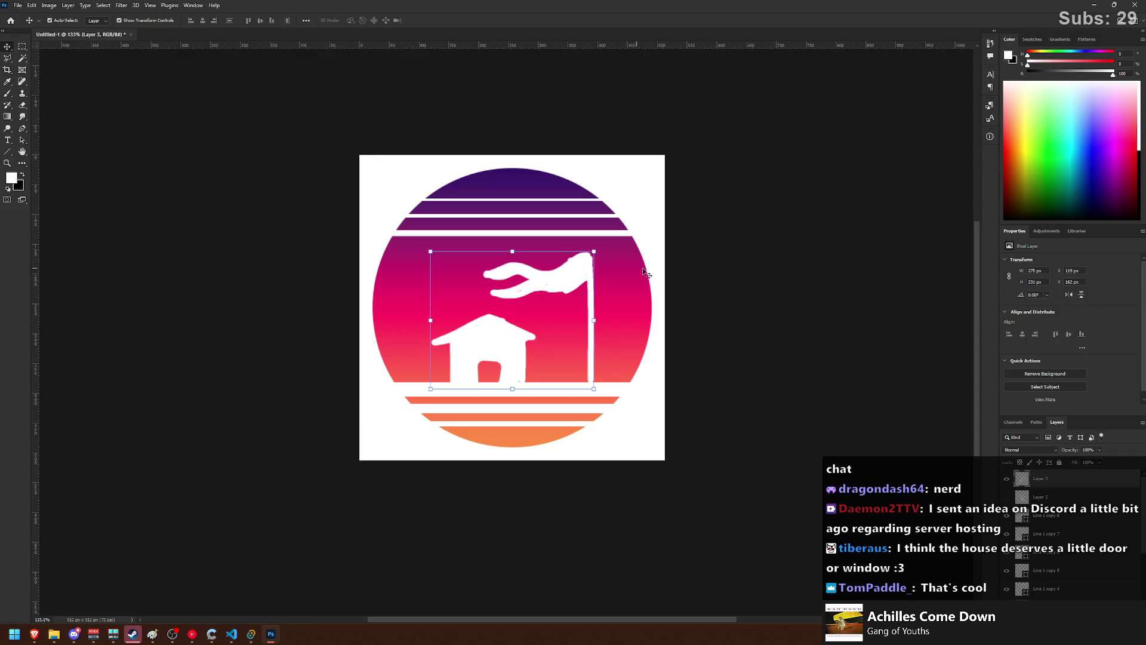
{"action": "key", "text": "ctrl+minus"}
{"action": "key", "text": "ctrl+minus"}
{"action": "key", "text": "ctrl+minus"}
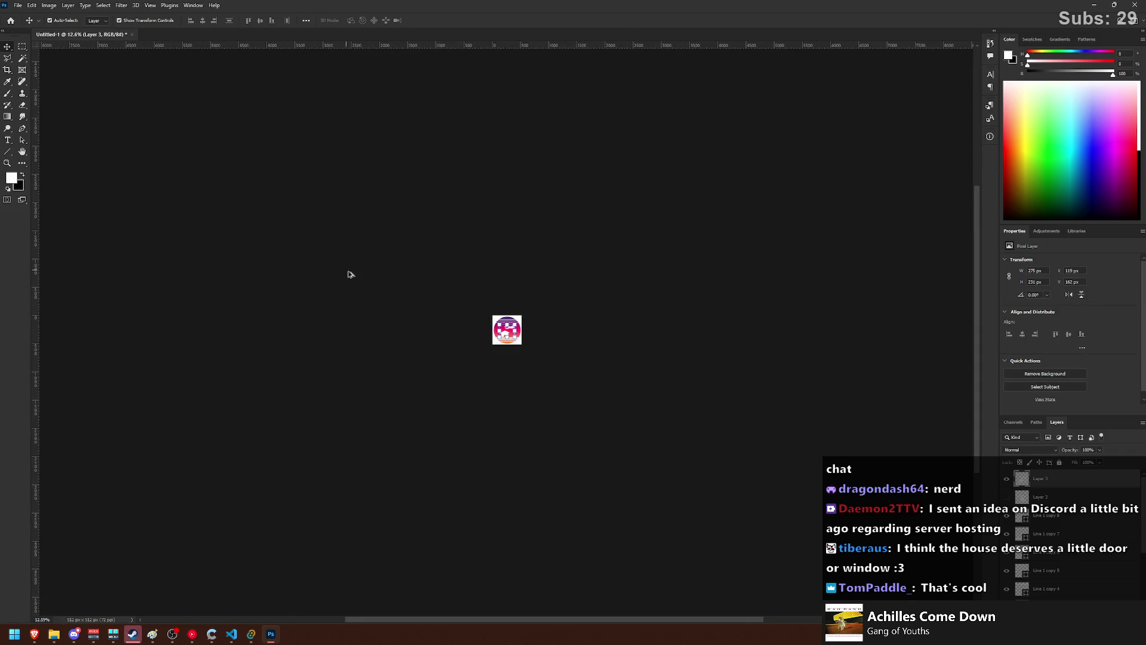
{"action": "left_click", "coordinate": [350, 274]}
{"action": "scroll", "coordinate": [500, 326], "scroll_direction": "up", "scroll_amount": 10}
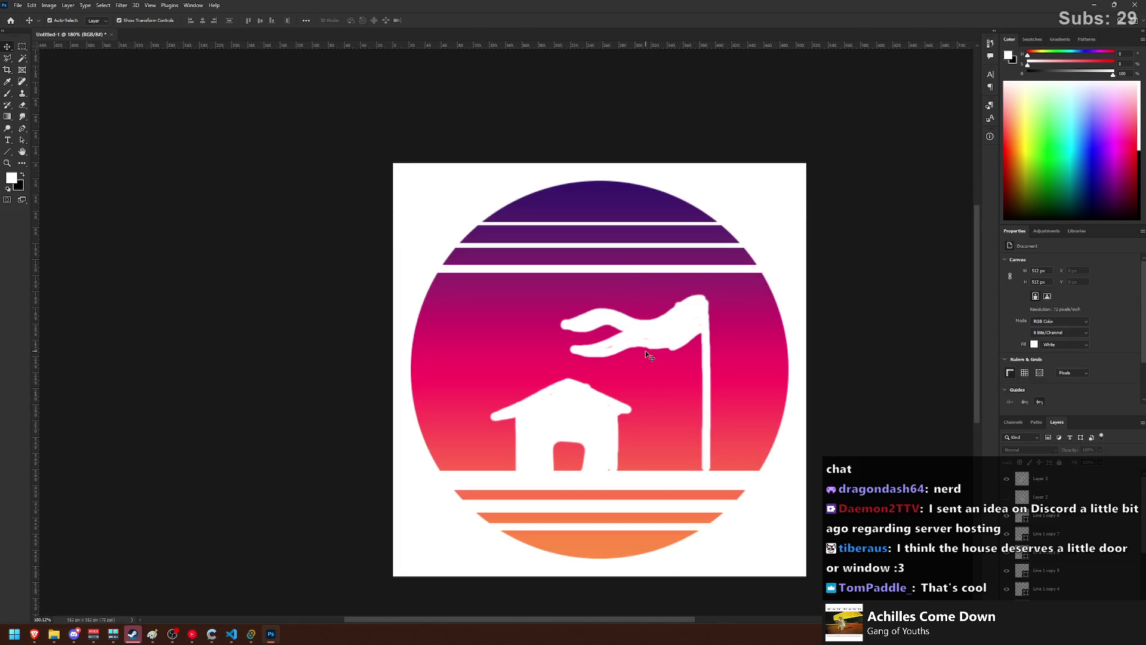
{"action": "scroll", "coordinate": [616, 302], "scroll_direction": "right", "scroll_amount": 10}
{"action": "scroll", "coordinate": [585, 304], "scroll_direction": "left", "scroll_amount": 8}
{"action": "scroll", "coordinate": [553, 306], "scroll_direction": "down", "scroll_amount": 1}
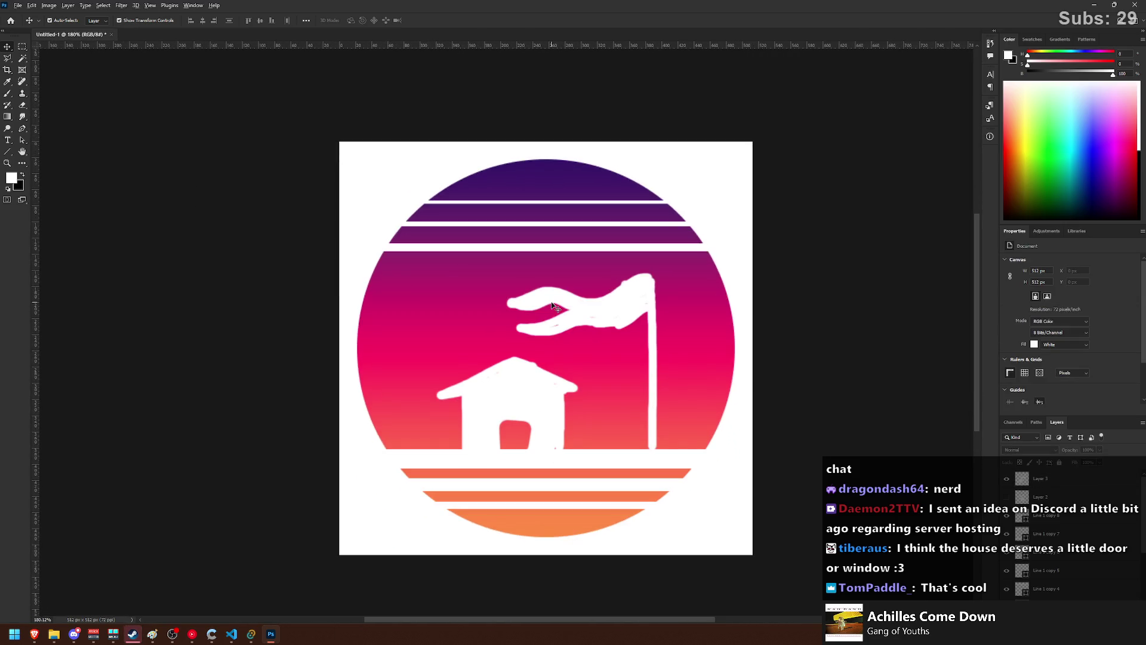
{"action": "scroll", "coordinate": [554, 306], "scroll_direction": "down", "scroll_amount": 2}
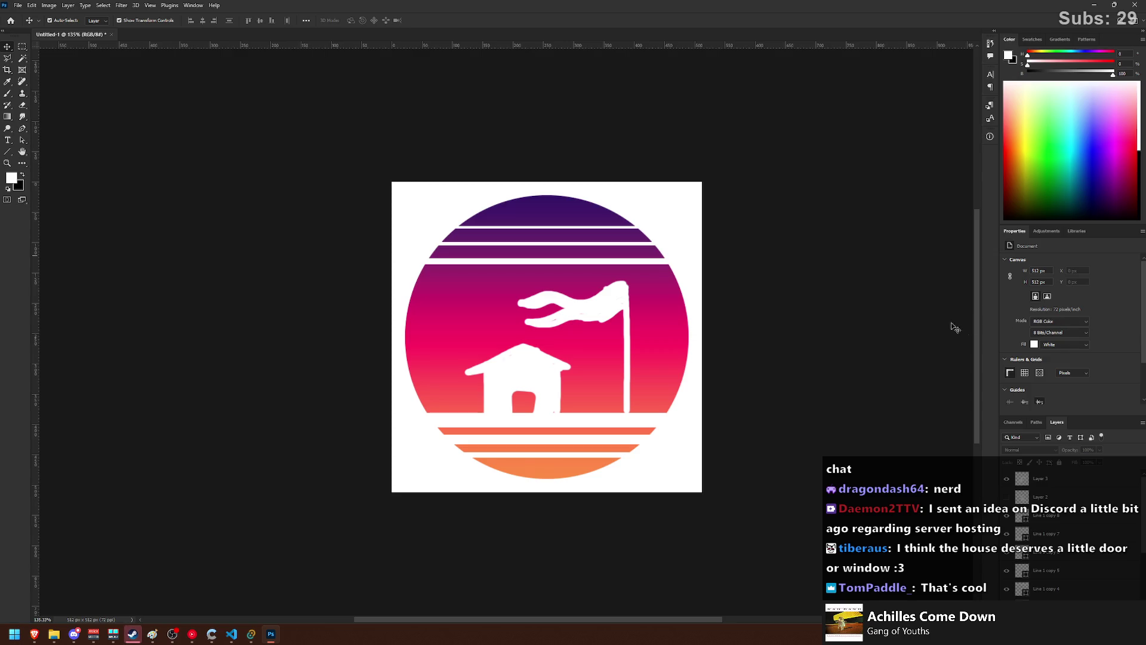
- Redraw Layer 1's gradient vertically from the circle's bottom upward, purple top to orange bottom
{"action": "left_click", "coordinate": [8, 119]}
{"action": "scroll", "coordinate": [1094, 555], "scroll_direction": "down", "scroll_amount": 3}
{"action": "left_click", "coordinate": [1053, 566]}
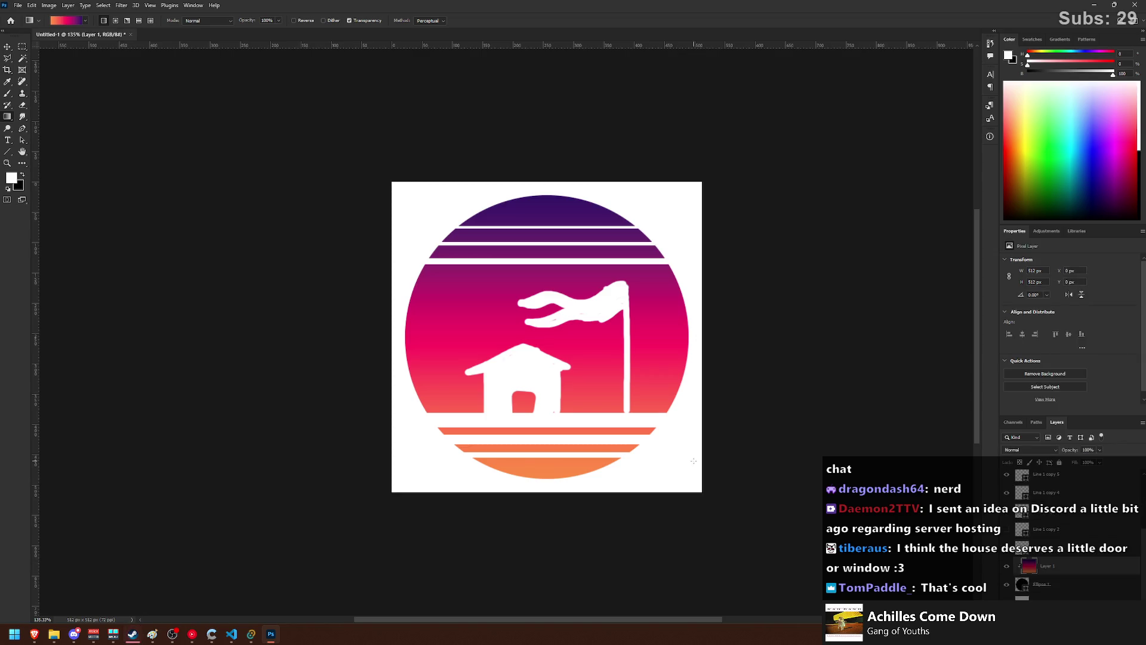
{"action": "mouse_move", "coordinate": [550, 416]}
{"action": "left_mouse_down"}
{"action": "mouse_move", "coordinate": [558, 251]}
{"action": "mouse_move", "coordinate": [557, 261]}
{"action": "left_mouse_up"}
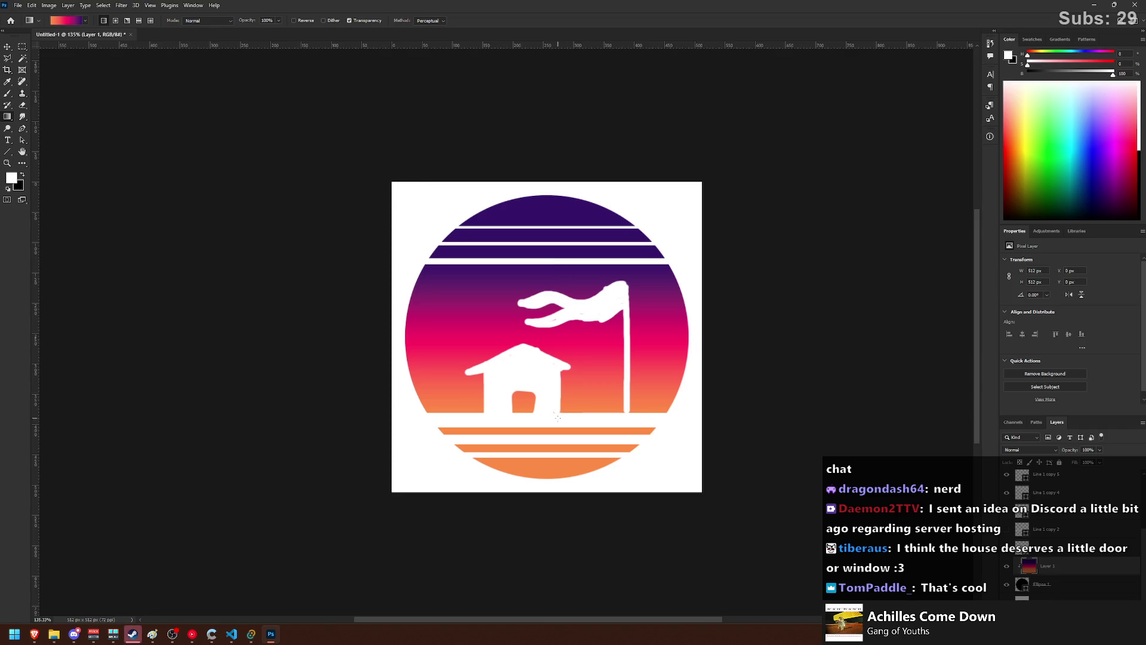
{"action": "left_click_drag", "start_coordinate": [547, 413], "coordinate": [553, 244]}
{"action": "left_click_drag", "start_coordinate": [557, 196], "coordinate": [557, 197]}
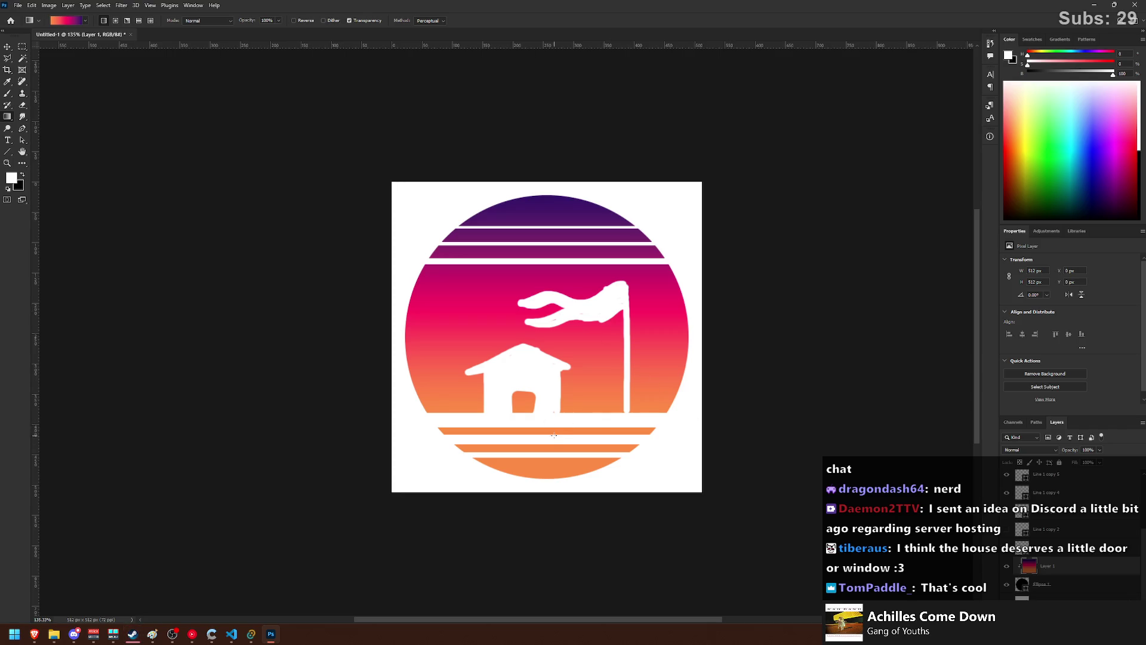
{"action": "left_click_drag", "start_coordinate": [549, 441], "coordinate": [556, 284]}
{"action": "left_click_drag", "start_coordinate": [565, 243], "coordinate": [565, 245]}
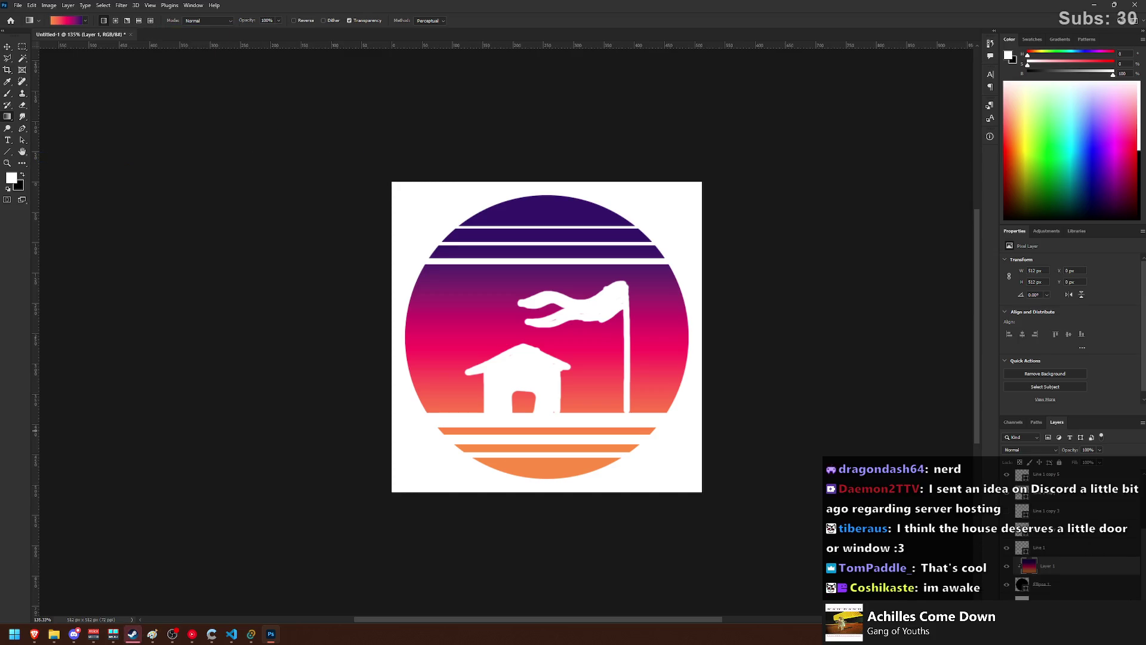
{"action": "left_click", "coordinate": [74, 634]}
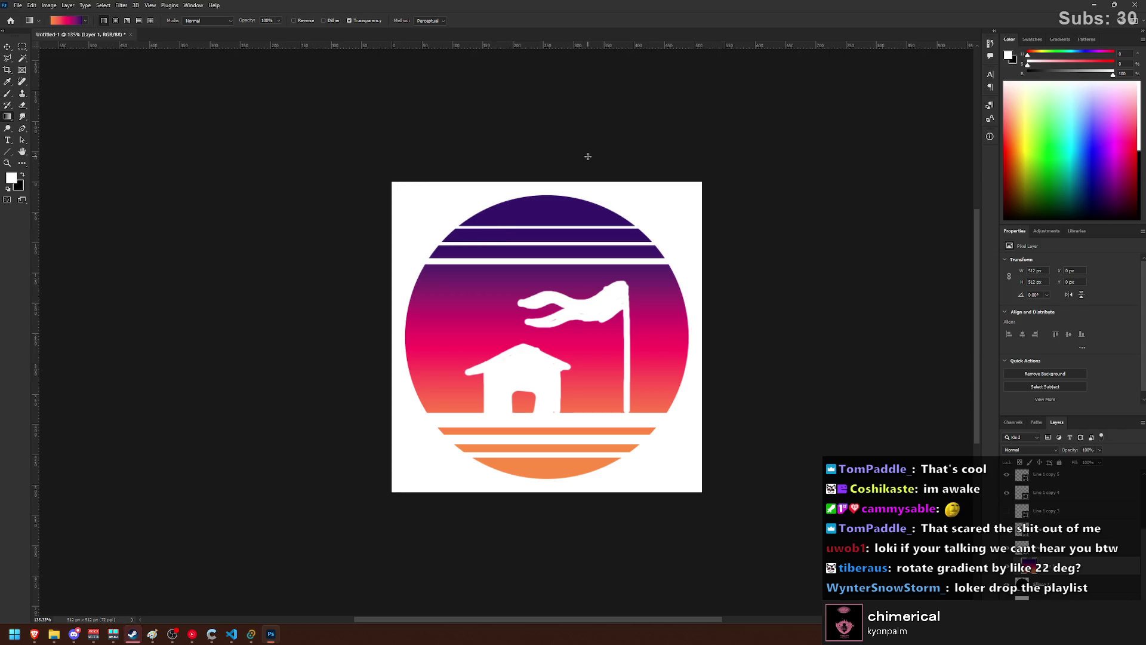
{"action": "scroll", "coordinate": [496, 204], "scroll_direction": "down", "scroll_amount": 1}
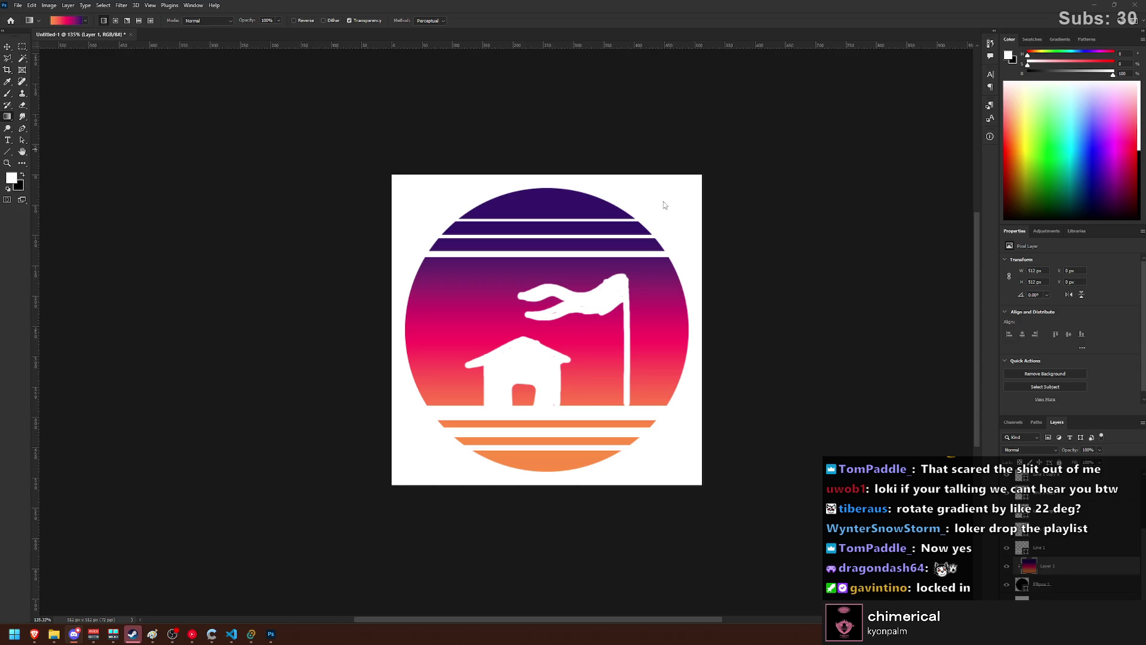
{"action": "left_click", "coordinate": [21, 47]}
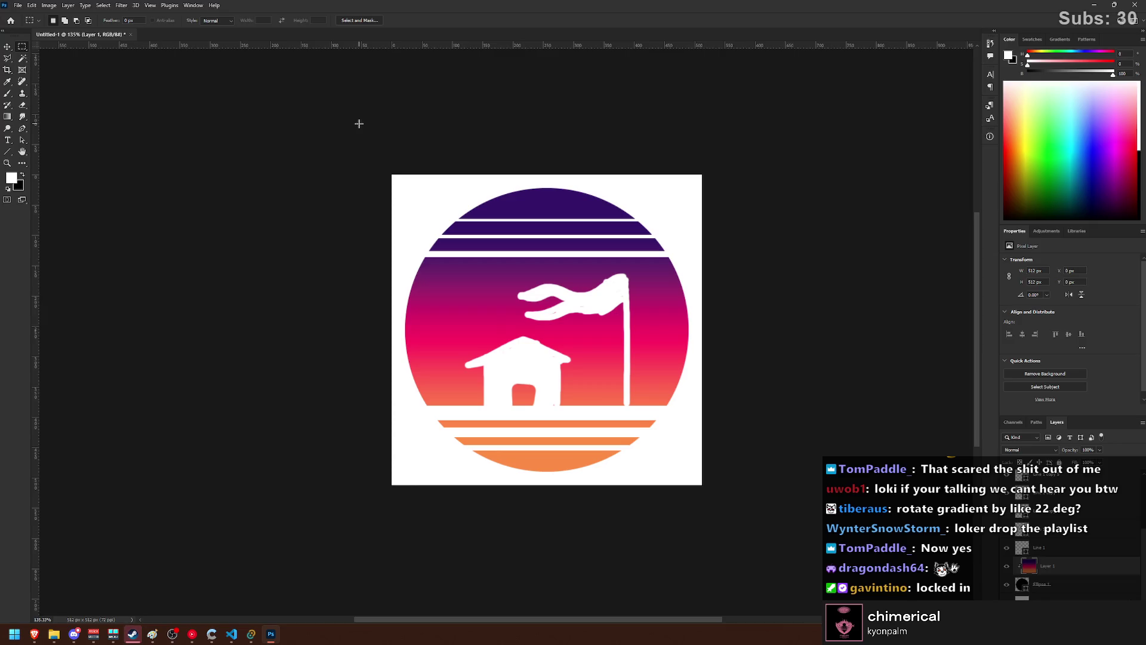
{"action": "key", "text": "b"}
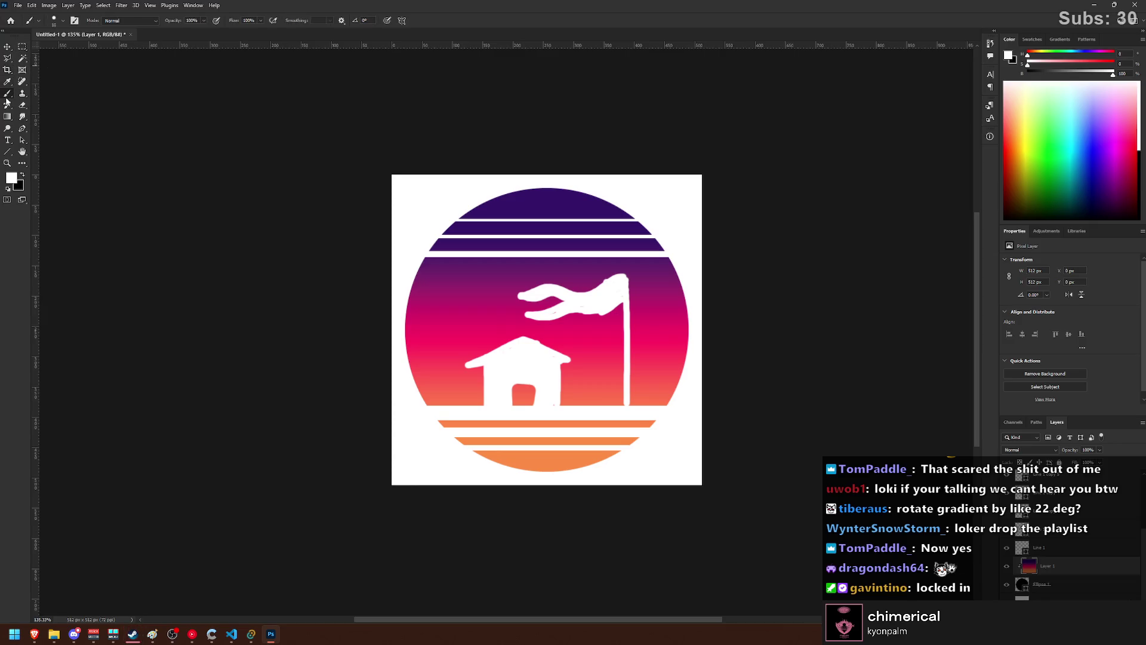
{"action": "left_click", "coordinate": [23, 106]}
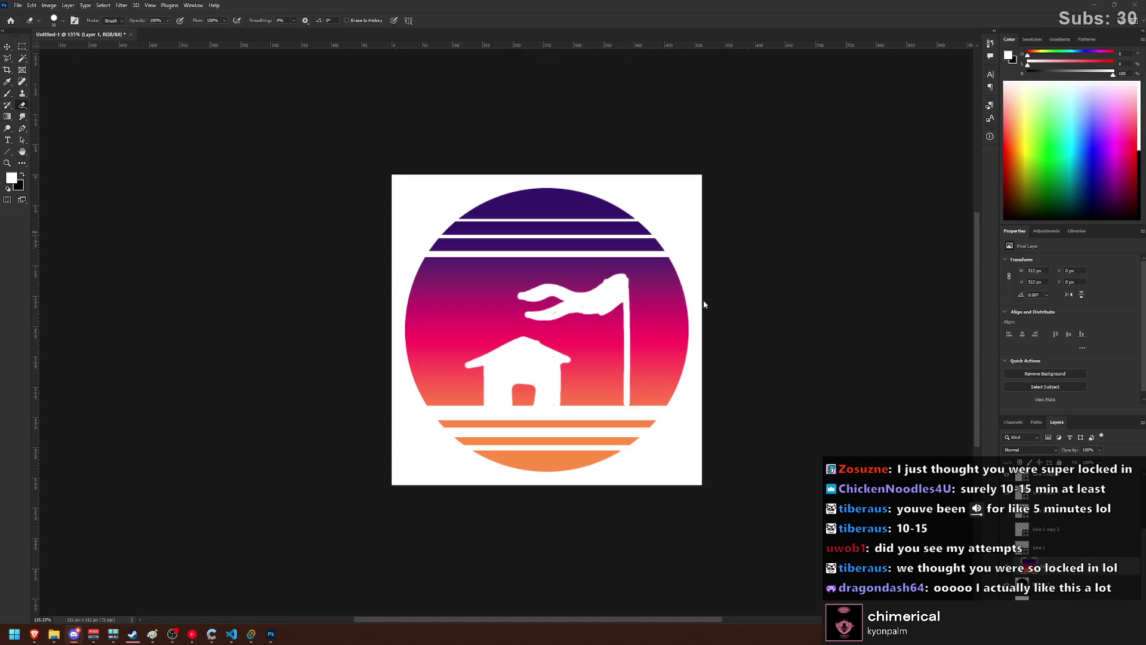
{"action": "left_click", "coordinate": [8, 47]}
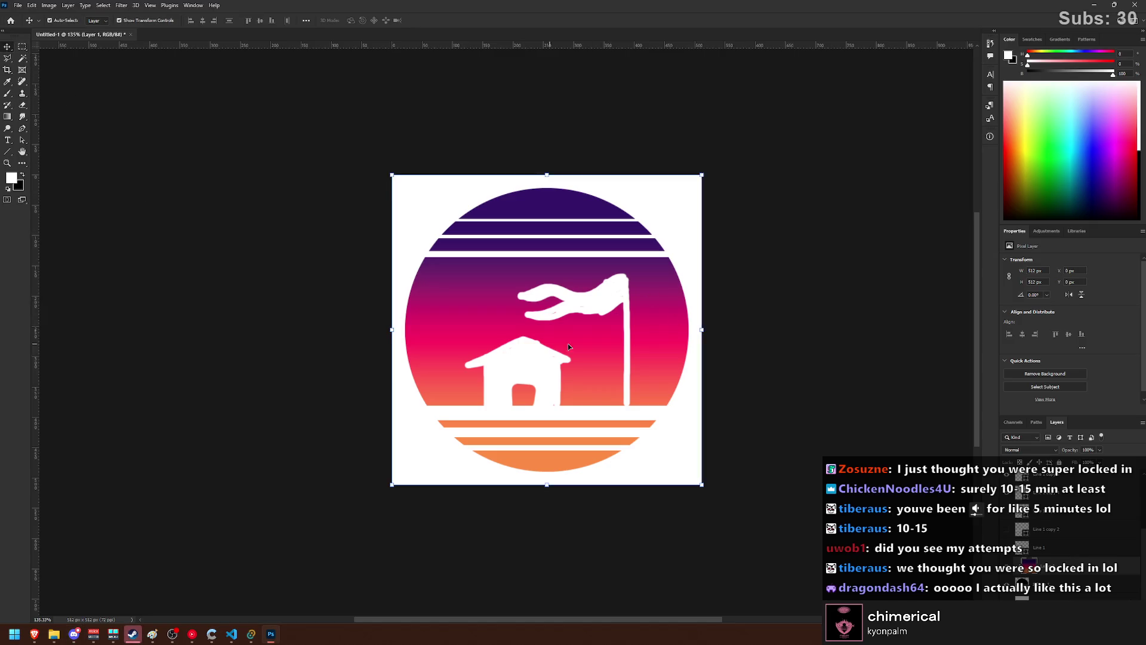
- Remove the lowest top stripe, copy the white band lower, and nudge bands and house down
{"action": "left_click", "coordinate": [23, 47]}
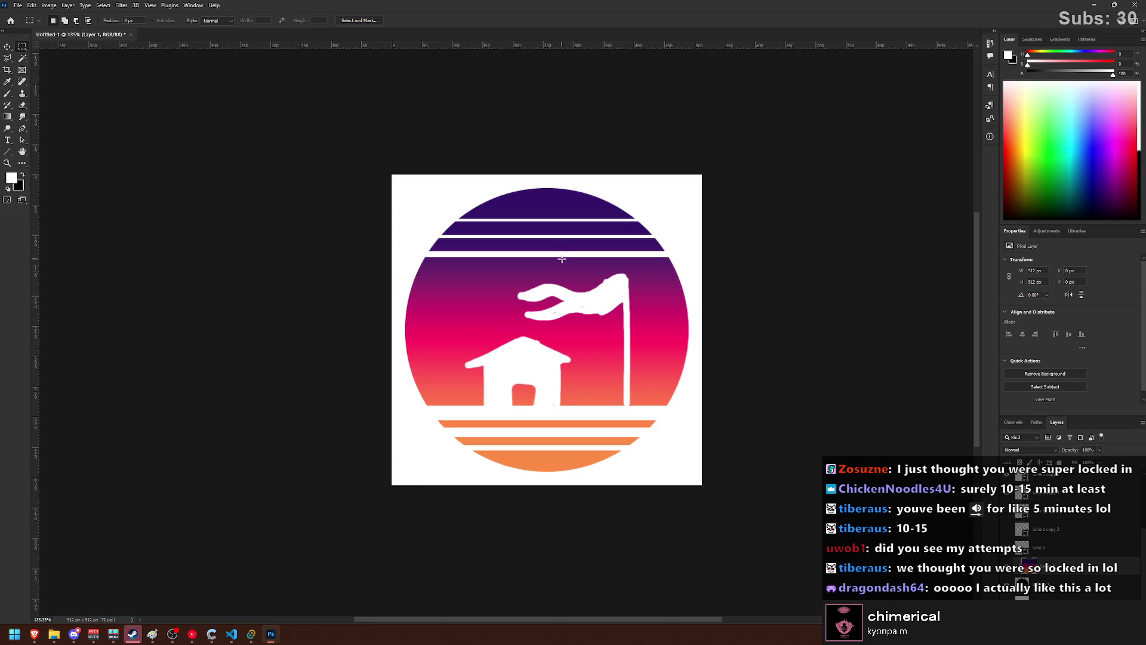
{"action": "scroll", "coordinate": [553, 263], "scroll_direction": "right", "scroll_amount": 3}
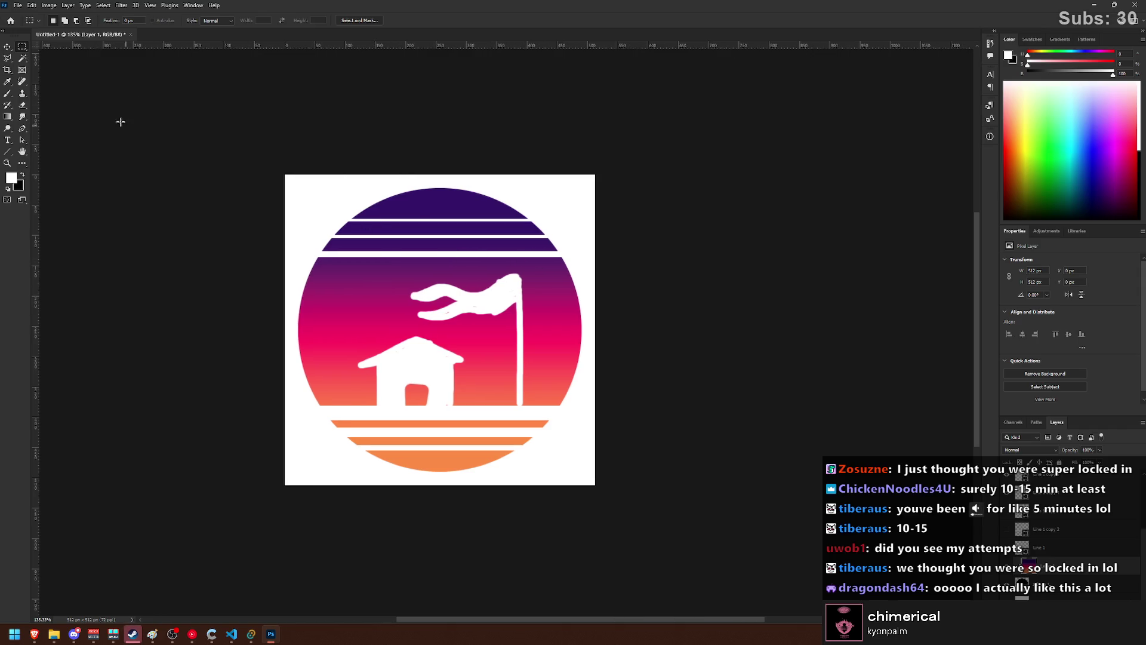
{"action": "left_click", "coordinate": [11, 48]}
{"action": "left_click", "coordinate": [428, 255]}
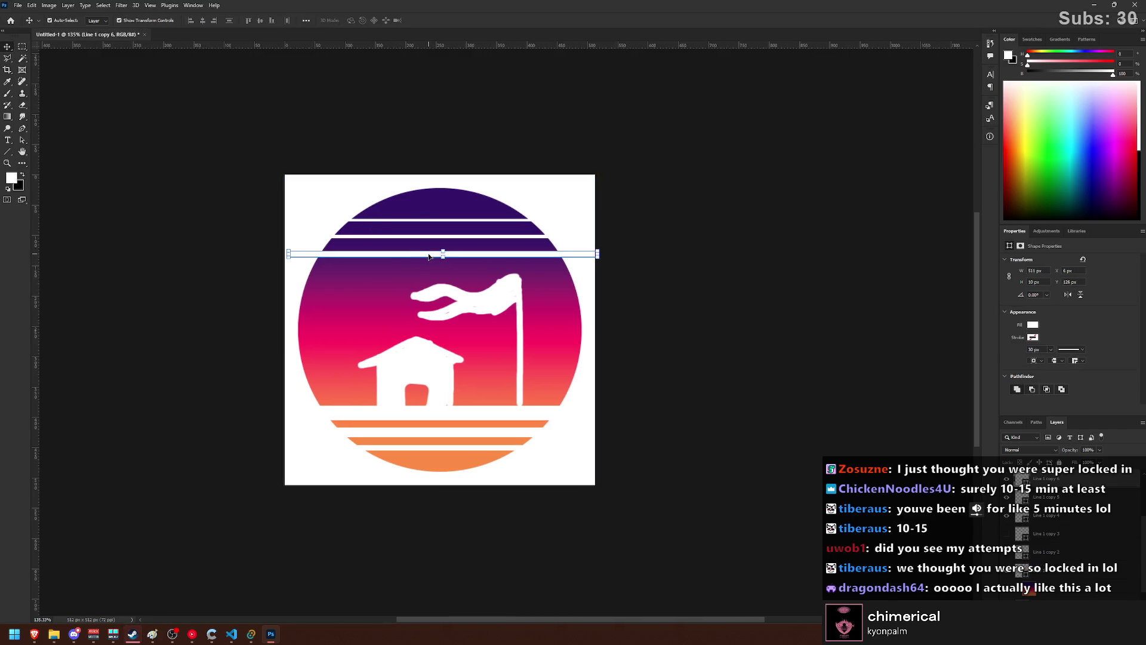
{"action": "key", "text": "ctrl+z"}
{"action": "left_click_drag", "start_coordinate": [462, 418], "coordinate": [456, 445]}
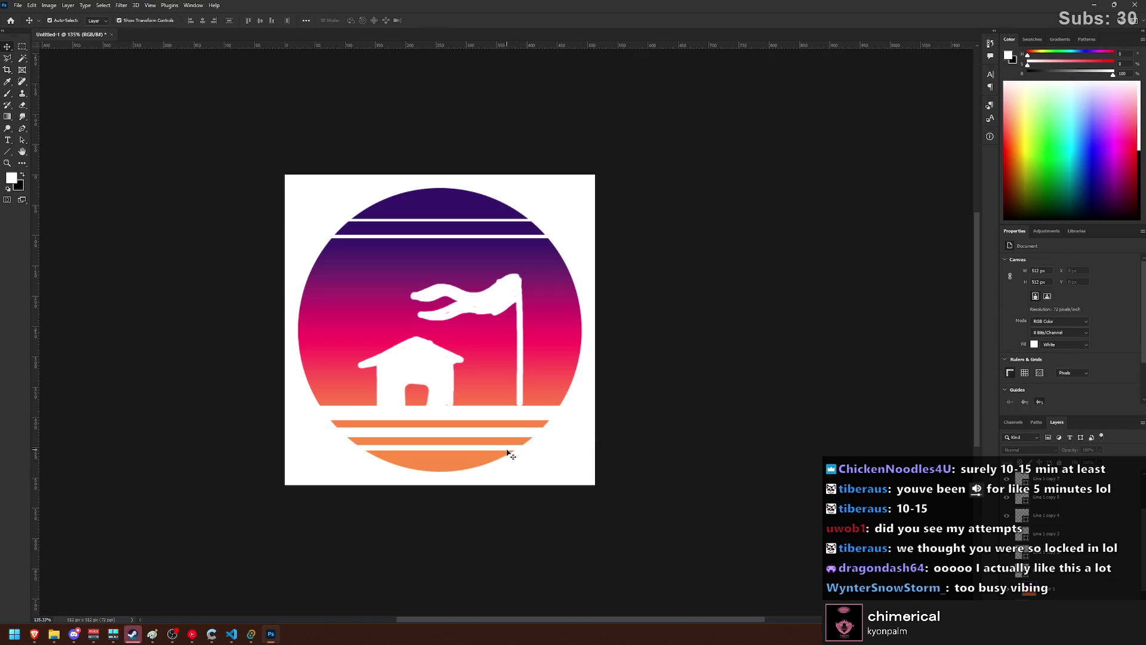
{"action": "left_click", "coordinate": [468, 416], "text": "shift"}
{"action": "left_click", "coordinate": [420, 353], "text": "shift"}
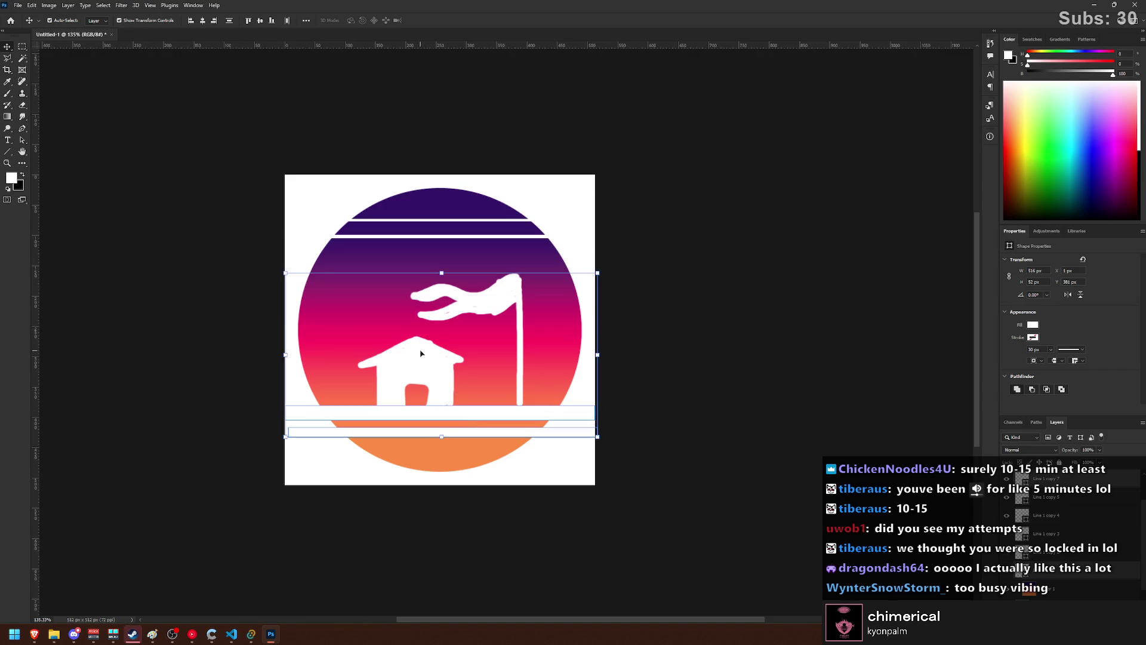
{"action": "key", "text": "shift+Down"}
{"action": "key", "text": "shift+Down"}
- Scale the house and flag taller, nudge them left, and raise the top white stripes
{"action": "left_click", "coordinate": [654, 376]}
{"action": "left_click", "coordinate": [426, 376]}
{"action": "left_click_drag", "start_coordinate": [440, 285], "coordinate": [440, 256]}
{"action": "key", "text": "Left"}
{"action": "key", "text": "Left"}
{"action": "key", "text": "Left"}
{"action": "key", "text": "Left"}
{"action": "key", "text": "Left"}
{"action": "key", "text": "Left"}
{"action": "key", "text": "Return"}
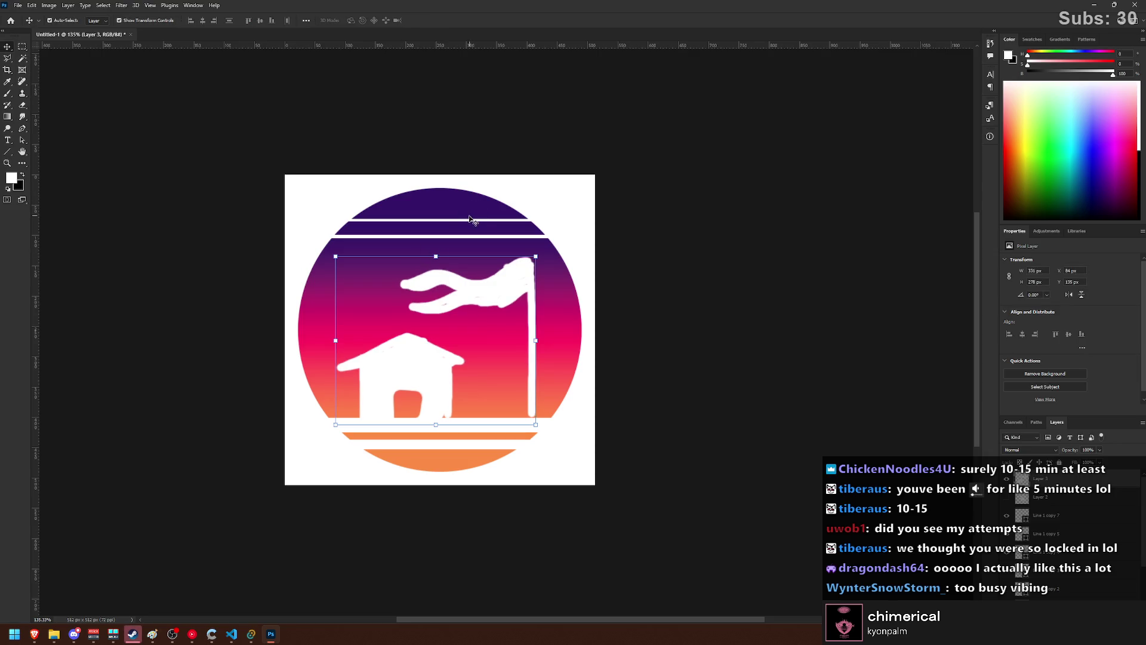
{"action": "left_click", "coordinate": [466, 222]}
{"action": "left_click", "coordinate": [461, 226]}
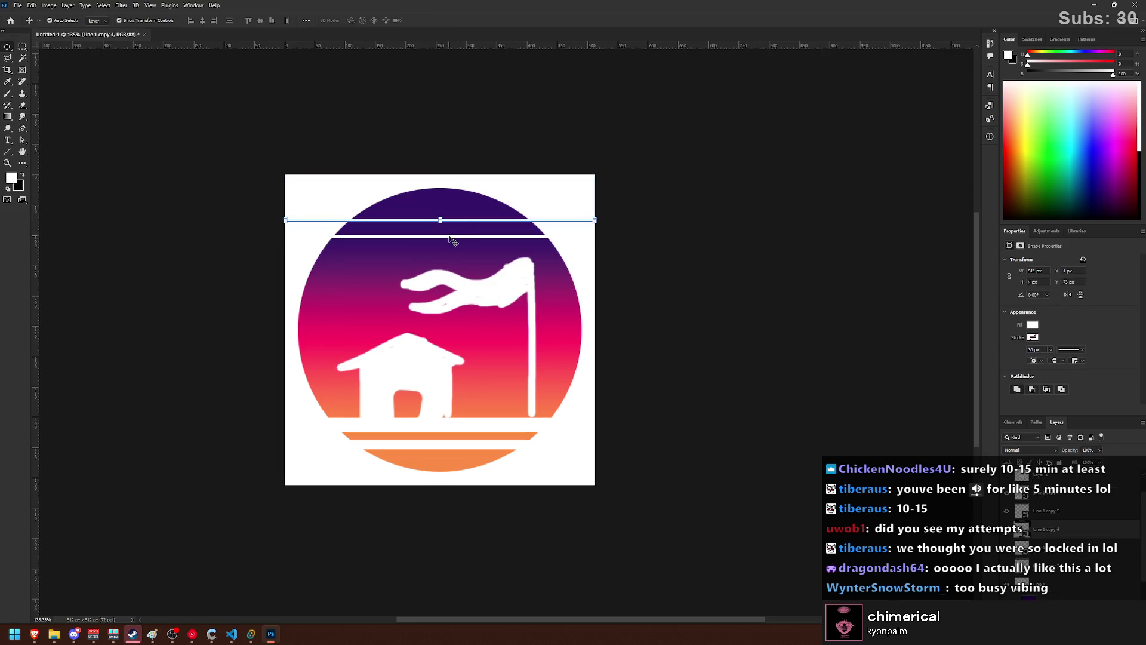
{"action": "key", "text": "Up"}
{"action": "key", "text": "Up"}
{"action": "key", "text": "Up"}
{"action": "key", "text": "Up"}
{"action": "key", "text": "Up"}
{"action": "key", "text": "Up"}
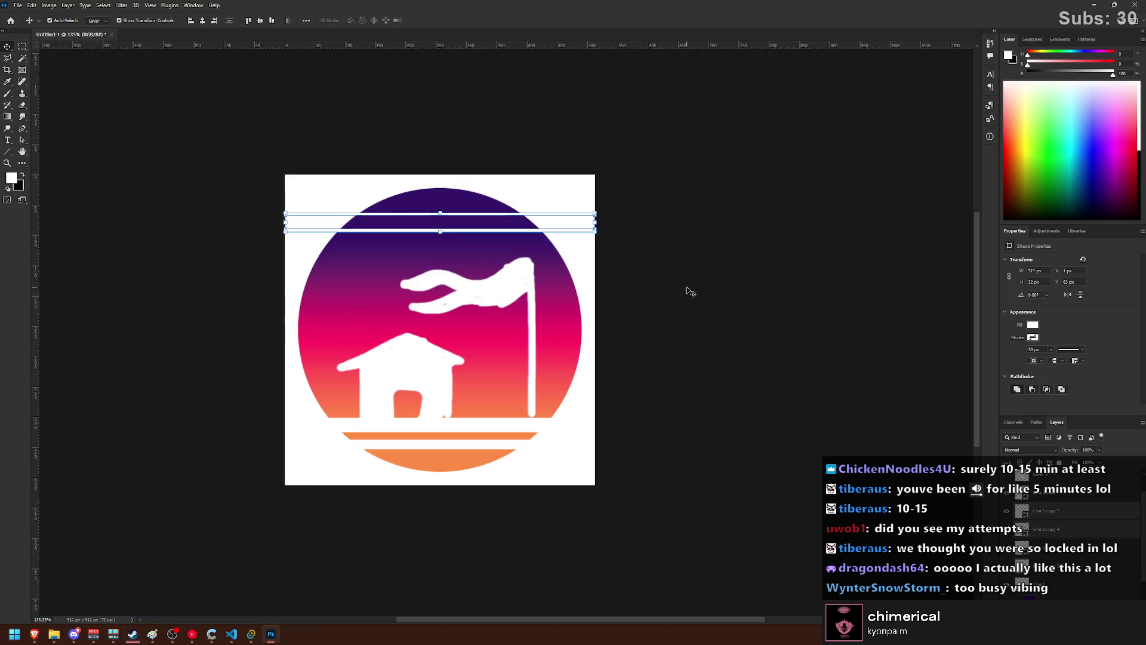
- Enlarge the house and flag to about 110%
{"action": "left_click", "coordinate": [689, 292]}
{"action": "left_click", "coordinate": [532, 297]}
{"action": "left_click_drag", "start_coordinate": [436, 256], "coordinate": [437, 240]}
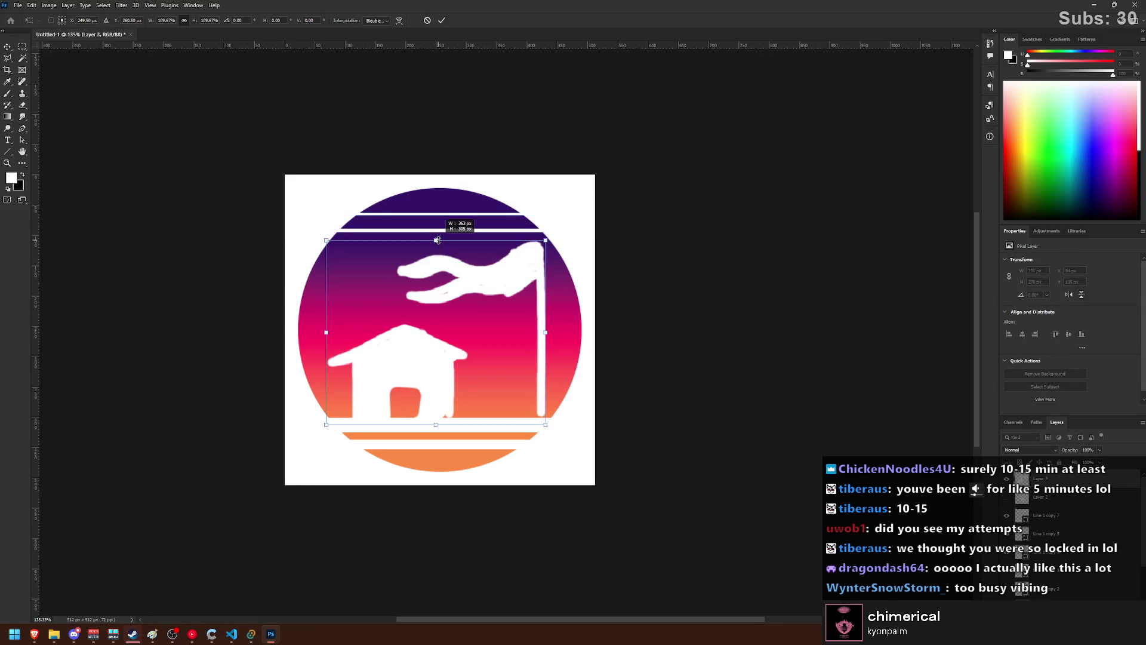
{"action": "key", "text": "Return"}
- Duplicate the bottom white line lower down and make the copy thinner
{"action": "scroll", "coordinate": [586, 325], "scroll_direction": "down", "scroll_amount": 3}
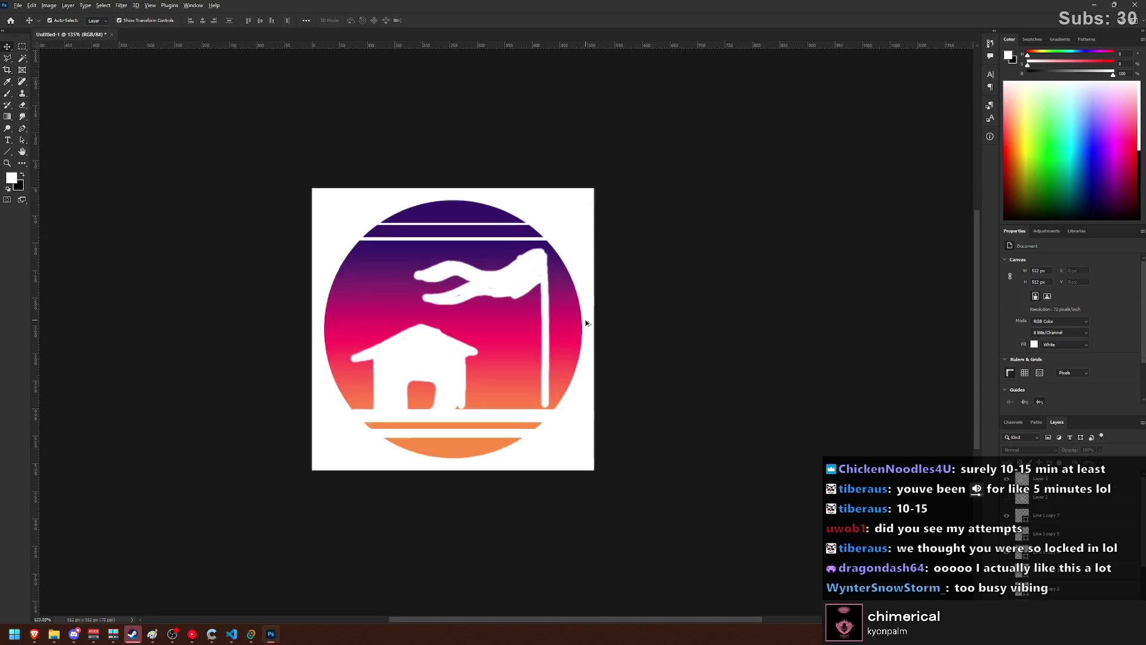
{"action": "scroll", "coordinate": [586, 359], "scroll_direction": "down", "scroll_amount": 2}
{"action": "scroll", "coordinate": [564, 344], "scroll_direction": "up", "scroll_amount": 4}
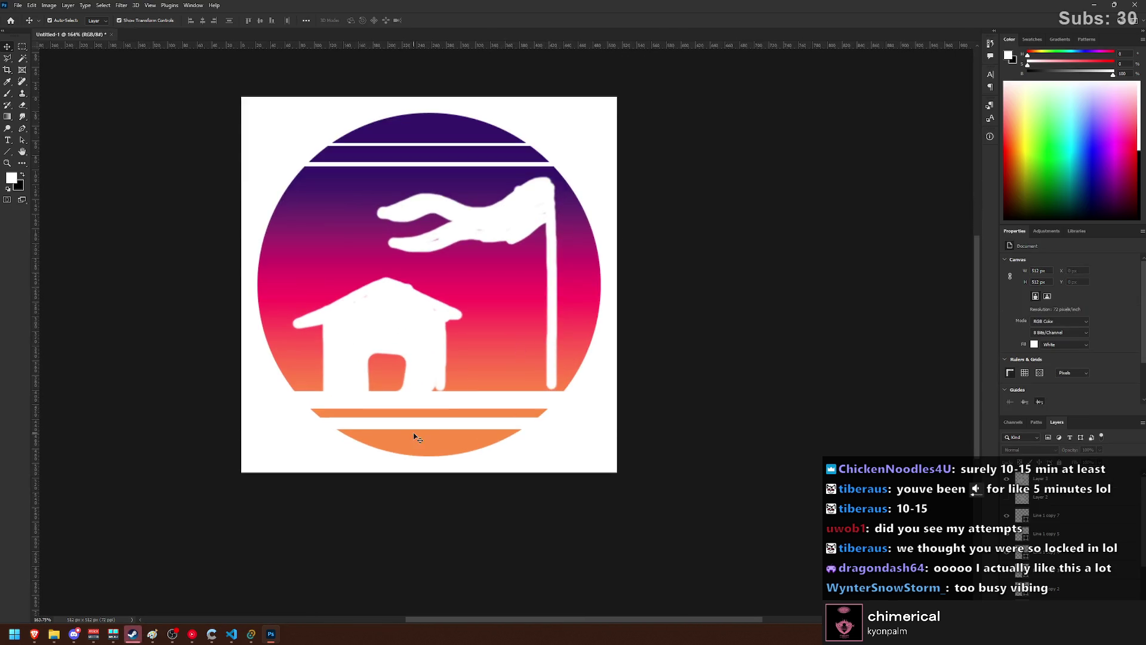
{"action": "left_click", "coordinate": [431, 425]}
{"action": "key", "text": "alt+shift+Down"}
{"action": "key", "text": "alt+shift+Down"}
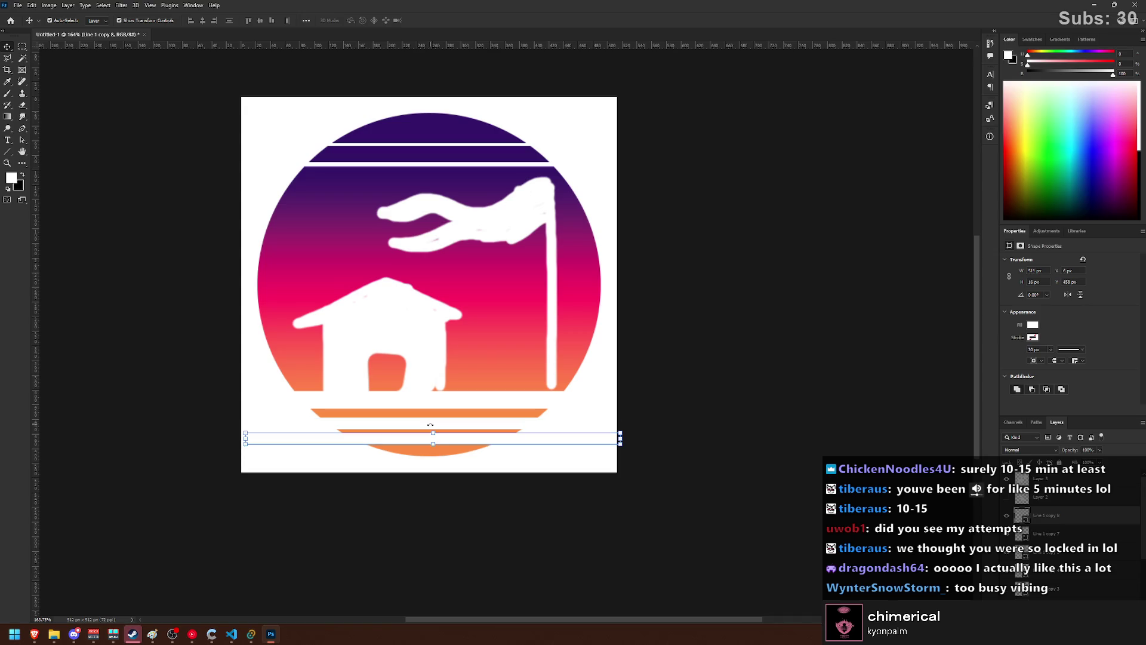
{"action": "left_click_drag", "start_coordinate": [432, 433], "coordinate": [433, 440]}
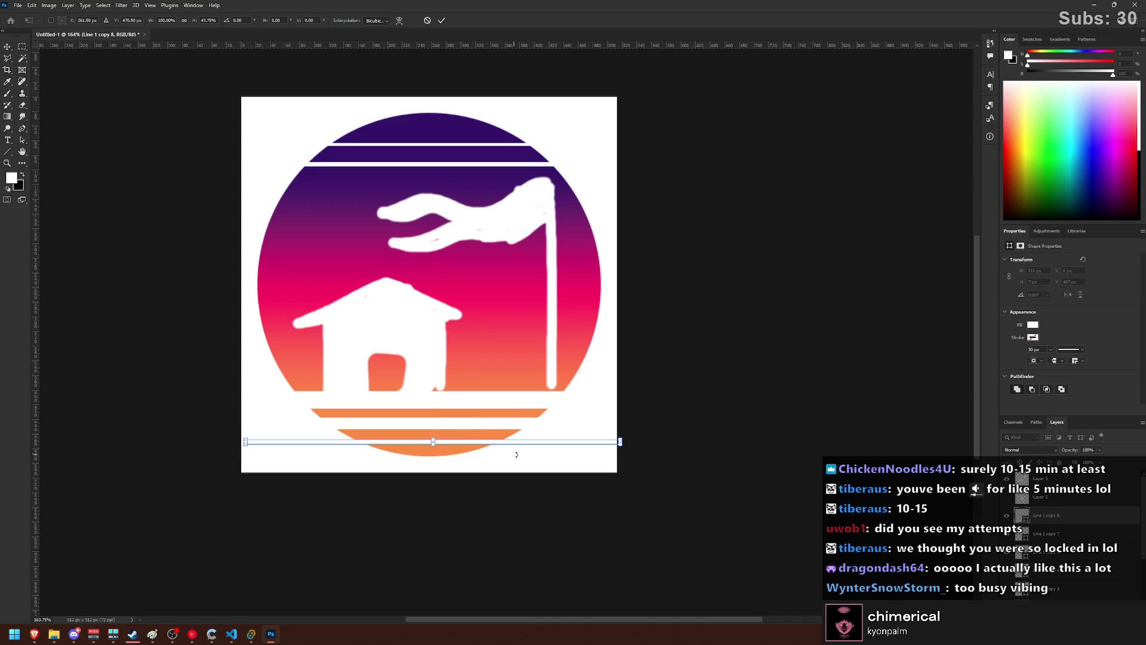
{"action": "key", "text": "Return"}
- Raise the two top white lines slightly and move the lower one about 4 px
{"action": "scroll", "coordinate": [418, 179], "scroll_direction": "up", "scroll_amount": 2}
{"action": "left_click_drag", "start_coordinate": [414, 177], "coordinate": [416, 174]}
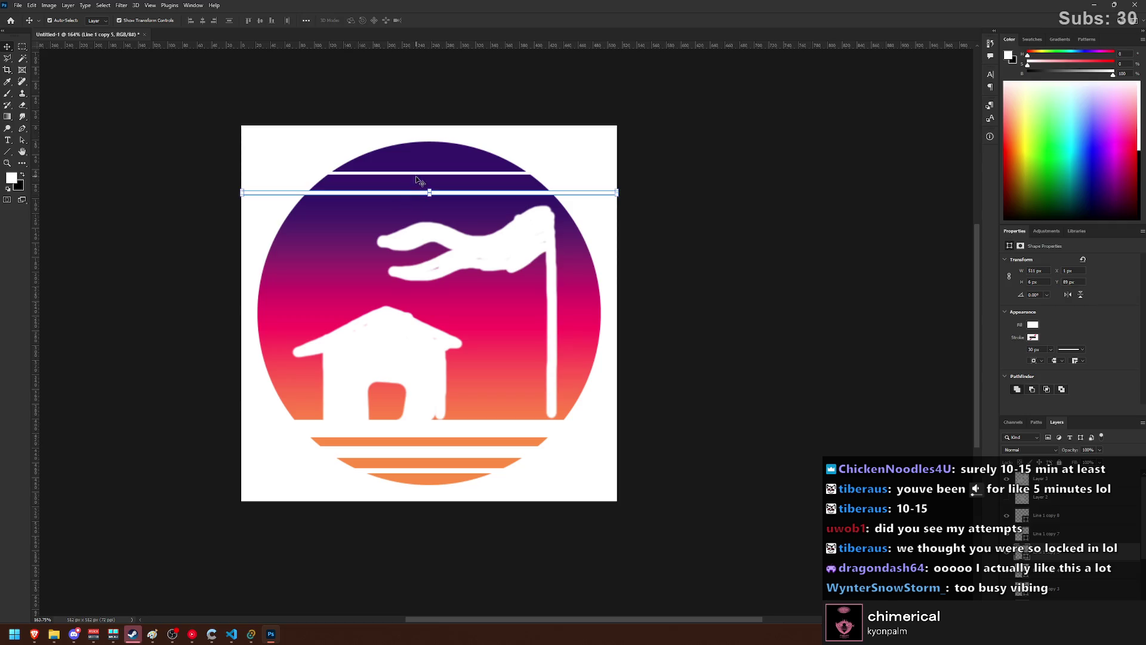
{"action": "left_click", "coordinate": [427, 134]}
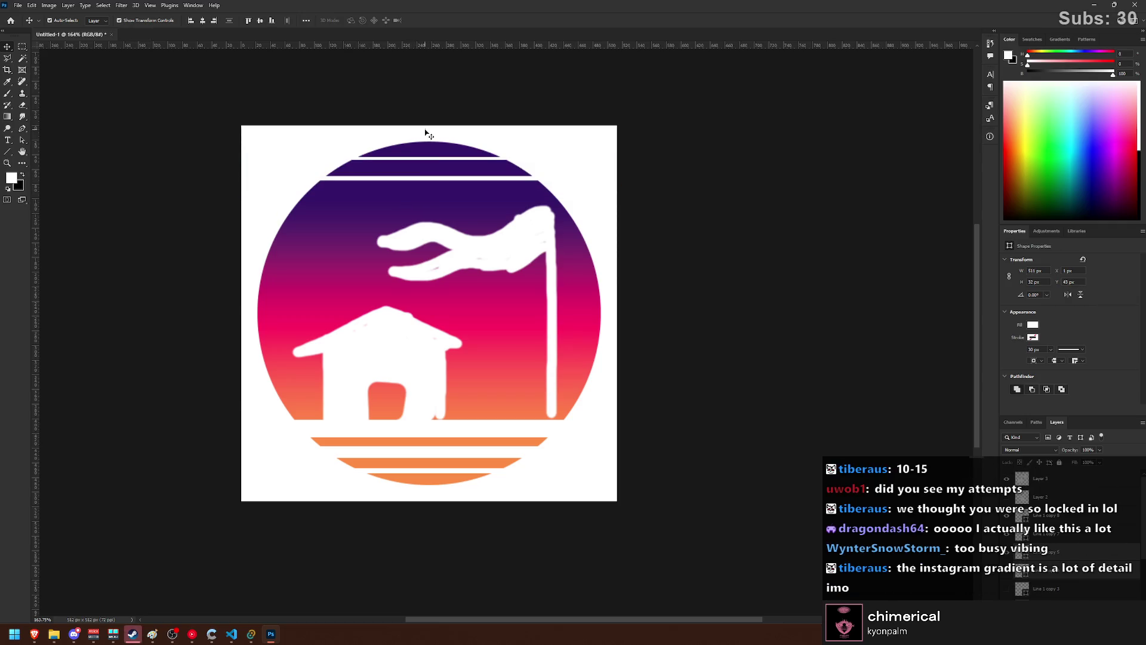
{"action": "left_click", "coordinate": [432, 178]}
{"action": "left_click_drag", "start_coordinate": [432, 179], "coordinate": [431, 199]}
{"action": "key", "text": "Return"}
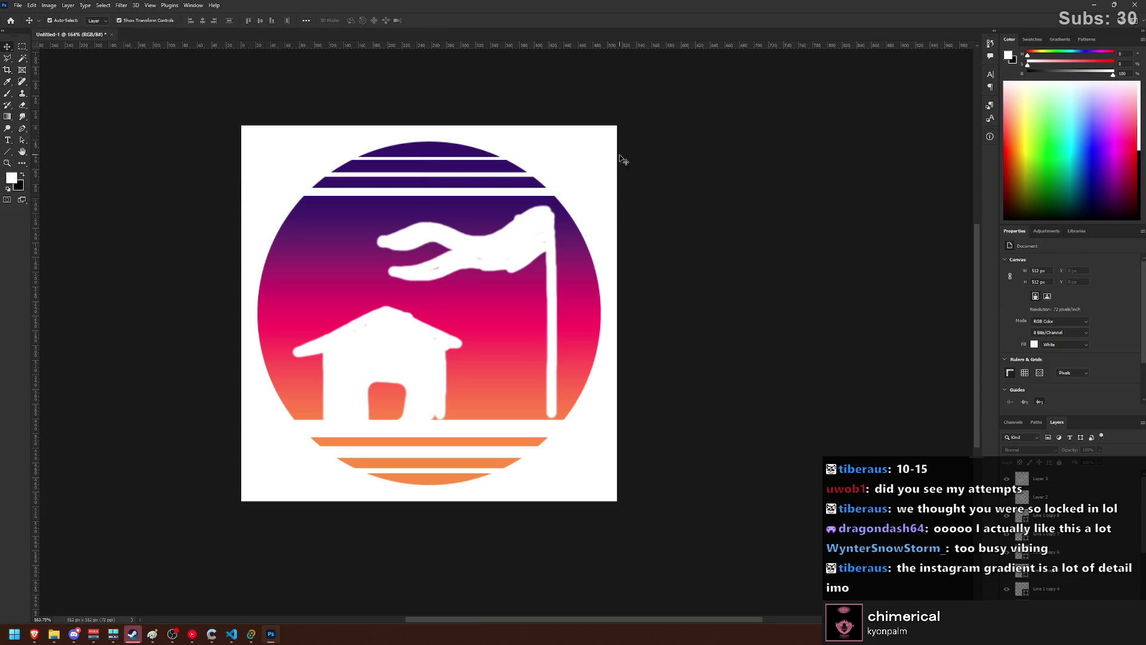
{"action": "scroll", "coordinate": [607, 334], "scroll_direction": "down", "scroll_amount": 2}
{"action": "scroll", "coordinate": [607, 346], "scroll_direction": "down", "scroll_amount": 3}
{"action": "scroll", "coordinate": [609, 380], "scroll_direction": "right", "scroll_amount": 1}
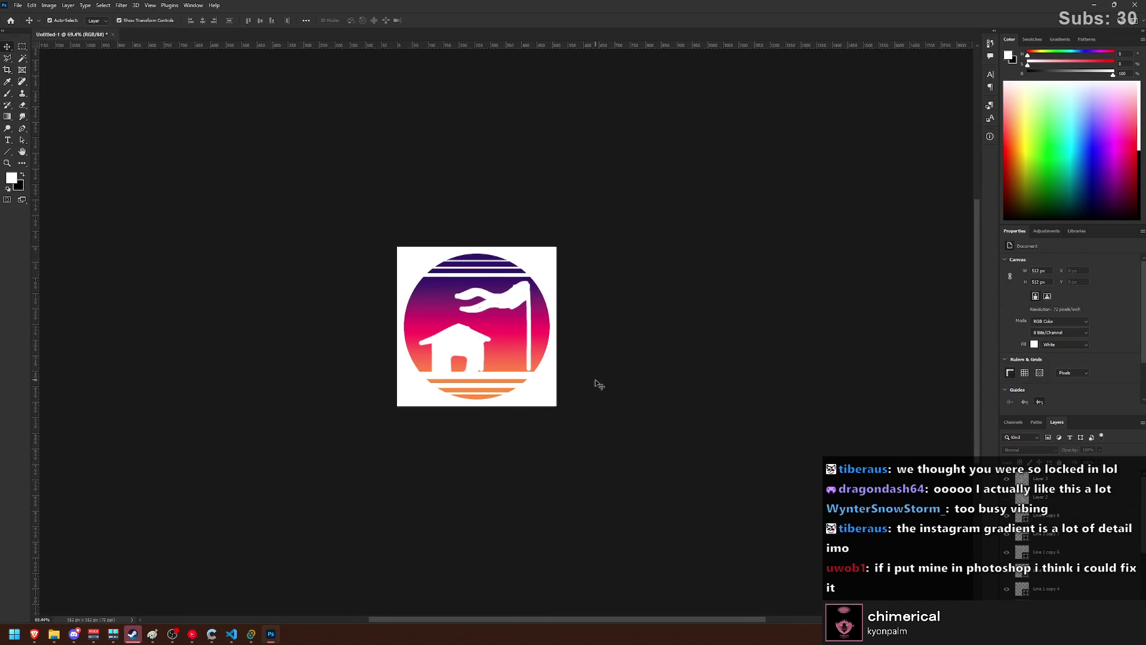
{"action": "scroll", "coordinate": [564, 358], "scroll_direction": "left", "scroll_amount": 1}
{"action": "scroll", "coordinate": [552, 359], "scroll_direction": "right", "scroll_amount": 1}
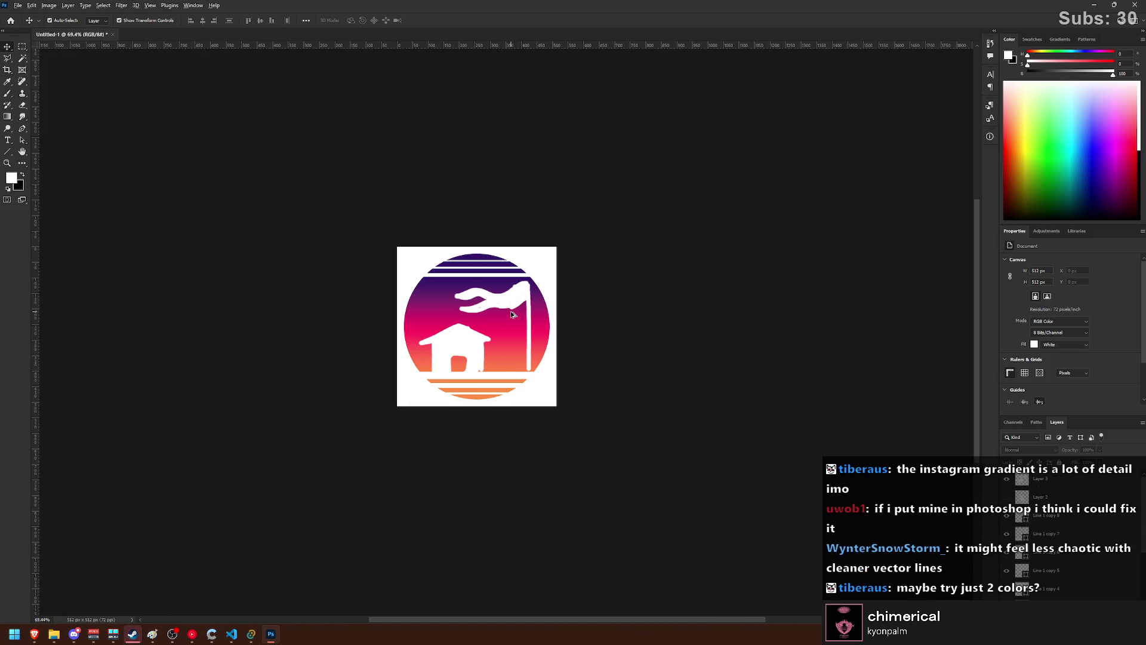
{"action": "scroll", "coordinate": [525, 322], "scroll_direction": "up", "scroll_amount": 2}
{"action": "scroll", "coordinate": [495, 314], "scroll_direction": "up", "scroll_amount": 1}
{"action": "scroll", "coordinate": [494, 312], "scroll_direction": "left", "scroll_amount": 1}
{"action": "scroll", "coordinate": [493, 305], "scroll_direction": "right", "scroll_amount": 1}
{"action": "scroll", "coordinate": [491, 300], "scroll_direction": "right", "scroll_amount": 1}
{"action": "scroll", "coordinate": [490, 299], "scroll_direction": "left", "scroll_amount": 2}
{"action": "scroll", "coordinate": [490, 300], "scroll_direction": "right", "scroll_amount": 1}
{"action": "scroll", "coordinate": [491, 300], "scroll_direction": "right", "scroll_amount": 2}
{"action": "scroll", "coordinate": [490, 299], "scroll_direction": "left", "scroll_amount": 2}
{"action": "scroll", "coordinate": [490, 299], "scroll_direction": "left", "scroll_amount": 1}
{"action": "scroll", "coordinate": [491, 299], "scroll_direction": "right", "scroll_amount": 2}
{"action": "scroll", "coordinate": [491, 299], "scroll_direction": "left", "scroll_amount": 2}
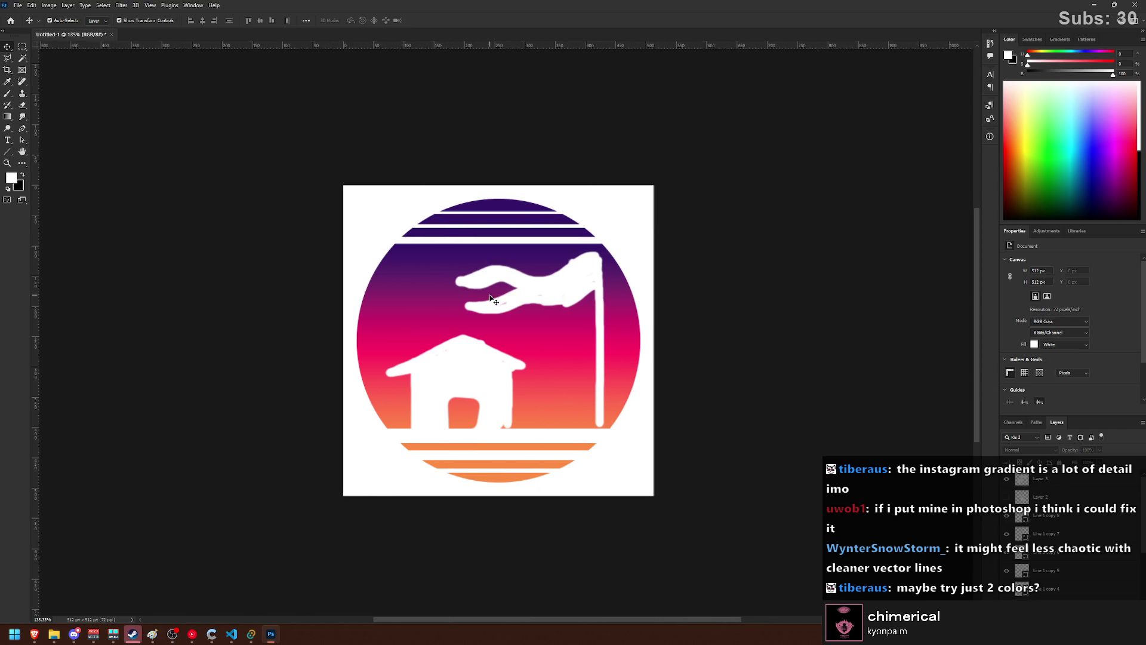
{"action": "scroll", "coordinate": [490, 297], "scroll_direction": "left", "scroll_amount": 4}
{"action": "scroll", "coordinate": [491, 297], "scroll_direction": "right", "scroll_amount": 4}
{"action": "scroll", "coordinate": [487, 302], "scroll_direction": "right", "scroll_amount": 1}
{"action": "scroll", "coordinate": [486, 302], "scroll_direction": "left", "scroll_amount": 2}
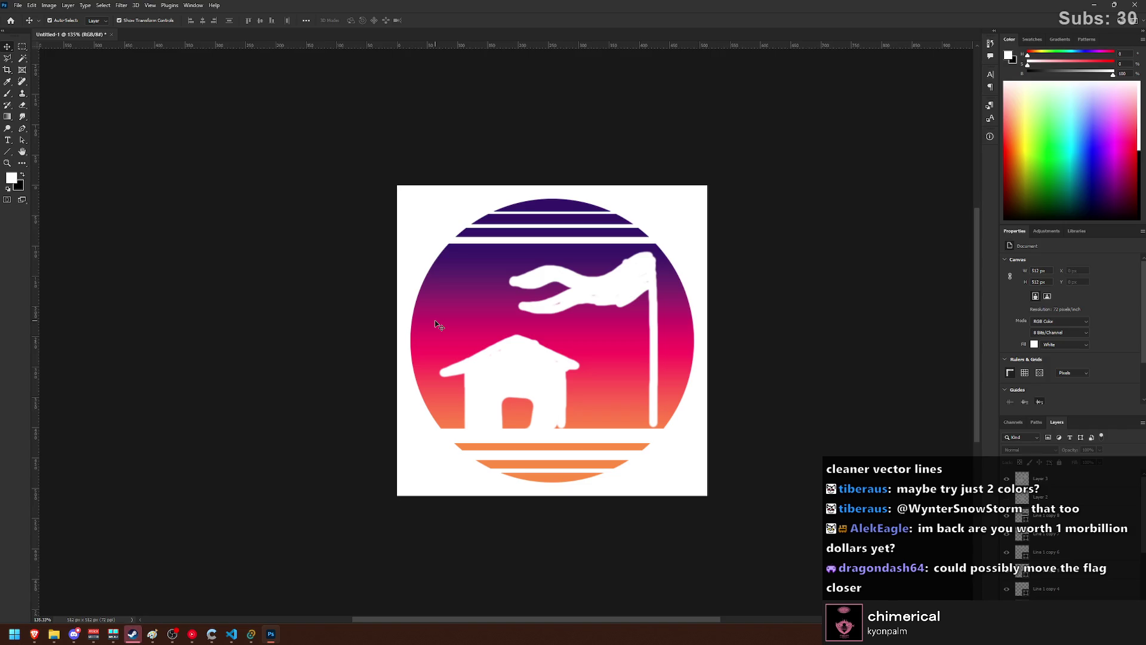
- Marquee the flag and pole and move them left toward the house
{"action": "key", "text": "m"}
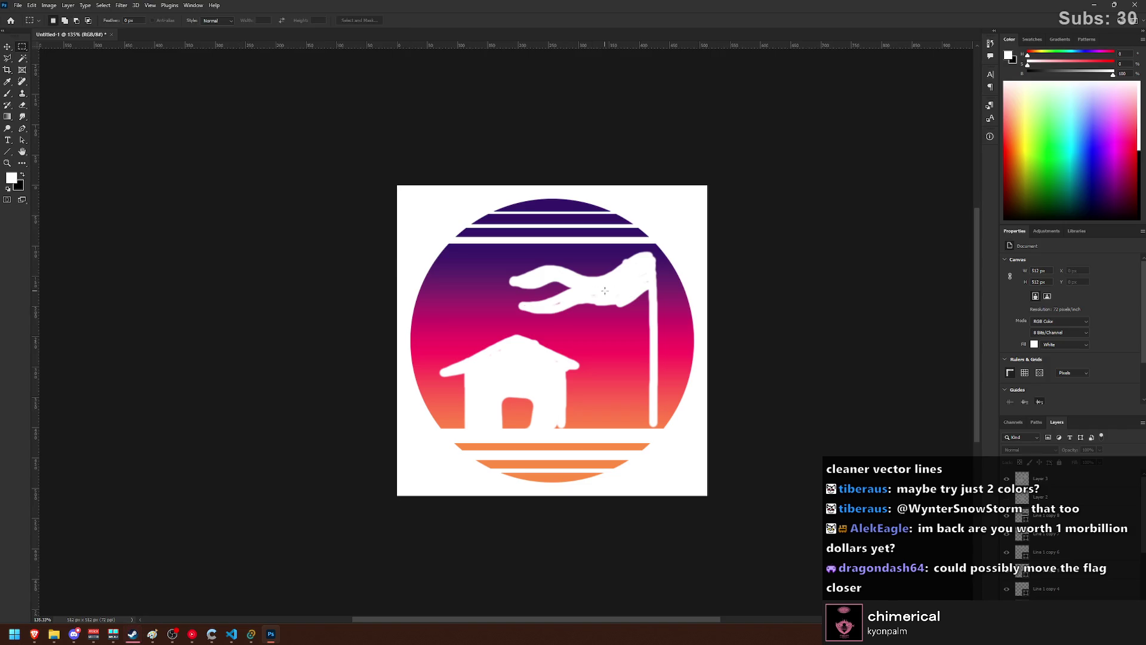
{"action": "left_click", "coordinate": [1033, 478]}
{"action": "mouse_move", "coordinate": [496, 245]}
{"action": "left_mouse_down"}
{"action": "mouse_move", "coordinate": [686, 320]}
{"action": "mouse_move", "coordinate": [638, 447]}
{"action": "left_mouse_up"}
{"action": "left_click", "coordinate": [7, 48]}
{"action": "left_click_drag", "start_coordinate": [620, 281], "coordinate": [570, 293]}
{"action": "left_click", "coordinate": [823, 297]}
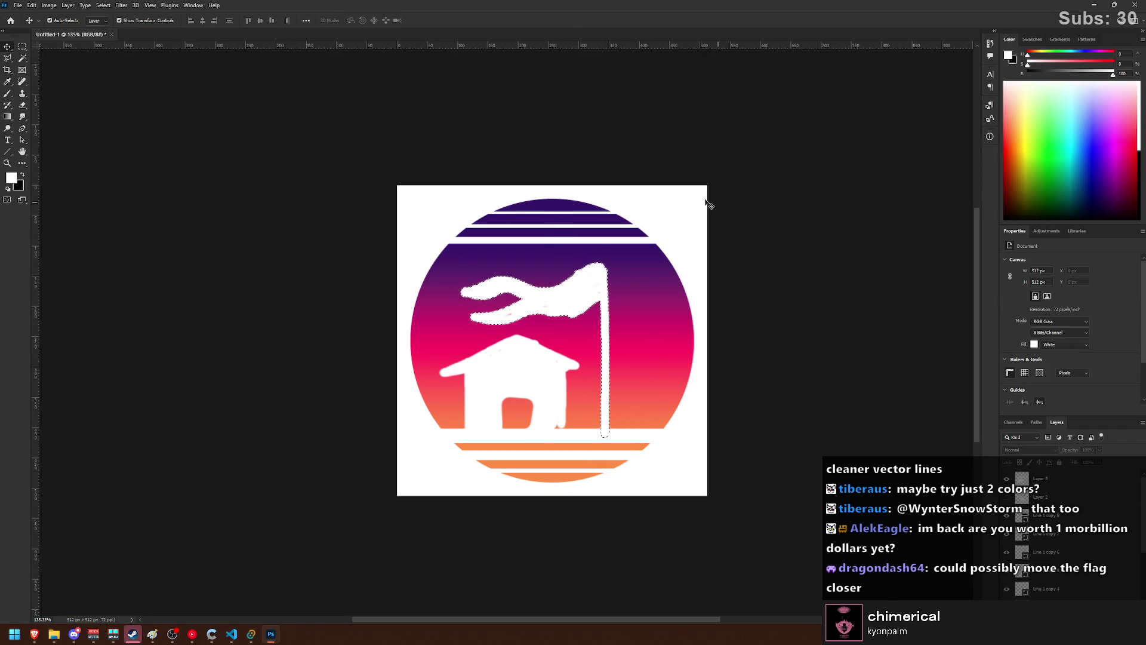
- Shift the whole house-and-flag artwork 39 px right and raise it 8 px
{"action": "left_click", "coordinate": [24, 51]}
{"action": "left_click", "coordinate": [163, 136]}
{"action": "key", "text": "v"}
{"action": "left_click_drag", "start_coordinate": [501, 359], "coordinate": [525, 359]}
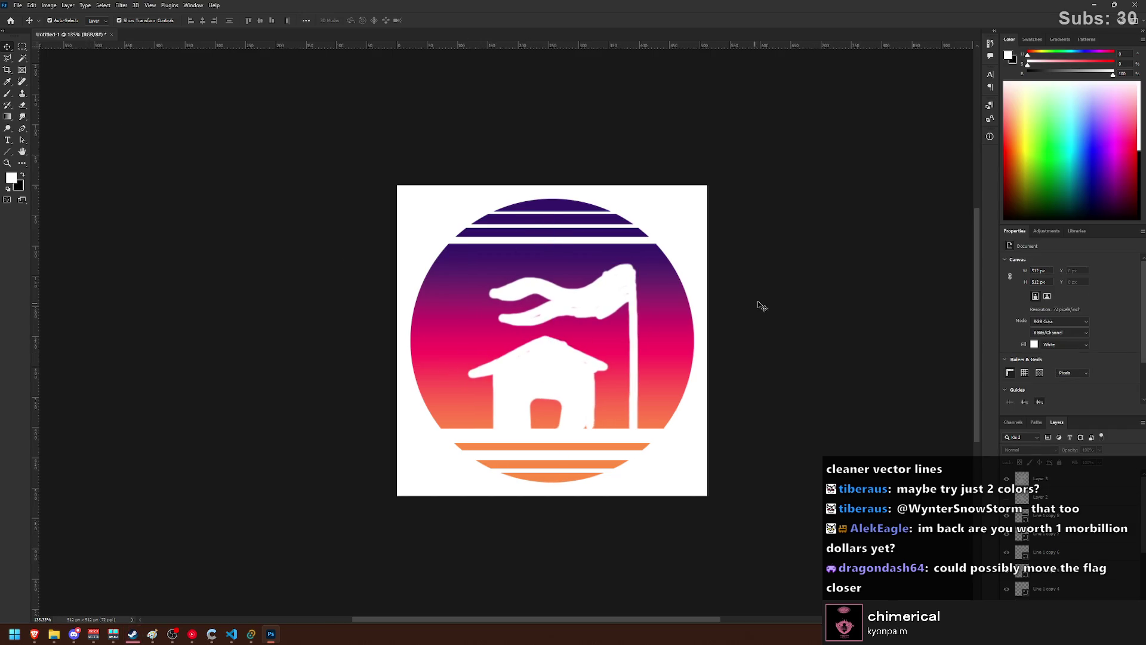
{"action": "left_click", "coordinate": [570, 366]}
{"action": "left_click_drag", "start_coordinate": [549, 375], "coordinate": [503, 388]}
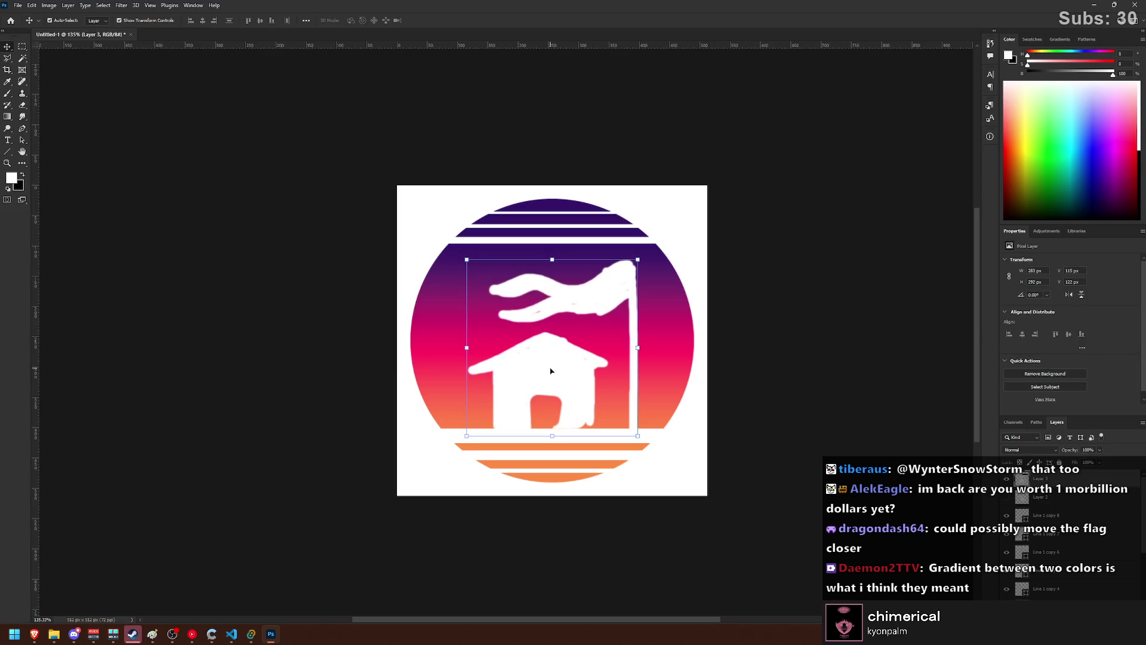
{"action": "left_click", "coordinate": [731, 348]}
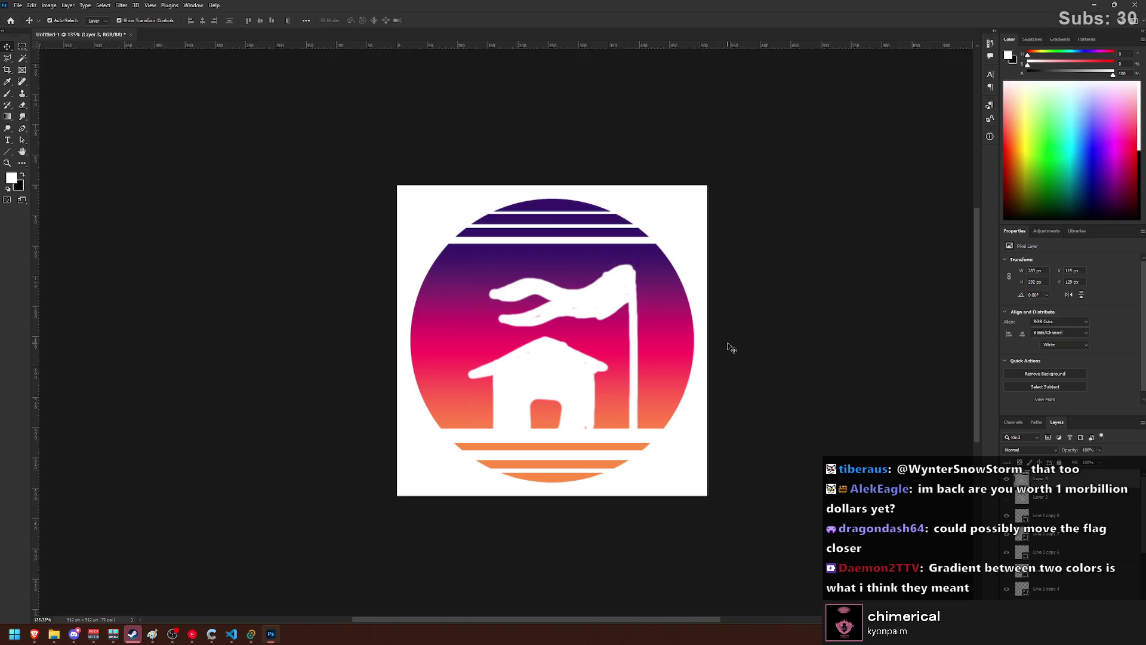
- Stretch the house and flag slightly taller and nudge them left and up
{"action": "key", "text": "ctrl+t"}
{"action": "left_click_drag", "start_coordinate": [553, 264], "coordinate": [553, 258]}
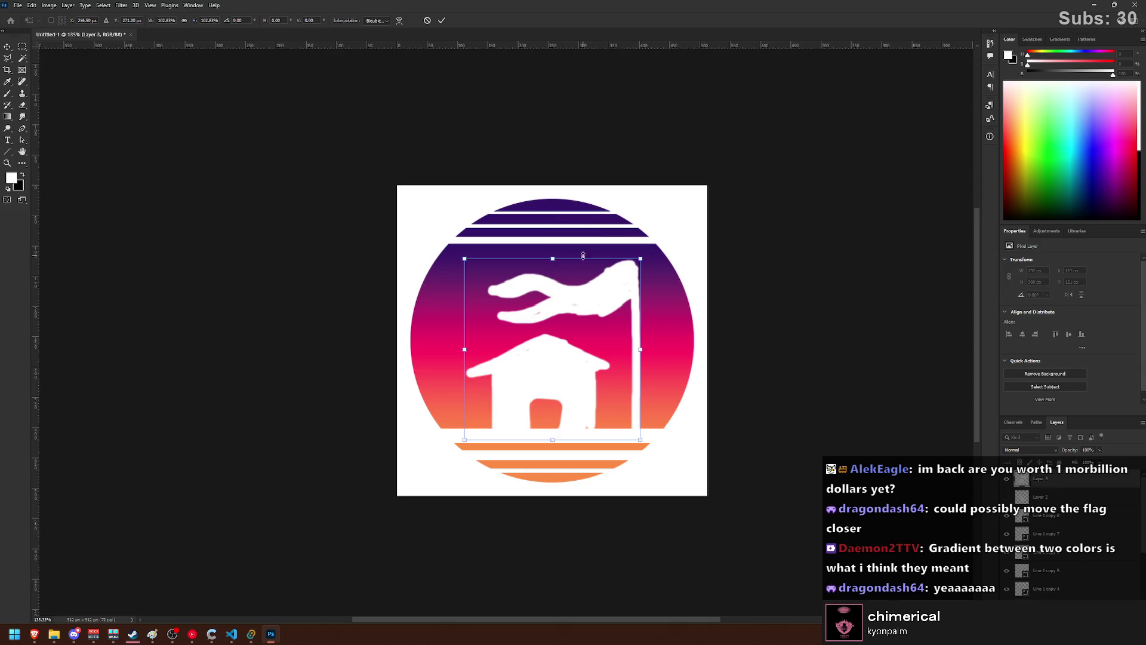
{"action": "left_click", "coordinate": [771, 272]}
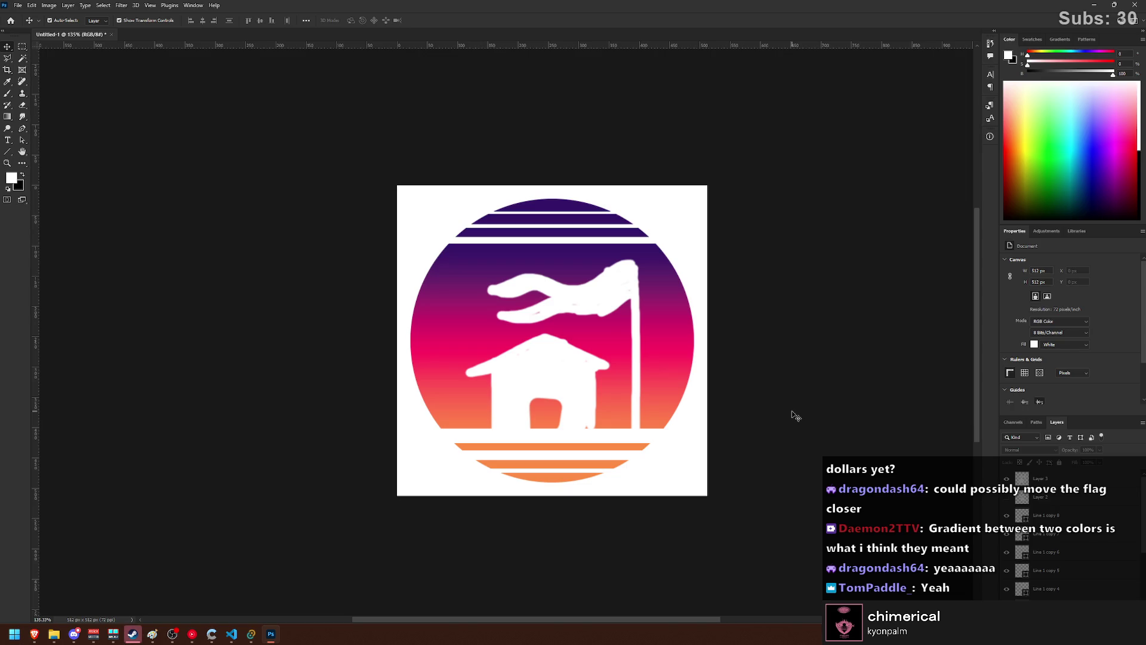
{"action": "left_click_drag", "start_coordinate": [565, 362], "coordinate": [555, 363]}
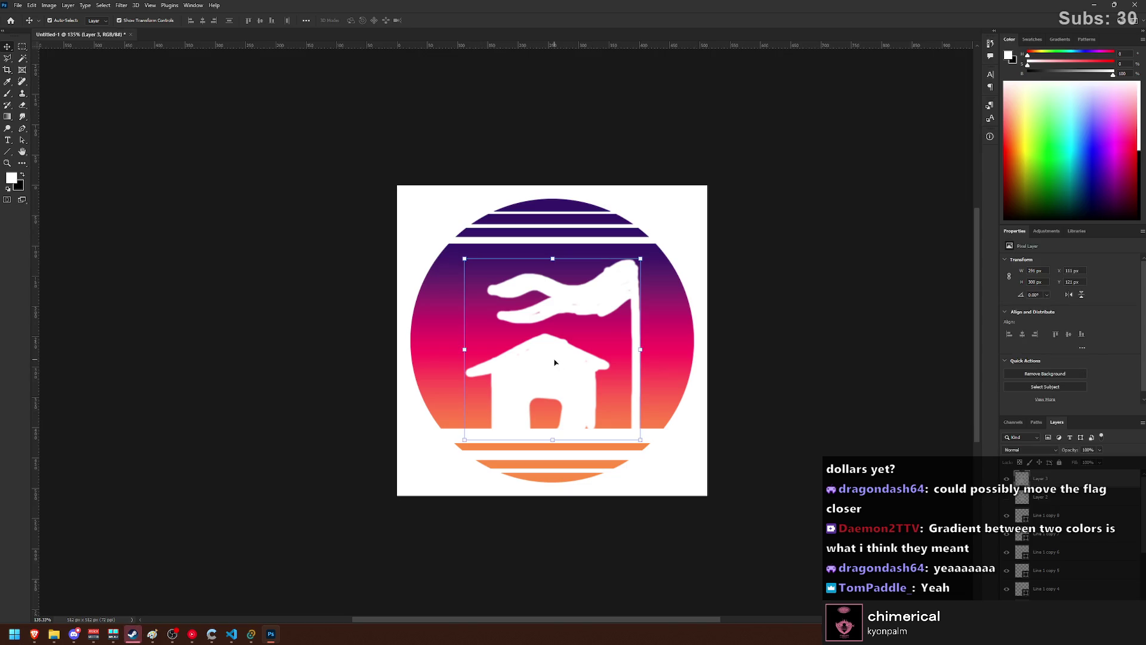
{"action": "left_click", "coordinate": [768, 355]}
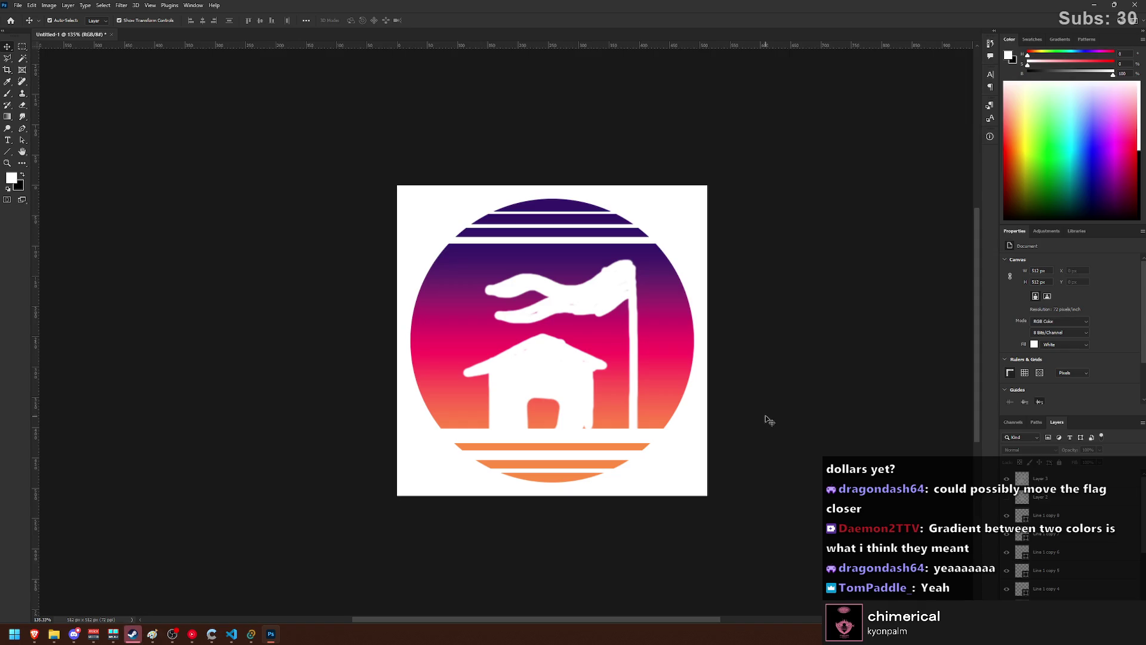
{"action": "scroll", "coordinate": [692, 350], "scroll_direction": "right", "scroll_amount": 3}
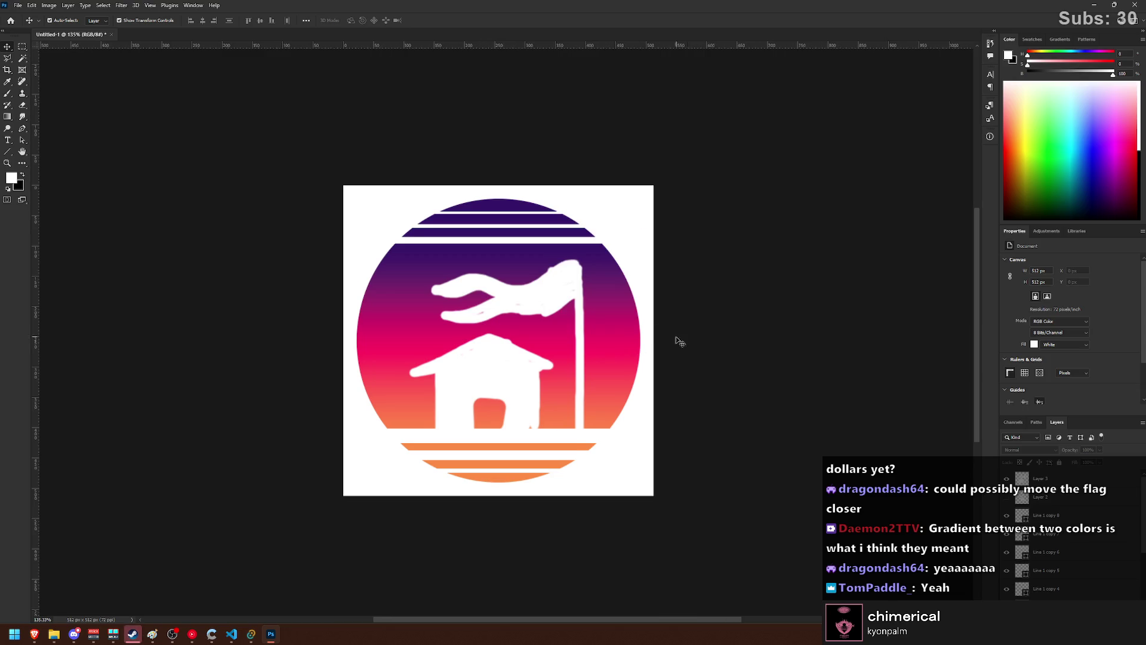
{"action": "scroll", "coordinate": [1070, 561], "scroll_direction": "down", "scroll_amount": 3}
- Redraw the circle's gradient top-to-bottom so orange covers the upper part, fading to pink and purple
{"action": "left_click", "coordinate": [7, 117]}
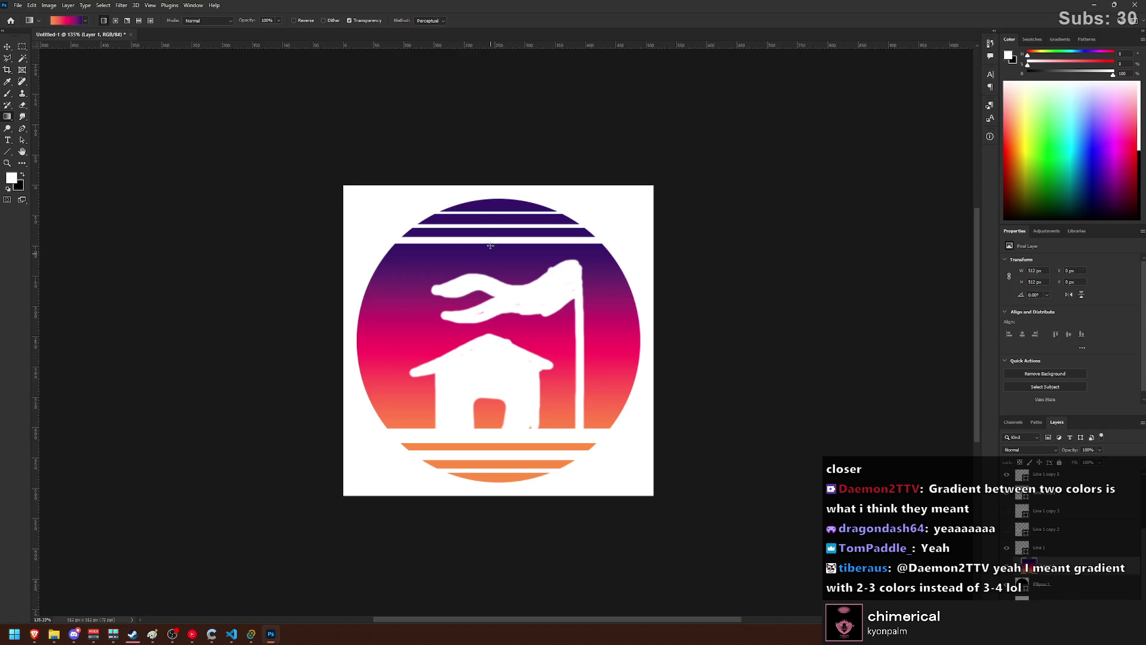
{"action": "mouse_move", "coordinate": [500, 199]}
{"action": "left_mouse_down"}
{"action": "mouse_move", "coordinate": [541, 476]}
{"action": "mouse_move", "coordinate": [533, 484]}
{"action": "mouse_move", "coordinate": [498, 274]}
{"action": "left_mouse_up"}
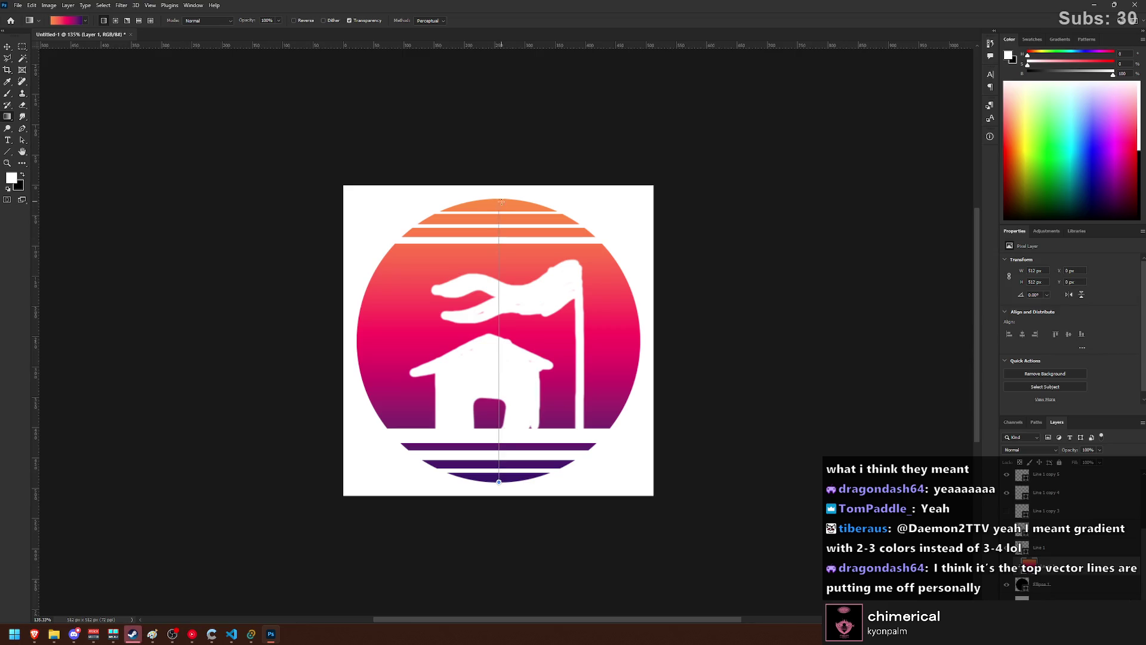
{"action": "left_click_drag", "start_coordinate": [502, 201], "coordinate": [501, 200]}
{"action": "mouse_move", "coordinate": [502, 471]}
{"action": "left_mouse_down"}
{"action": "mouse_move", "coordinate": [511, 242]}
{"action": "mouse_move", "coordinate": [506, 429]}
{"action": "left_mouse_up"}
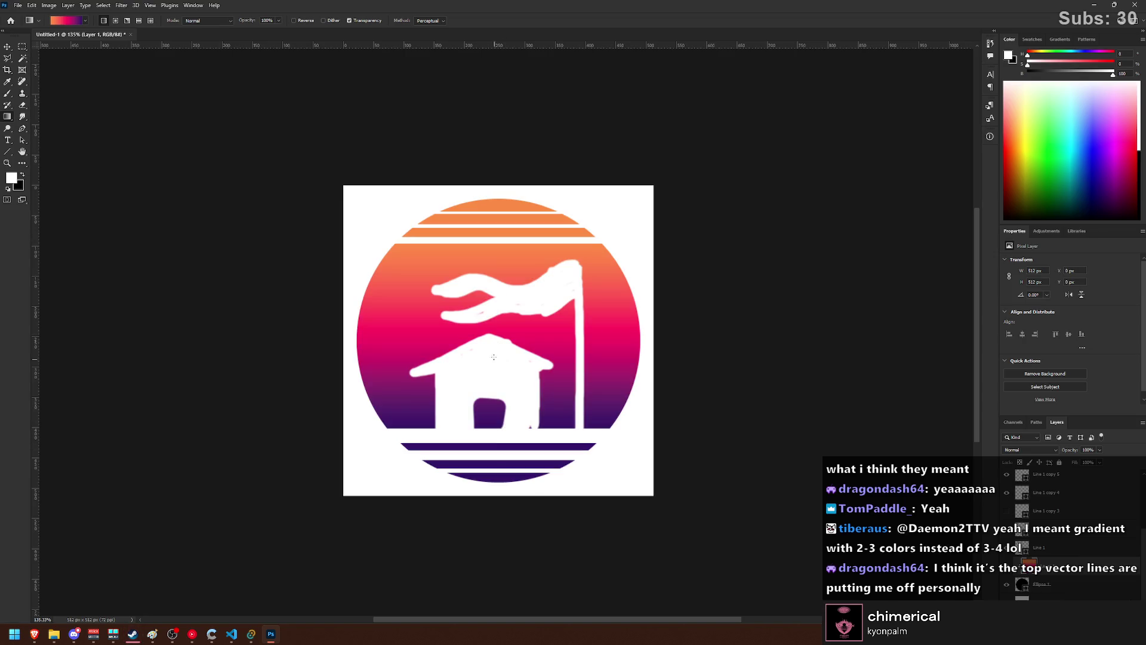
{"action": "left_click_drag", "start_coordinate": [499, 340], "coordinate": [495, 482]}
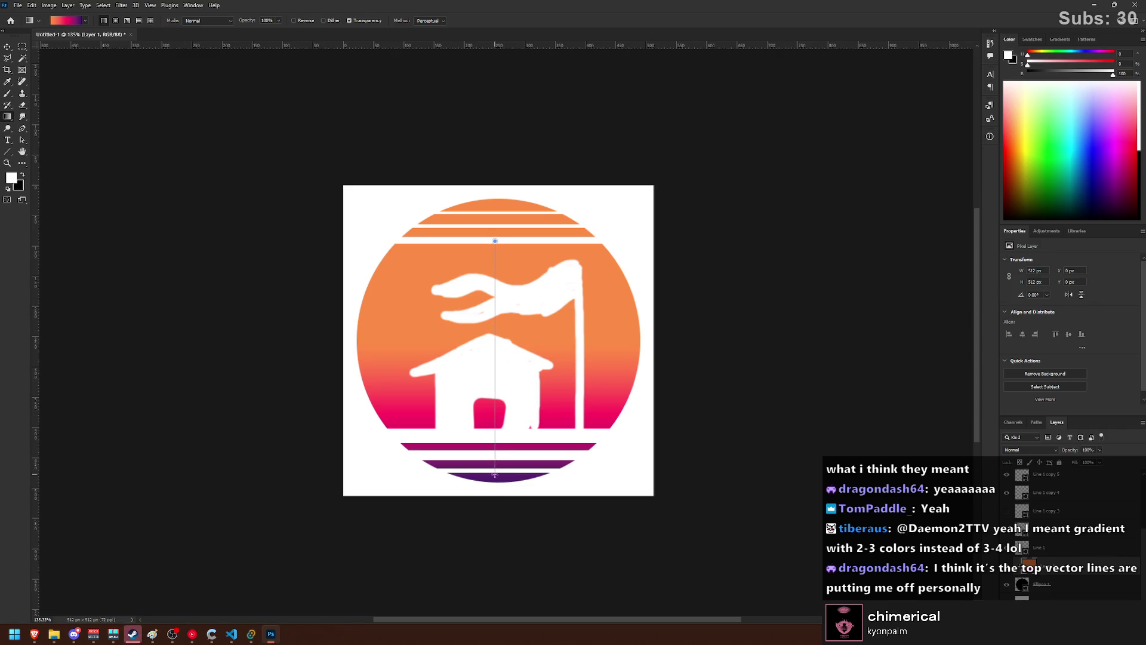
{"action": "left_click_drag", "start_coordinate": [493, 250], "coordinate": [499, 465]}
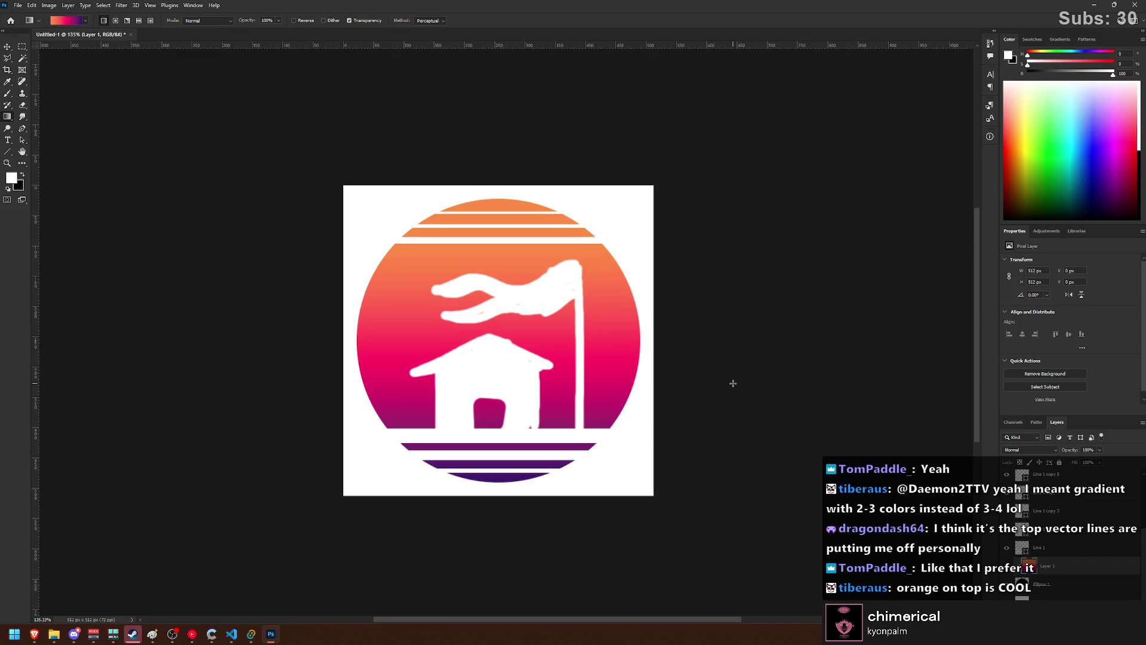
- Capture a screen snip of the sunset logo canvas
{"action": "key", "text": "super+shift+s"}
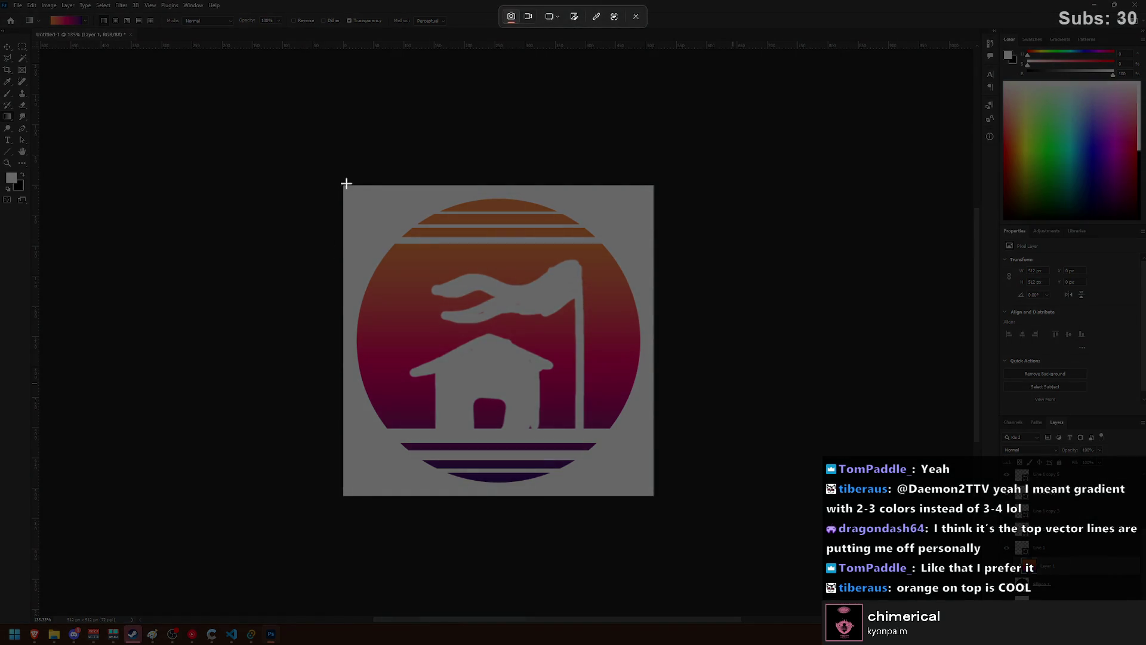
{"action": "left_click_drag", "start_coordinate": [339, 179], "coordinate": [667, 506]}
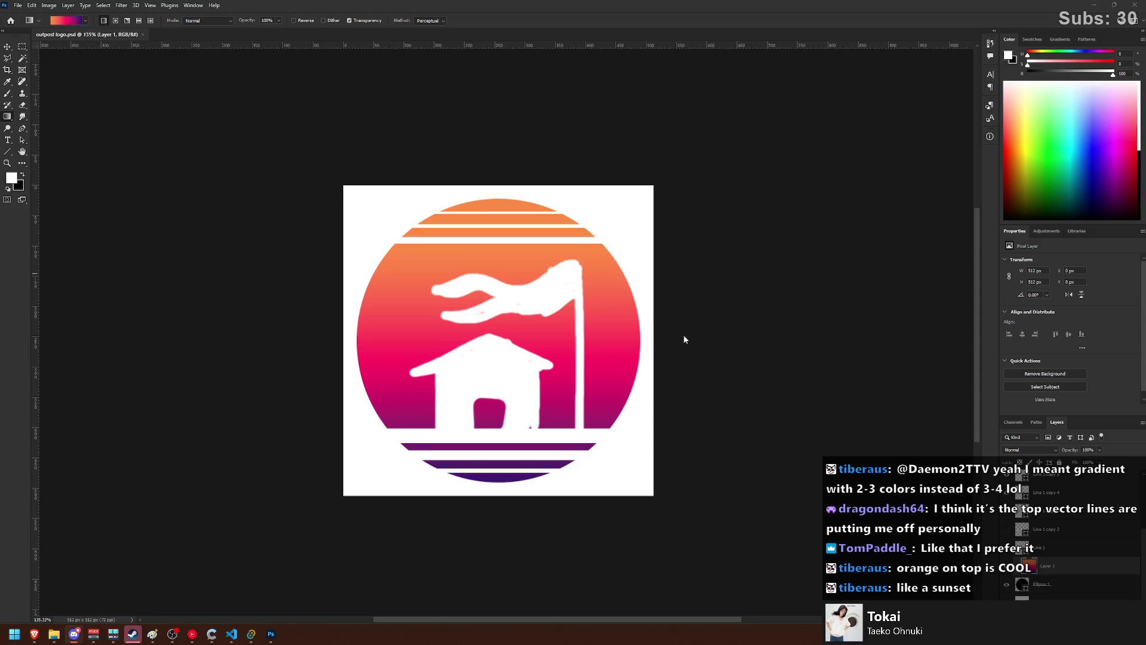
{"action": "key", "text": "m"}
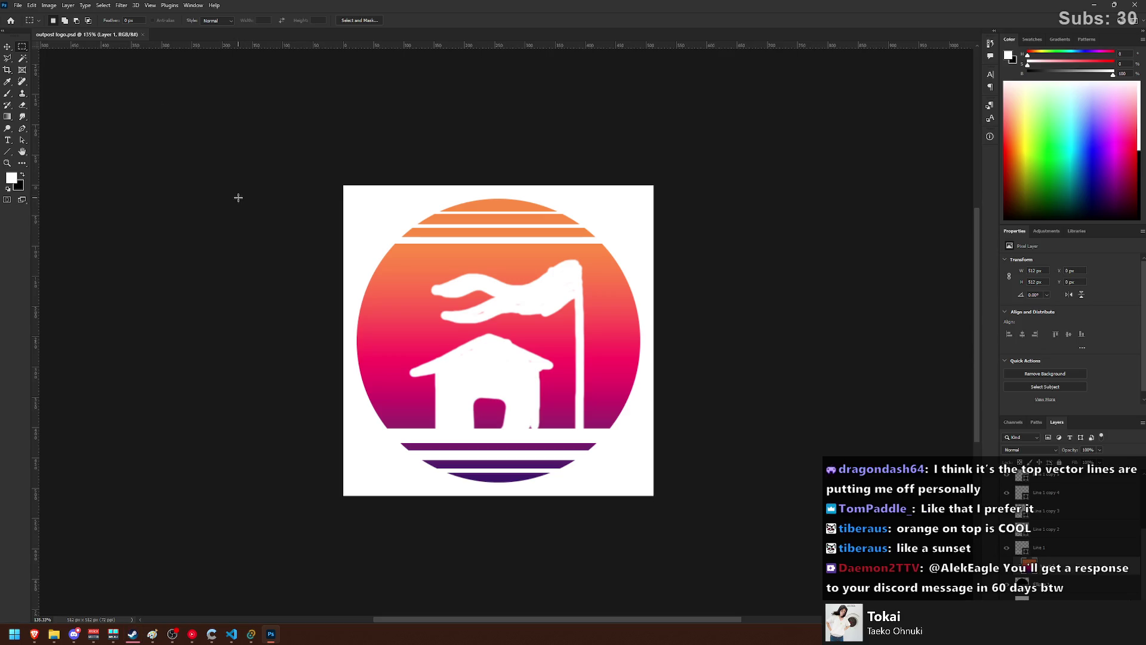
- Scale the house-and-flag artwork up slightly and nudge it 2 px left
{"action": "left_click", "coordinate": [7, 47]}
{"action": "left_click", "coordinate": [498, 297]}
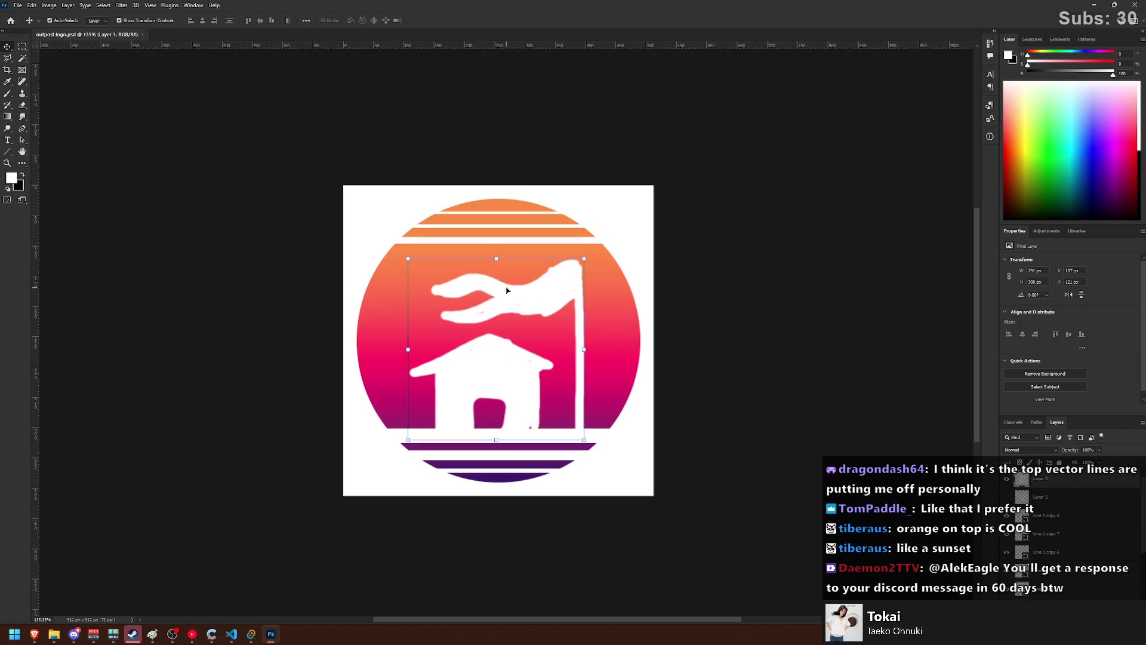
{"action": "left_click_drag", "start_coordinate": [496, 259], "coordinate": [496, 251]}
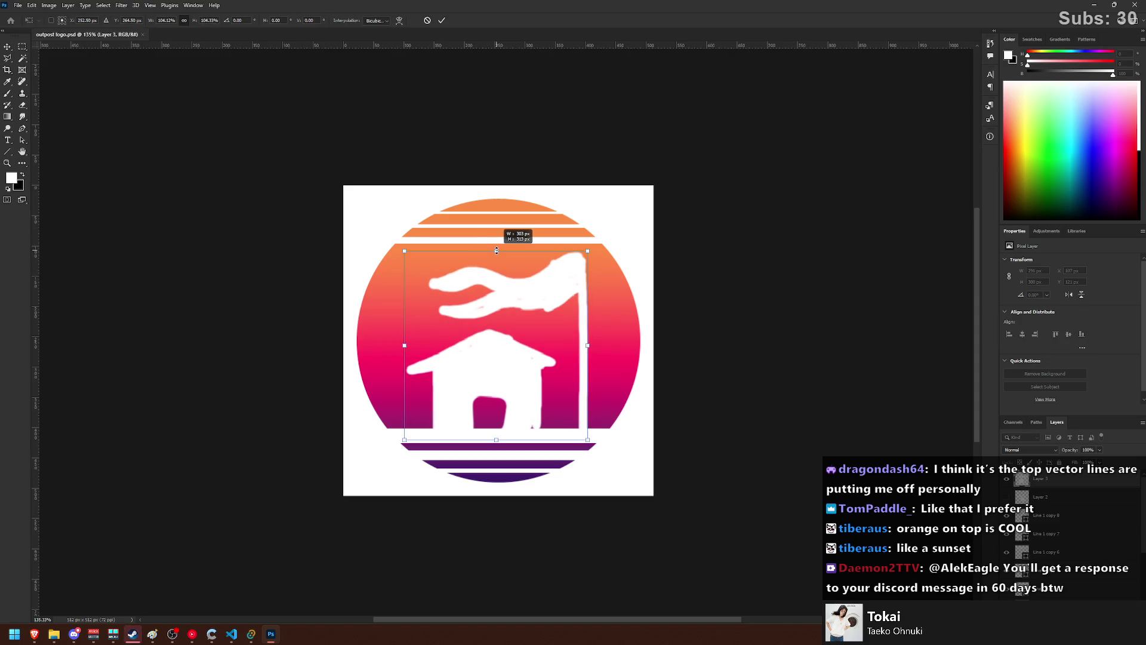
{"action": "left_click", "coordinate": [714, 264]}
{"action": "left_click", "coordinate": [714, 263]}
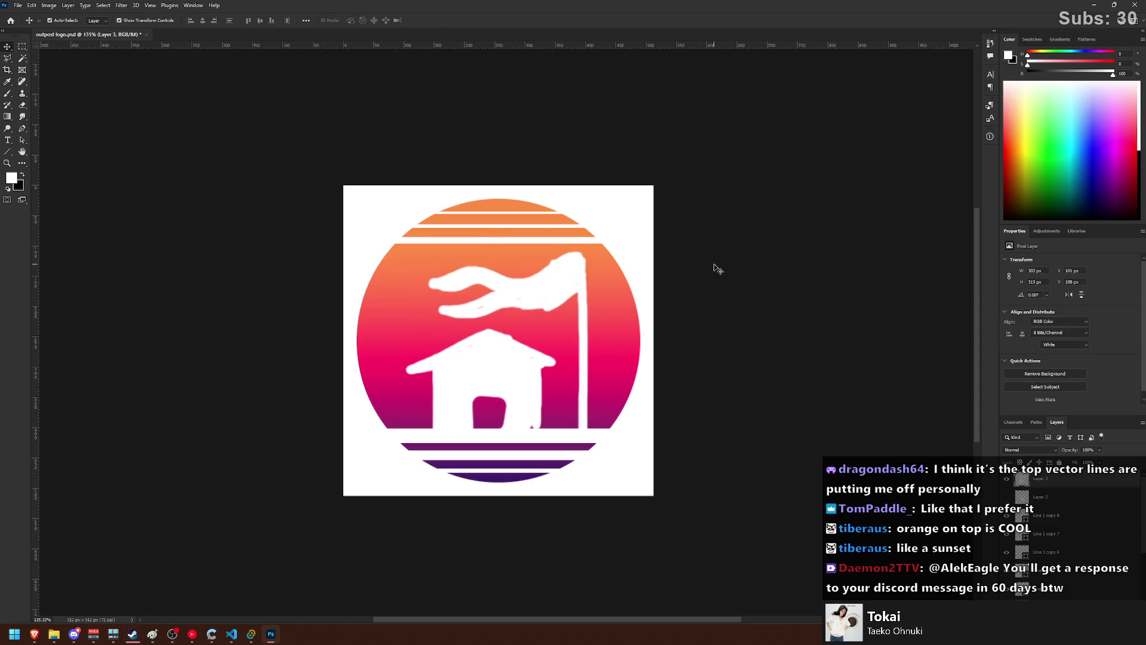
{"action": "scroll", "coordinate": [661, 335], "scroll_direction": "down", "scroll_amount": 2}
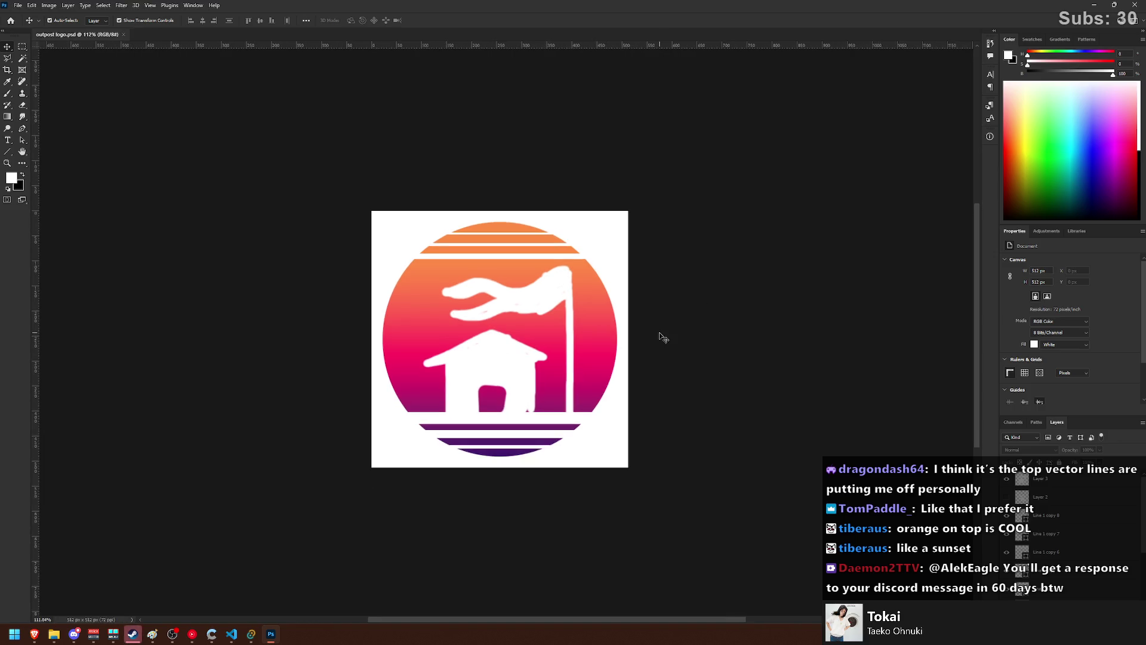
{"action": "left_click", "coordinate": [496, 347]}
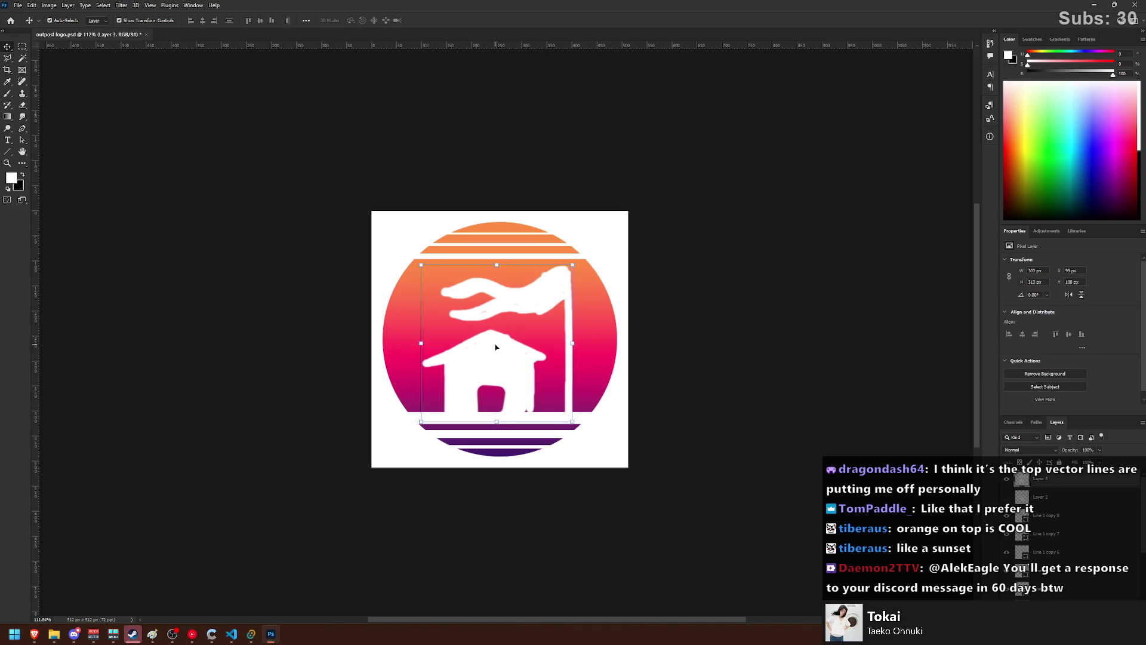
{"action": "key", "text": "Left"}
{"action": "key", "text": "Left"}
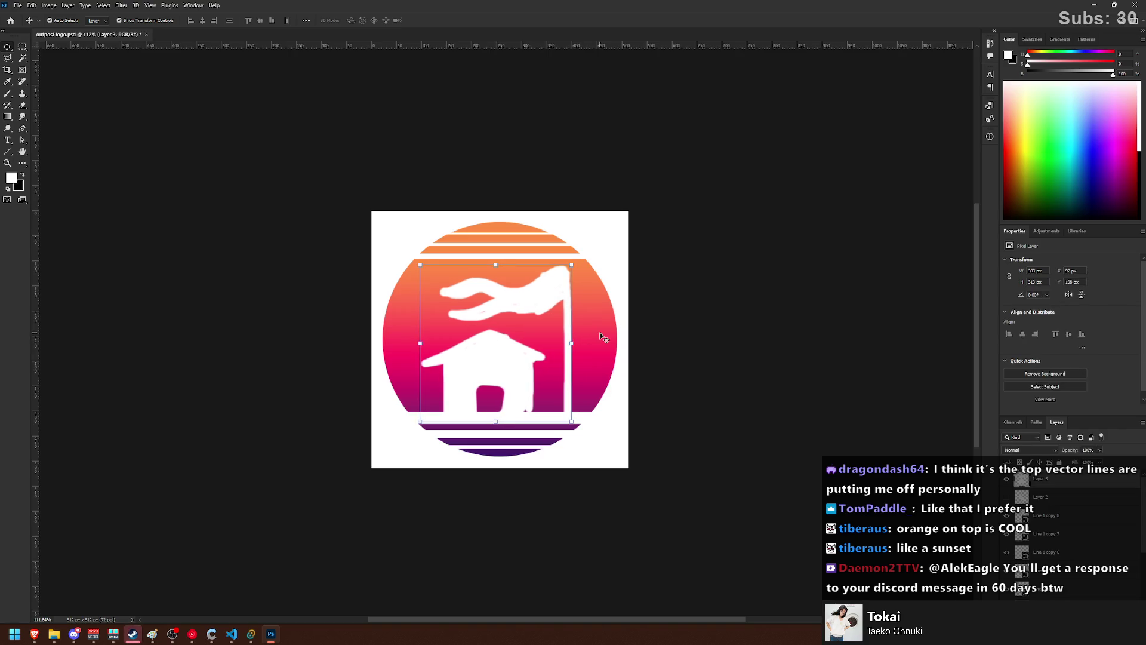
{"action": "left_click", "coordinate": [673, 328]}
- Save the outpost logo and minimise Photoshop to reveal the Paint sketch sheet
{"action": "key", "text": "ctrl+s"}
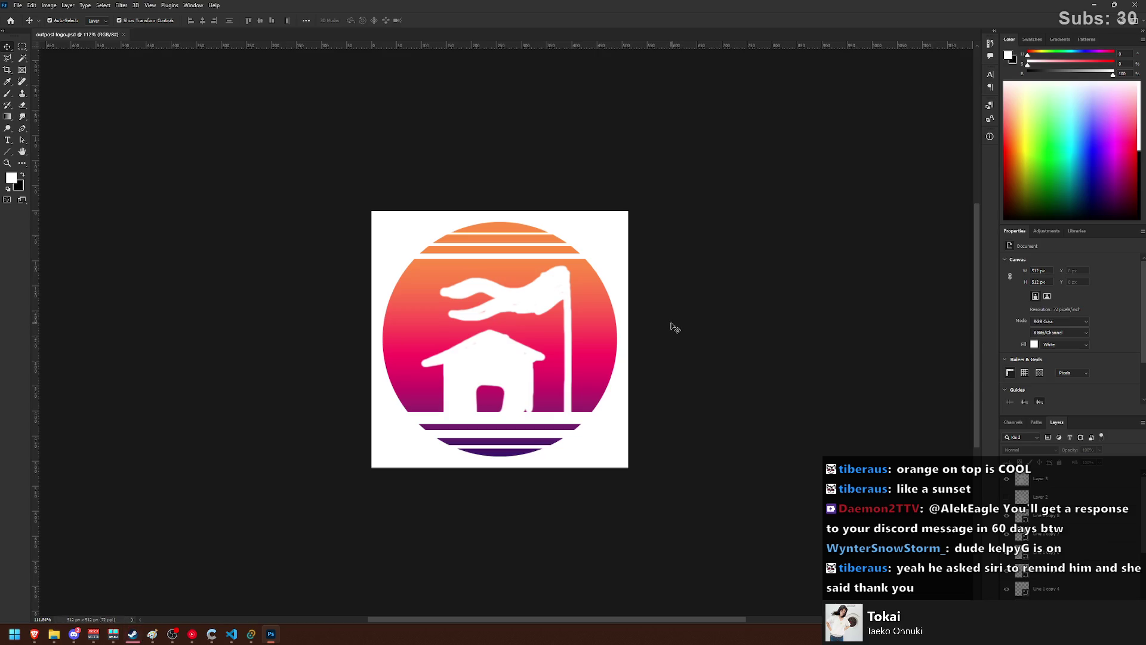
{"action": "scroll", "coordinate": [513, 323], "scroll_direction": "up", "scroll_amount": 3}
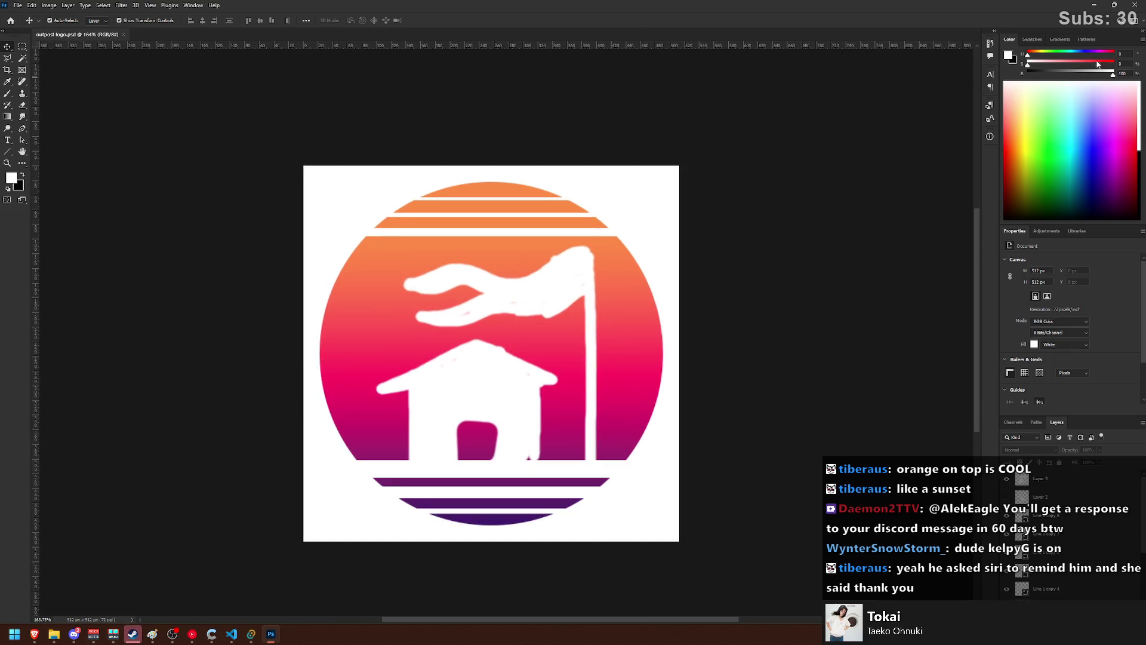
{"action": "left_click", "coordinate": [1097, 5]}
{"action": "scroll", "coordinate": [417, 367], "scroll_direction": "up", "scroll_amount": 3}
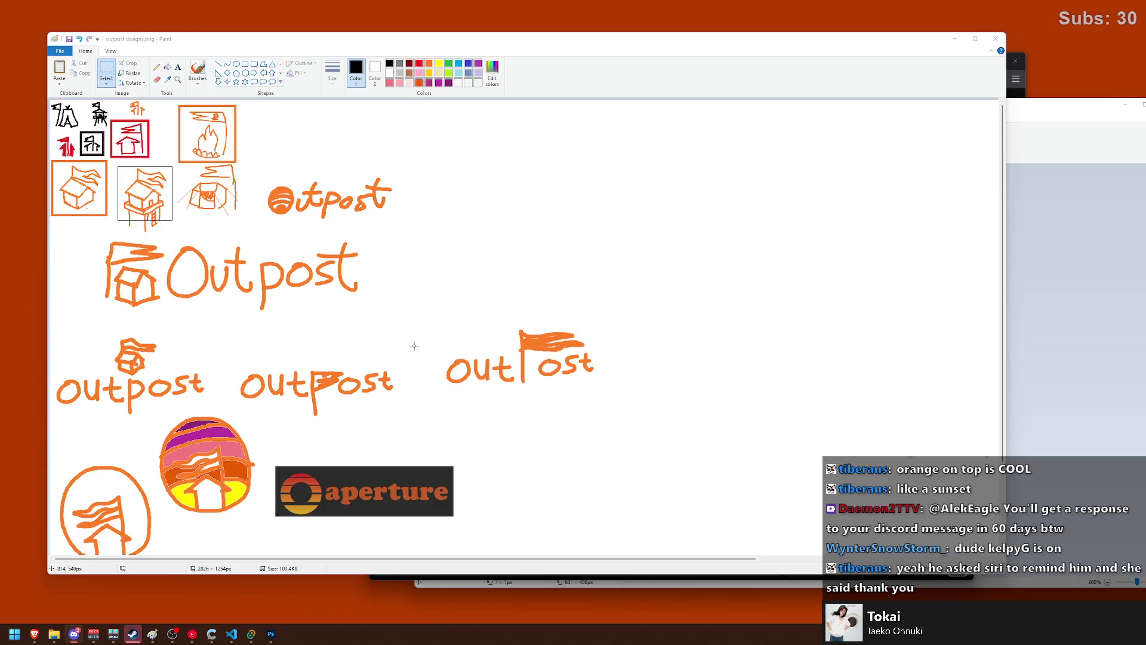
{"action": "scroll", "coordinate": [415, 345], "scroll_direction": "down", "scroll_amount": 3}
{"action": "left_click", "coordinate": [271, 633]}
{"action": "right_click", "coordinate": [271, 633]}
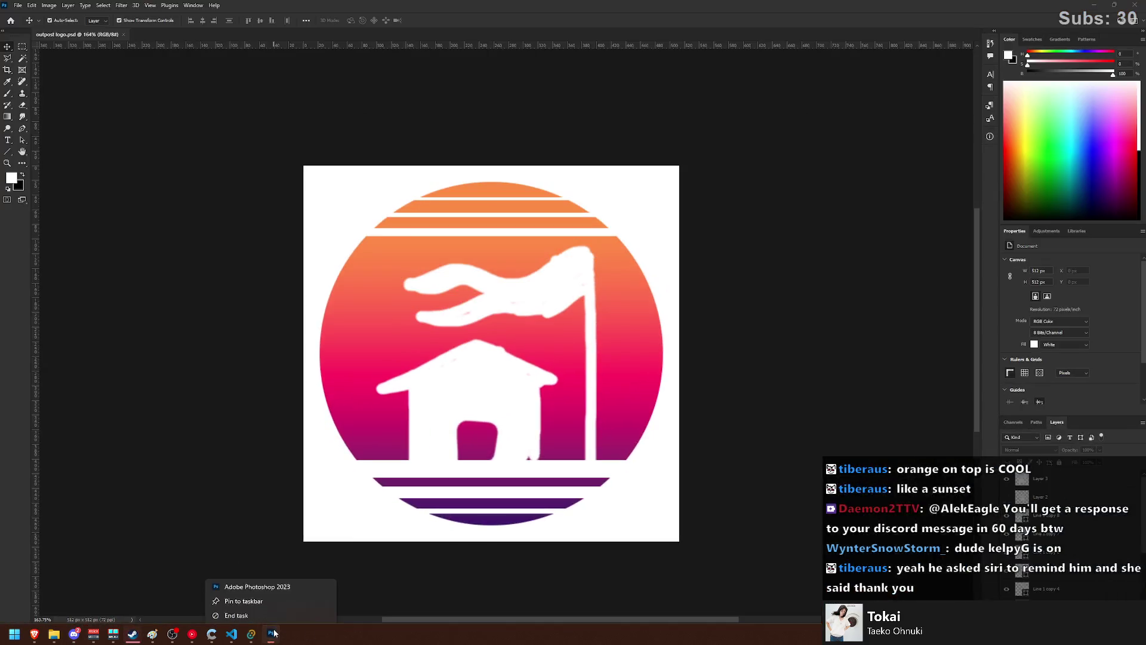
{"action": "left_click", "coordinate": [471, 561]}
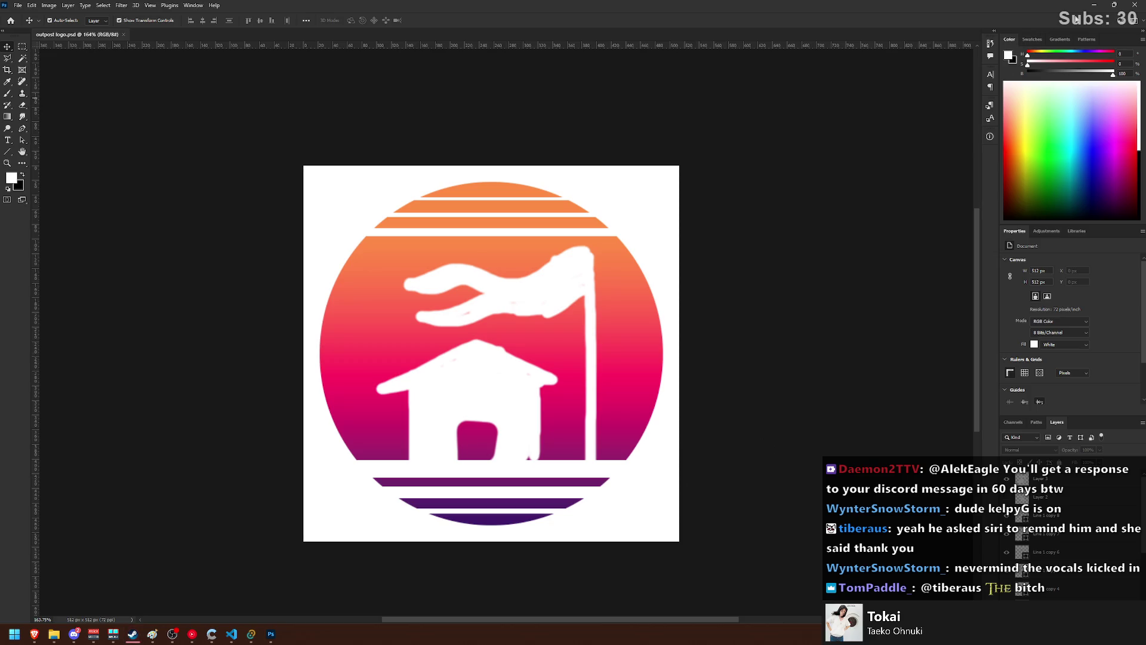
{"action": "left_click", "coordinate": [1097, 5]}
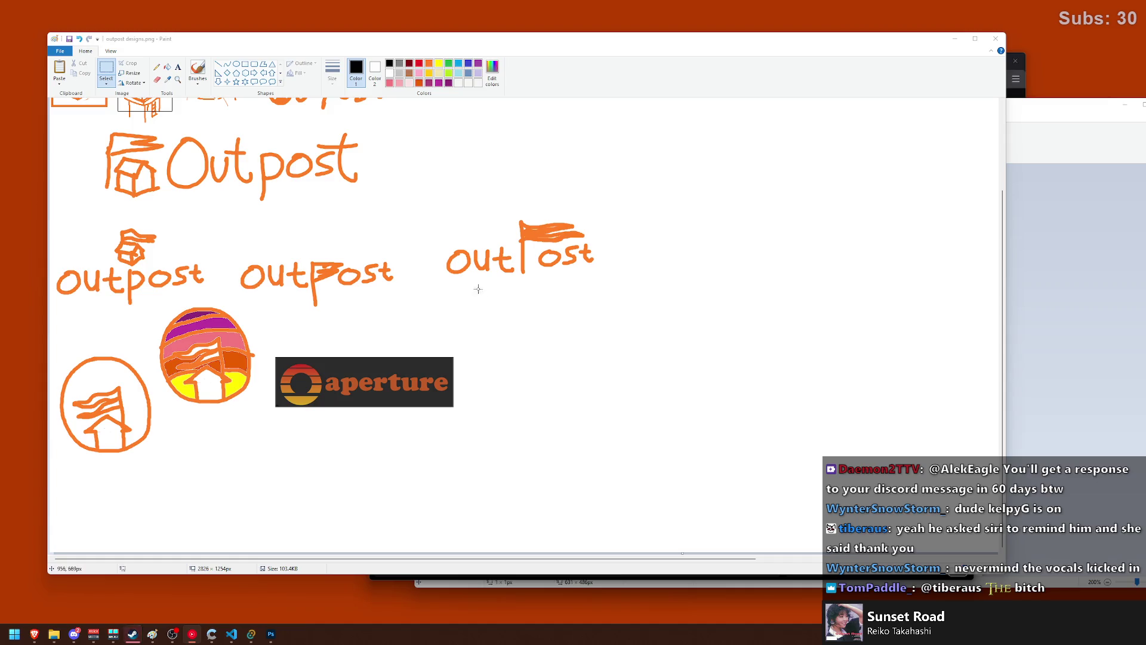
{"action": "scroll", "coordinate": [470, 219], "scroll_direction": "up", "scroll_amount": 3}
{"action": "left_click_drag", "start_coordinate": [442, 312], "coordinate": [614, 401]}
{"action": "mouse_move", "coordinate": [536, 363]}
{"action": "left_mouse_down"}
{"action": "mouse_move", "coordinate": [460, 195]}
{"action": "mouse_move", "coordinate": [355, 149]}
{"action": "left_mouse_up"}
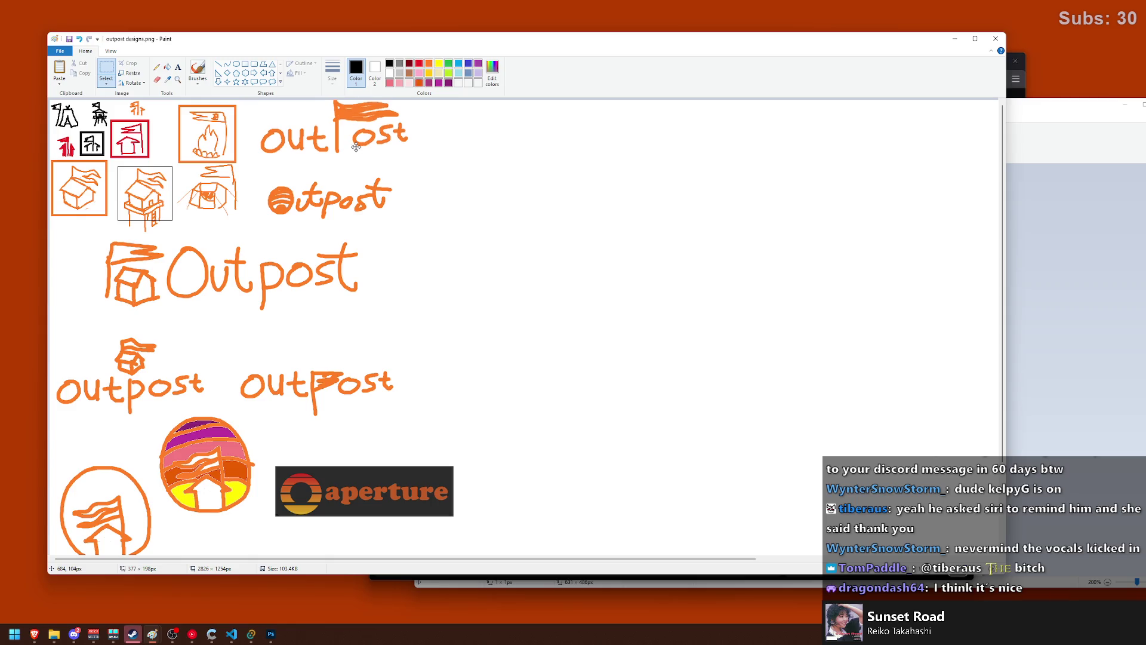
{"action": "left_click", "coordinate": [515, 167]}
{"action": "scroll", "coordinate": [441, 326], "scroll_direction": "down", "scroll_amount": 2}
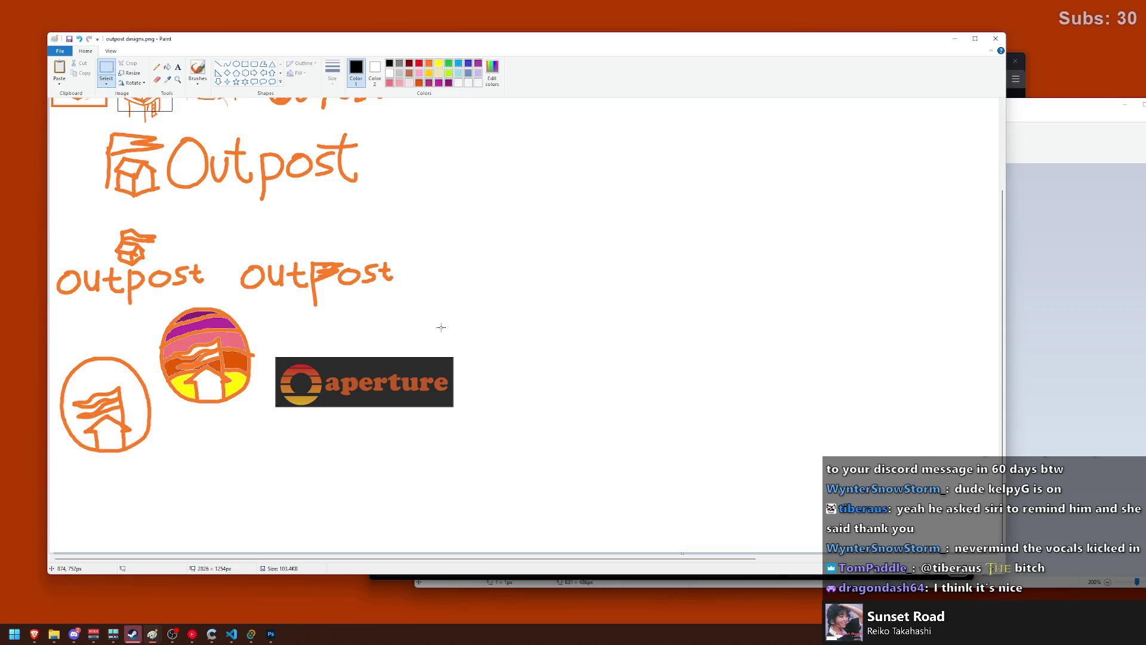
{"action": "scroll", "coordinate": [426, 331], "scroll_direction": "up", "scroll_amount": 2}
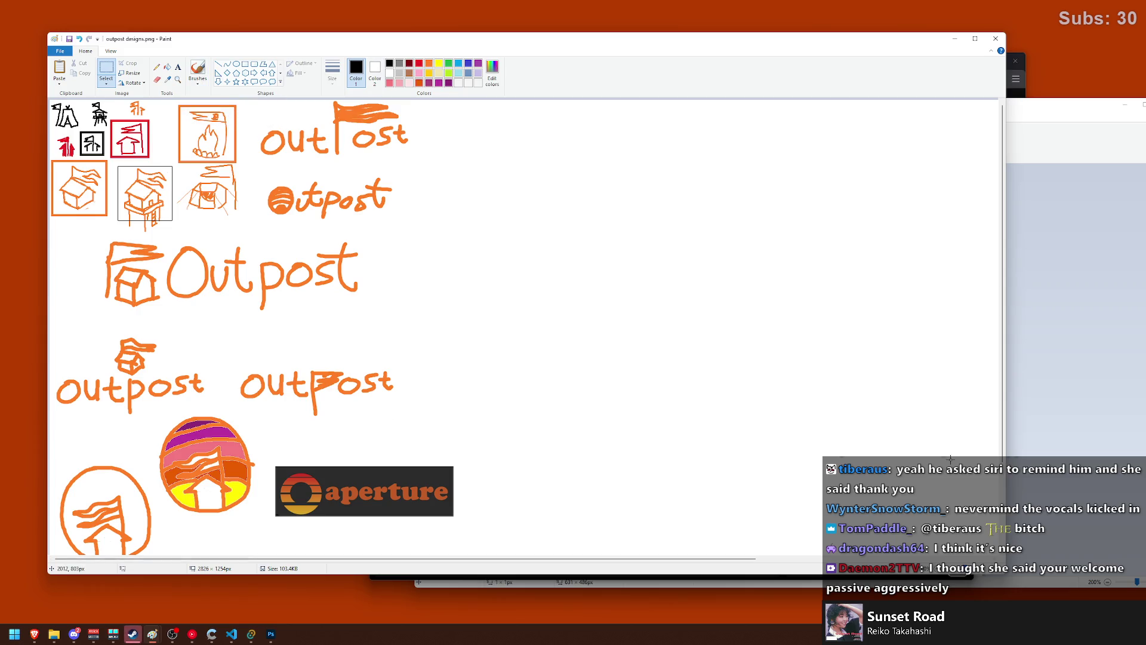
{"action": "key", "text": "alt+Tab"}
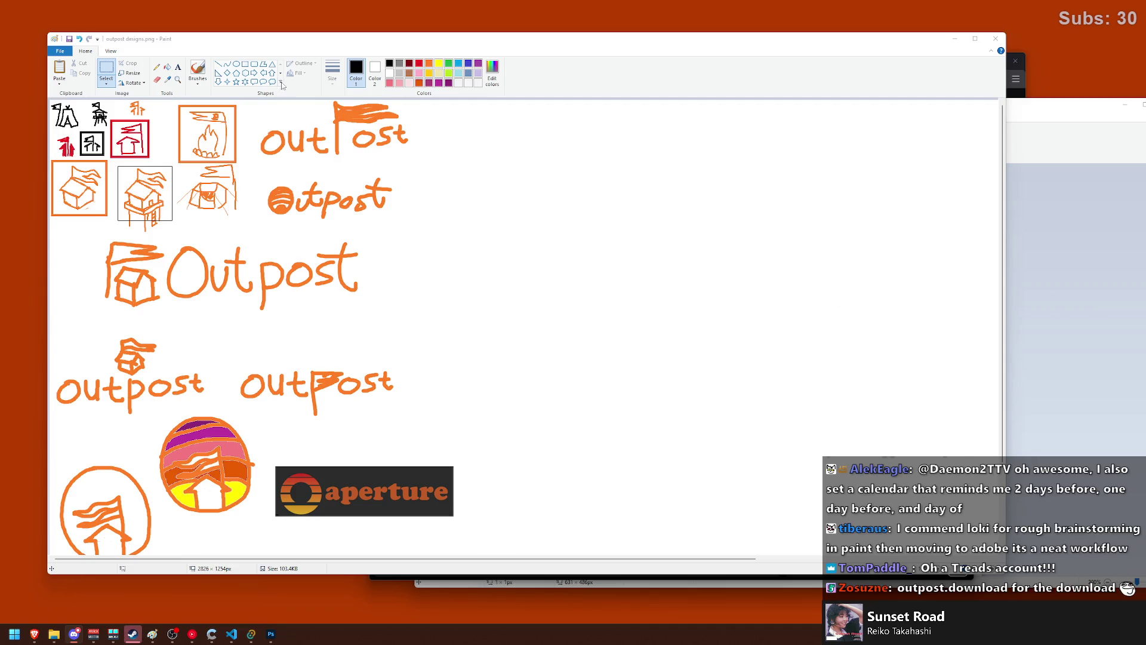
{"action": "left_click_drag", "start_coordinate": [281, 38], "coordinate": [253, 35]}
{"action": "left_click", "coordinate": [170, 66]}
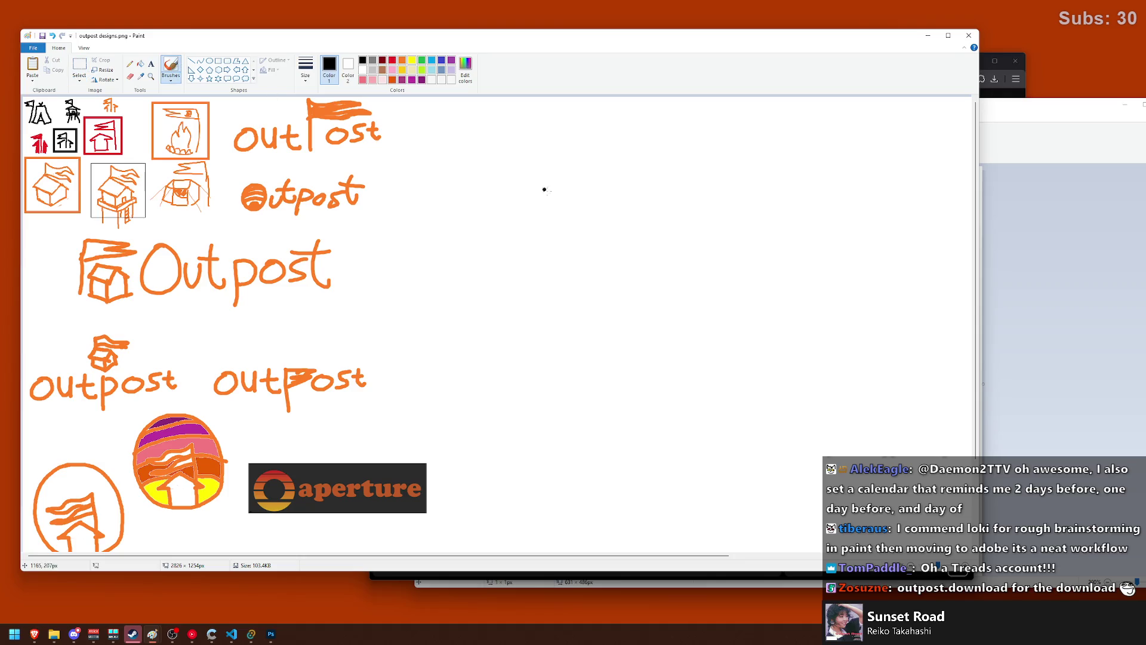
{"action": "scroll", "coordinate": [589, 212], "scroll_direction": "up", "scroll_amount": 2, "text": "ctrl"}
{"action": "scroll", "coordinate": [556, 223], "scroll_direction": "up", "scroll_amount": 3, "text": "ctrl"}
{"action": "left_click_drag", "start_coordinate": [406, 233], "coordinate": [499, 346]}
{"action": "key", "text": "ctrl+z"}
{"action": "left_click_drag", "start_coordinate": [334, 233], "coordinate": [360, 254]}
{"action": "key", "text": "ctrl+z"}
{"action": "left_click_drag", "start_coordinate": [292, 245], "coordinate": [437, 236]}
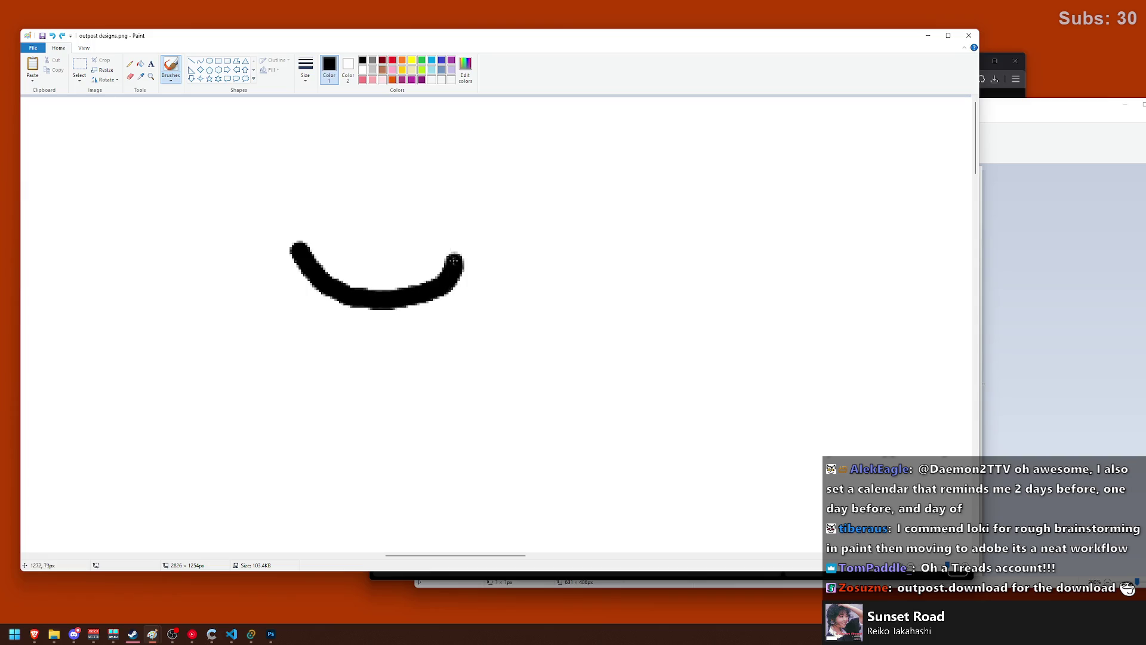
{"action": "left_click_drag", "start_coordinate": [345, 203], "coordinate": [344, 236]}
{"action": "left_click_drag", "start_coordinate": [385, 203], "coordinate": [391, 243]}
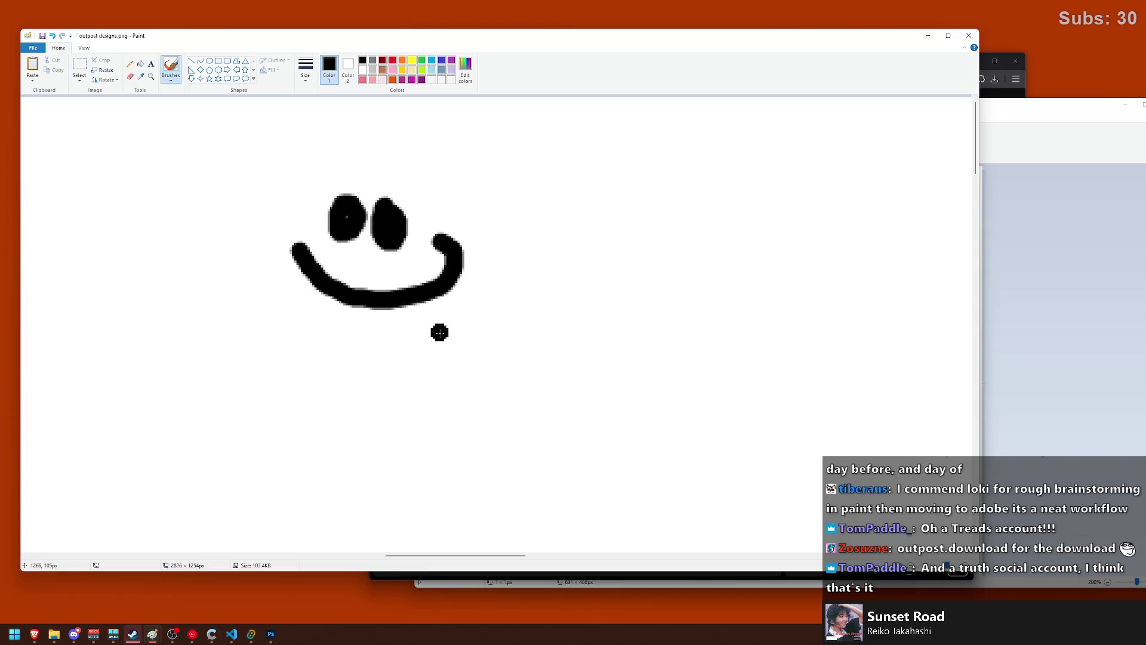
{"action": "key", "text": "ctrl+z"}
{"action": "key", "text": "ctrl+z"}
{"action": "key", "text": "ctrl+z"}
{"action": "scroll", "coordinate": [285, 255], "scroll_direction": "down", "scroll_amount": 3, "text": "ctrl"}
{"action": "scroll", "coordinate": [285, 256], "scroll_direction": "down", "scroll_amount": 2, "text": "ctrl"}
{"action": "scroll", "coordinate": [285, 252], "scroll_direction": "up", "scroll_amount": 2, "text": "ctrl"}
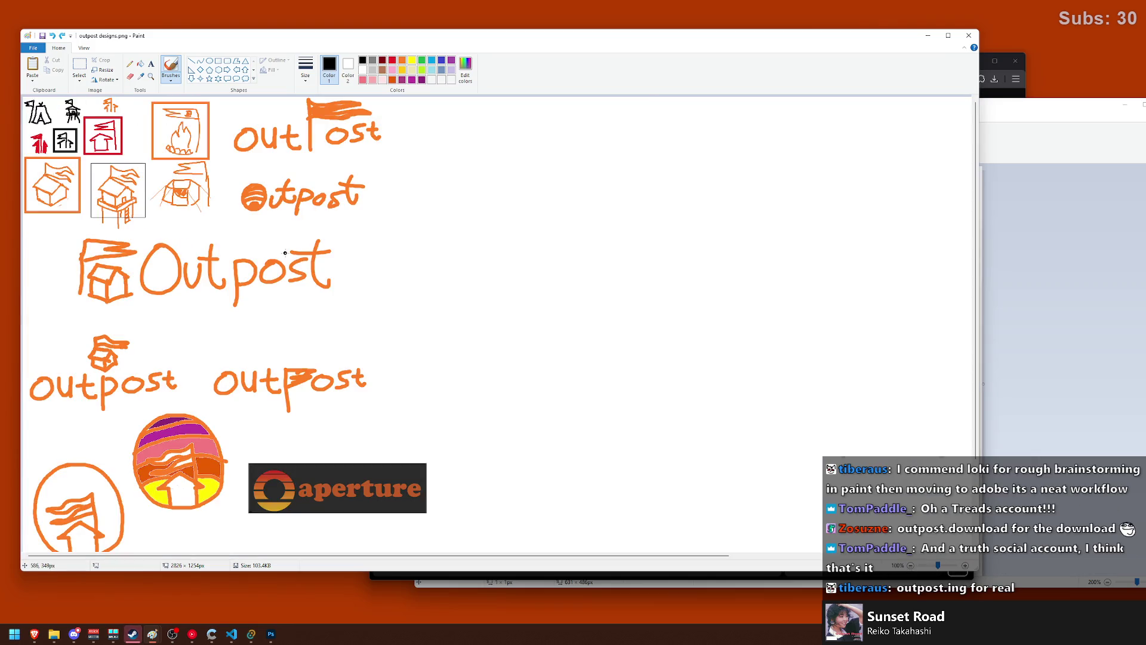
{"action": "left_click_drag", "start_coordinate": [469, 210], "coordinate": [435, 271]}
{"action": "key", "text": "ctrl+z"}
{"action": "mouse_move", "coordinate": [461, 202]}
{"action": "left_mouse_down"}
{"action": "mouse_move", "coordinate": [438, 246]}
{"action": "mouse_move", "coordinate": [472, 206]}
{"action": "left_mouse_up"}
{"action": "key", "text": "ctrl+z"}
{"action": "mouse_move", "coordinate": [461, 248]}
{"action": "left_mouse_down"}
{"action": "mouse_move", "coordinate": [537, 240]}
{"action": "mouse_move", "coordinate": [452, 241]}
{"action": "left_mouse_up"}
{"action": "key", "text": "ctrl+z"}
{"action": "key", "text": "ctrl+z"}
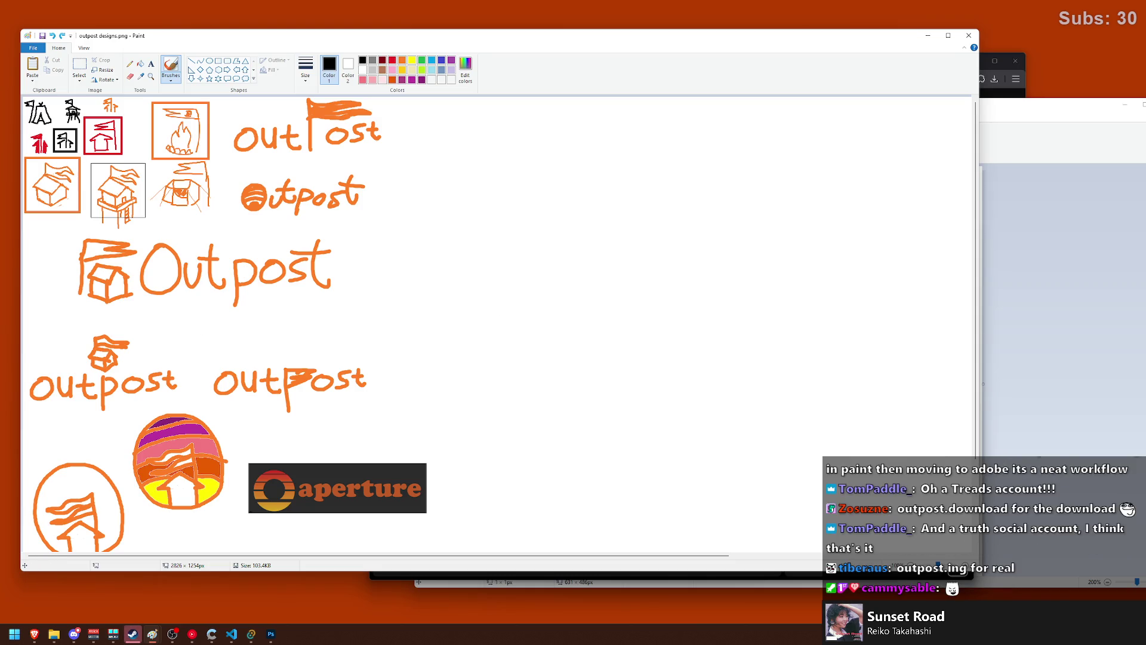
{"action": "left_click", "coordinate": [984, 384]}
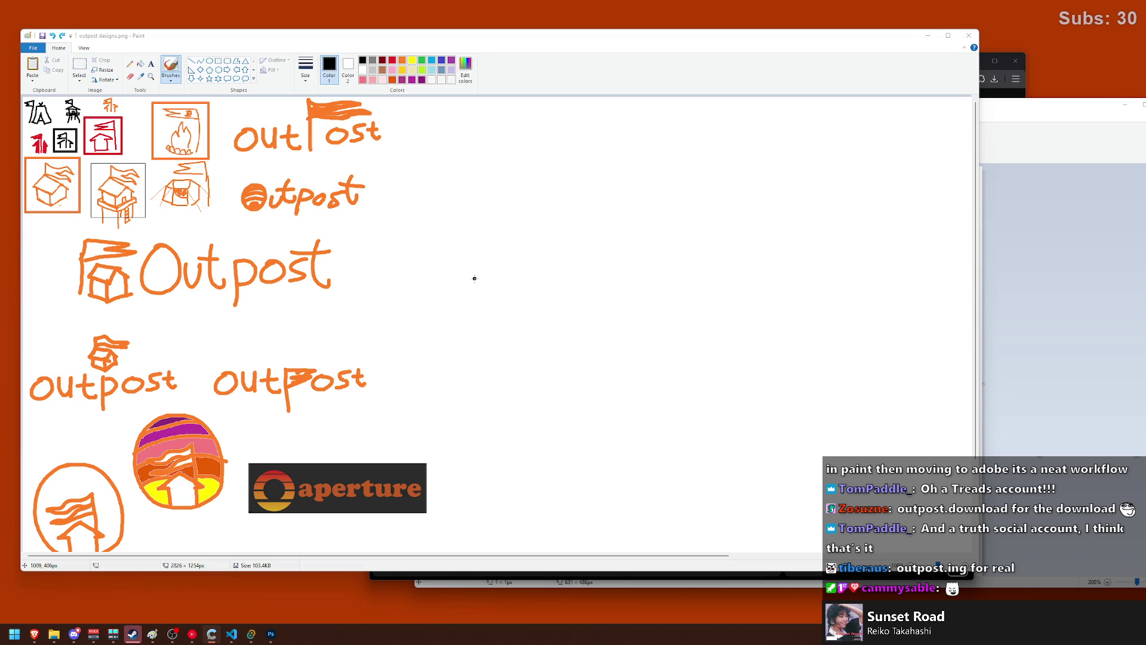
{"action": "scroll", "coordinate": [405, 313], "scroll_direction": "down", "scroll_amount": 3}
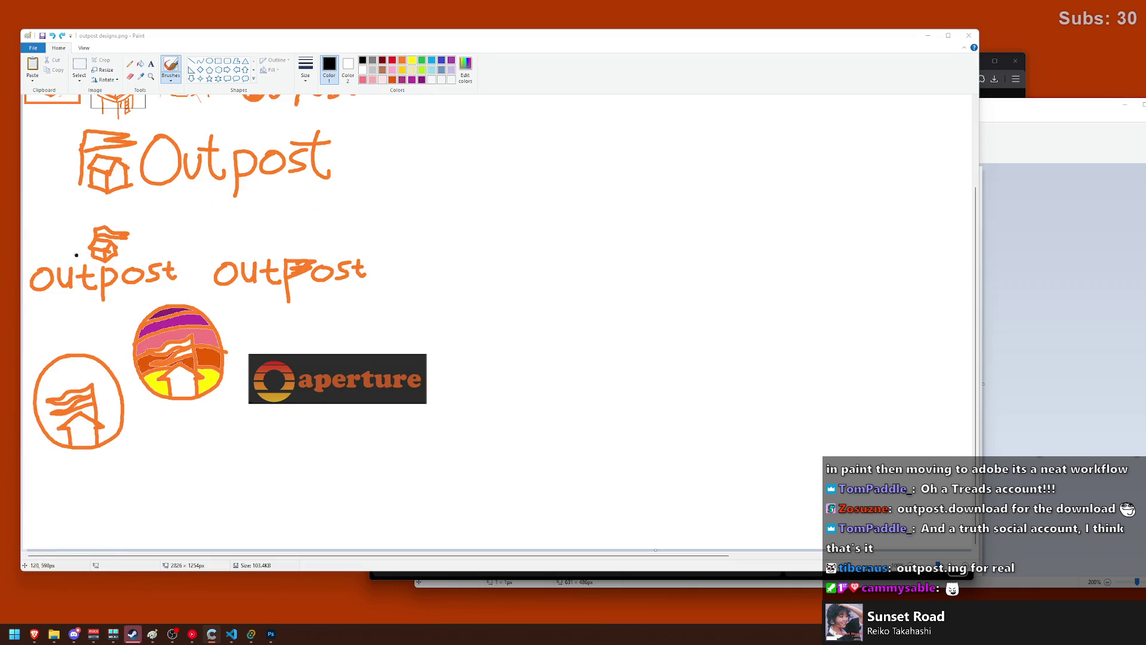
{"action": "scroll", "coordinate": [96, 256], "scroll_direction": "up", "scroll_amount": 1, "text": "ctrl"}
{"action": "scroll", "coordinate": [150, 297], "scroll_direction": "up", "scroll_amount": 1, "text": "ctrl"}
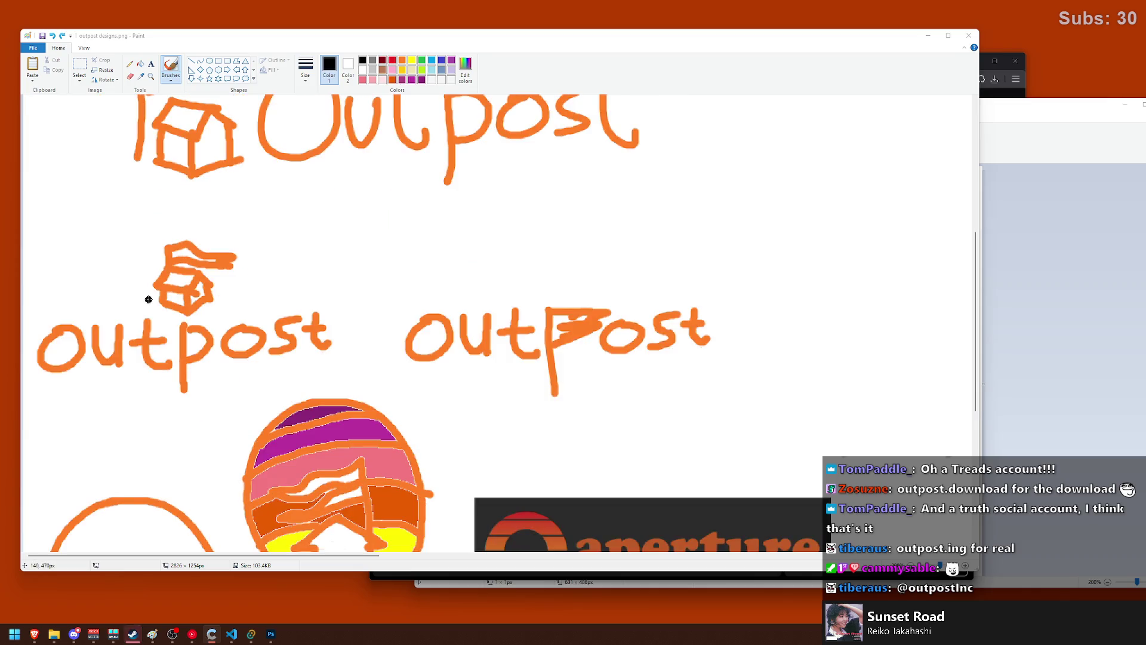
{"action": "scroll", "coordinate": [194, 295], "scroll_direction": "up", "scroll_amount": 1, "text": "ctrl"}
{"action": "scroll", "coordinate": [239, 296], "scroll_direction": "down", "scroll_amount": 6}
{"action": "scroll", "coordinate": [281, 290], "scroll_direction": "up", "scroll_amount": 3}
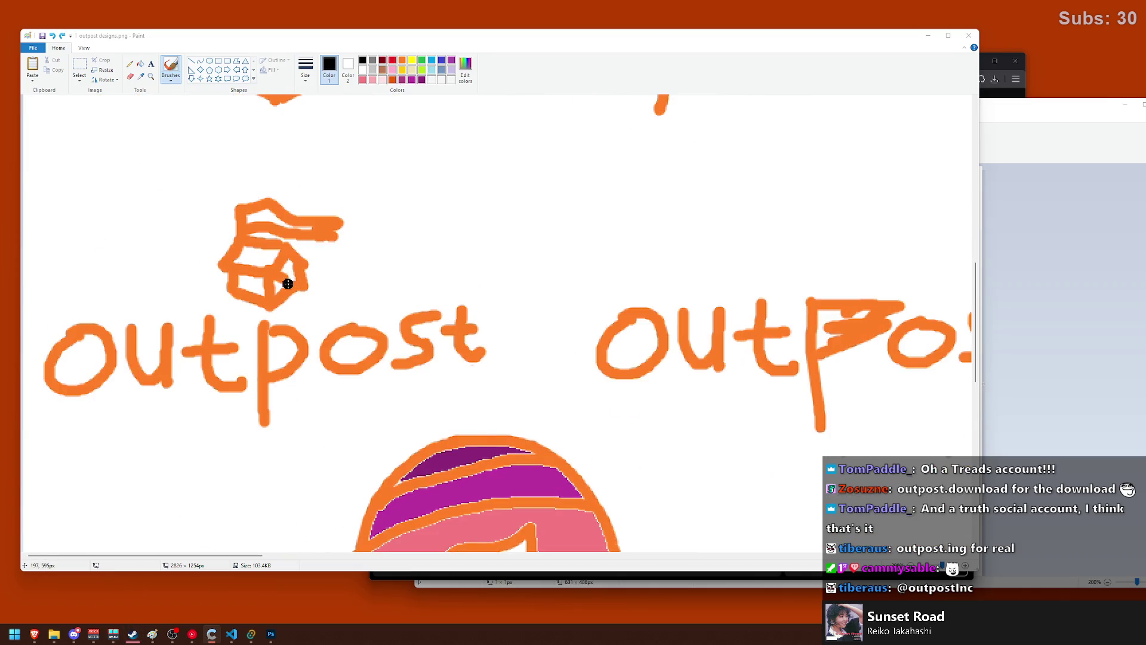
{"action": "scroll", "coordinate": [288, 284], "scroll_direction": "up", "scroll_amount": 1, "text": "ctrl"}
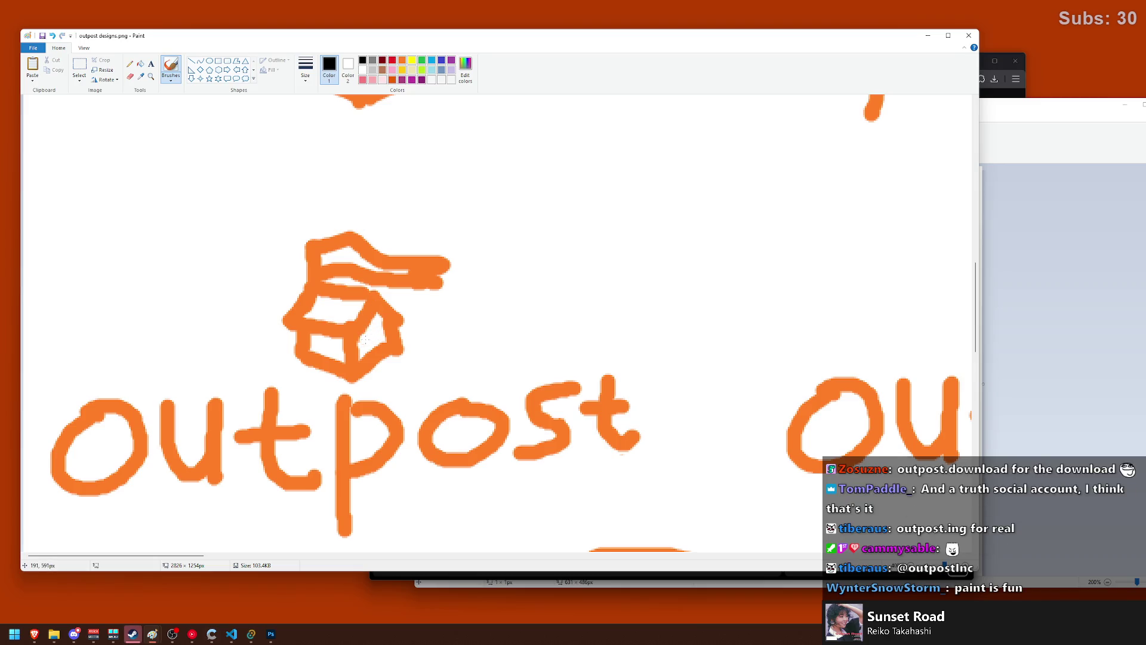
{"action": "scroll", "coordinate": [448, 335], "scroll_direction": "down", "scroll_amount": 4, "text": "ctrl"}
{"action": "scroll", "coordinate": [363, 333], "scroll_direction": "up", "scroll_amount": 1, "text": "ctrl"}
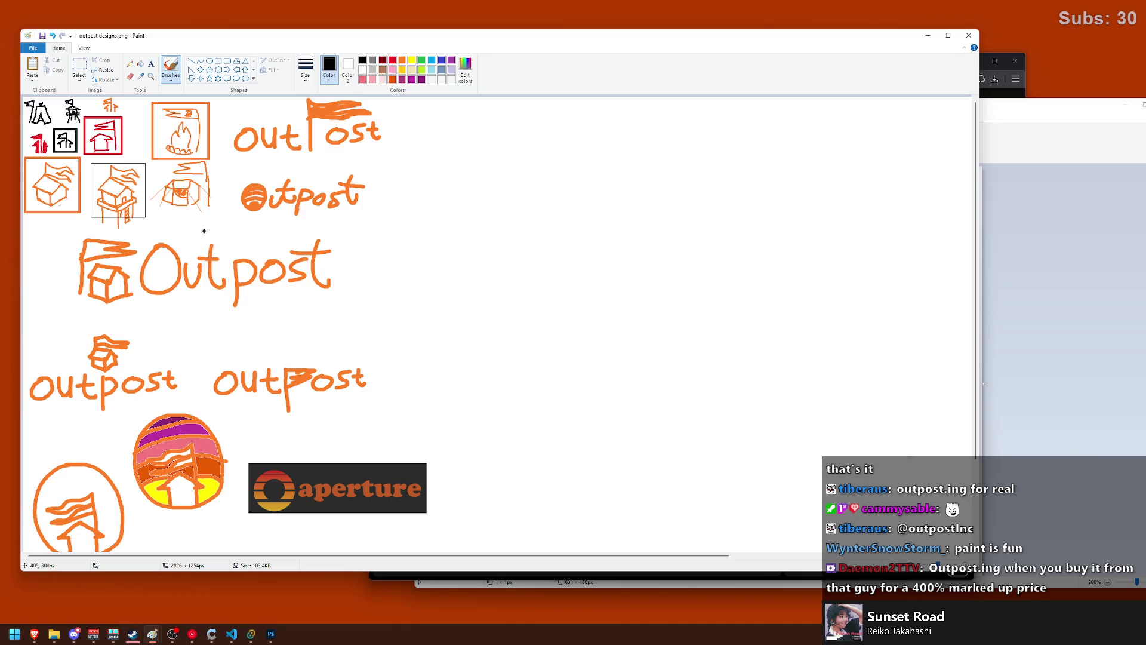
- Pick orange and brush several trial curves and vertical strokes on the Paint canvas, undoing each one
{"action": "left_click", "coordinate": [401, 59]}
{"action": "mouse_move", "coordinate": [432, 276]}
{"action": "left_mouse_down"}
{"action": "mouse_move", "coordinate": [594, 367]}
{"action": "mouse_move", "coordinate": [789, 387]}
{"action": "left_mouse_up"}
{"action": "key", "text": "ctrl+z"}
{"action": "left_click_drag", "start_coordinate": [440, 307], "coordinate": [749, 325]}
{"action": "key", "text": "ctrl+z"}
{"action": "left_click_drag", "start_coordinate": [465, 267], "coordinate": [471, 351]}
{"action": "key", "text": "ctrl+z"}
{"action": "mouse_move", "coordinate": [451, 248]}
{"action": "left_mouse_down"}
{"action": "mouse_move", "coordinate": [445, 339]}
{"action": "mouse_move", "coordinate": [466, 375]}
{"action": "left_mouse_up"}
{"action": "key", "text": "ctrl+z"}
- Undo the remaining orange test strokes, set black as the drawing colour, and show the desktop
{"action": "mouse_move", "coordinate": [445, 231]}
{"action": "left_mouse_down"}
{"action": "mouse_move", "coordinate": [691, 289]}
{"action": "mouse_move", "coordinate": [810, 277]}
{"action": "left_mouse_up"}
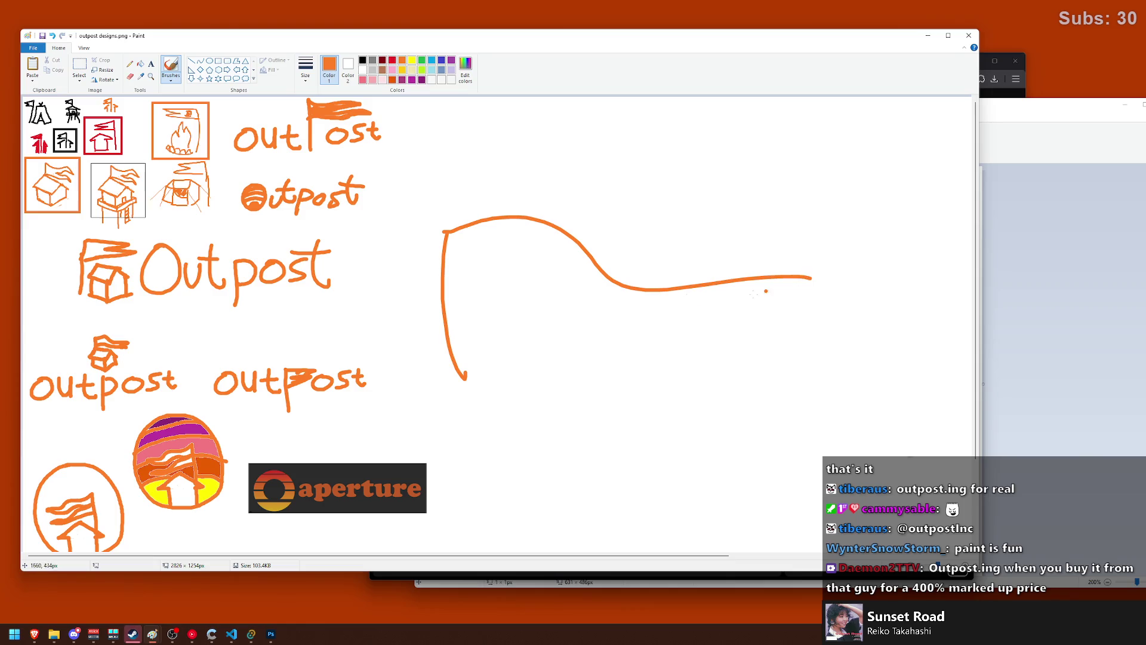
{"action": "left_click_drag", "start_coordinate": [446, 287], "coordinate": [847, 340]}
{"action": "key", "text": "ctrl+z"}
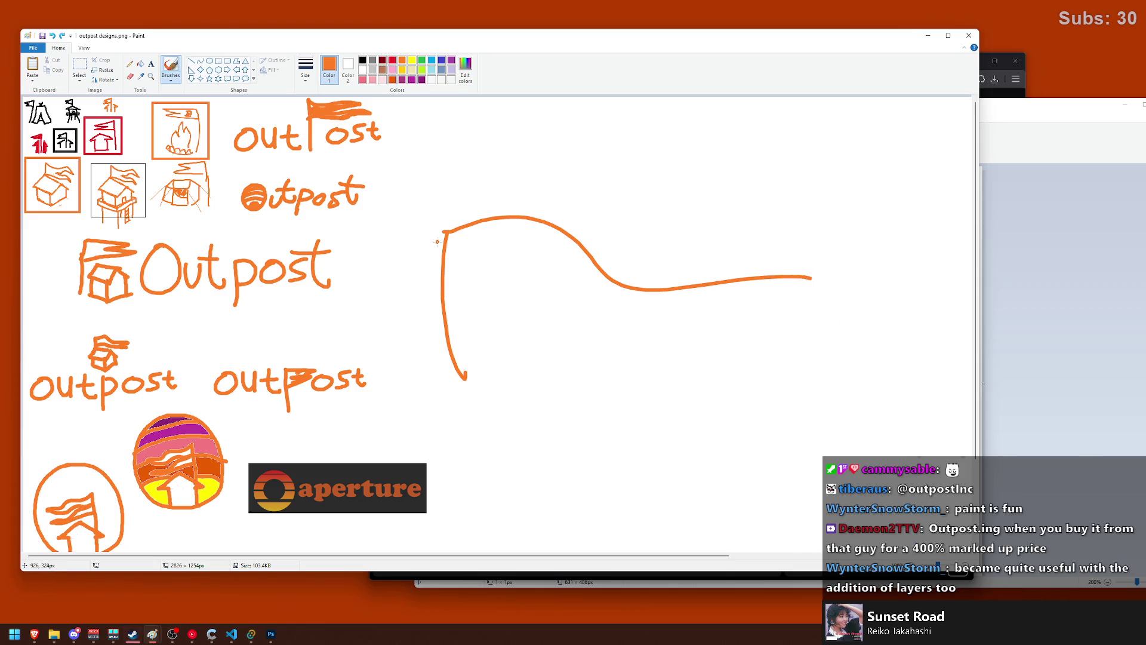
{"action": "key", "text": "ctrl+z"}
{"action": "key", "text": "ctrl+z"}
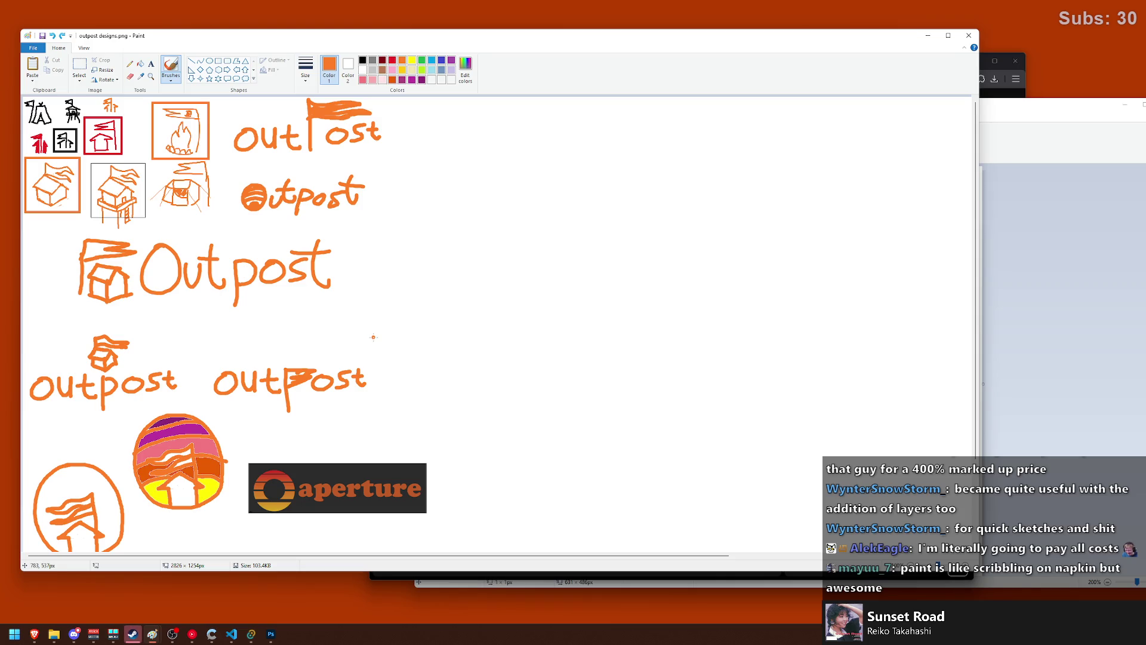
{"action": "left_click", "coordinate": [363, 59]}
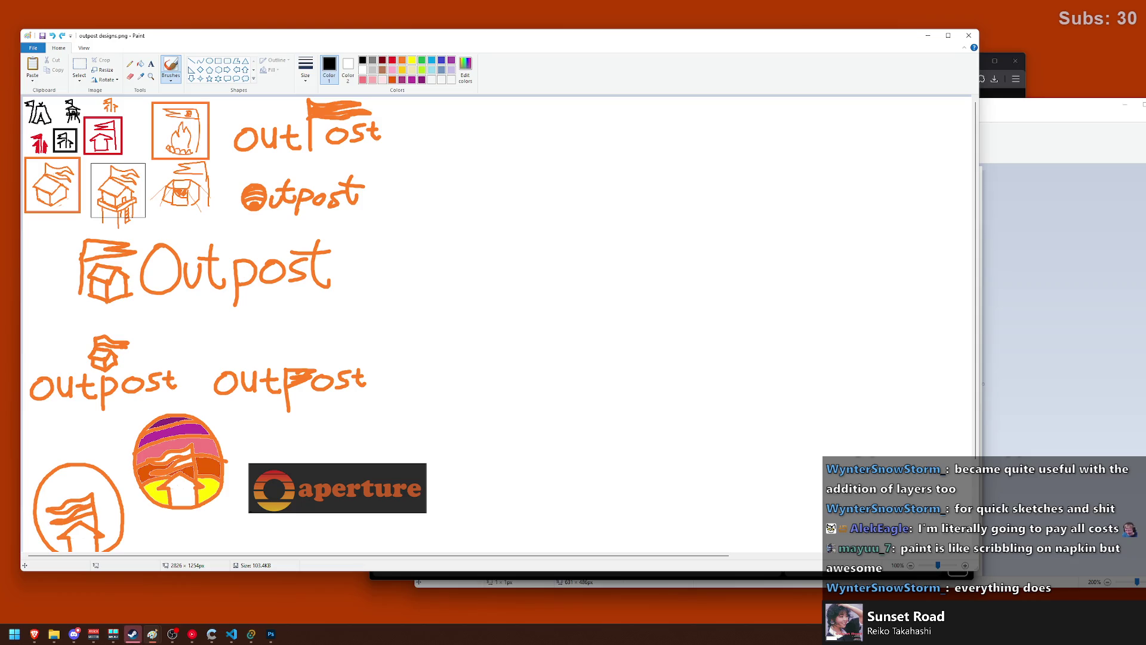
{"action": "key", "text": "super+d"}
{"action": "key", "text": "super+d"}
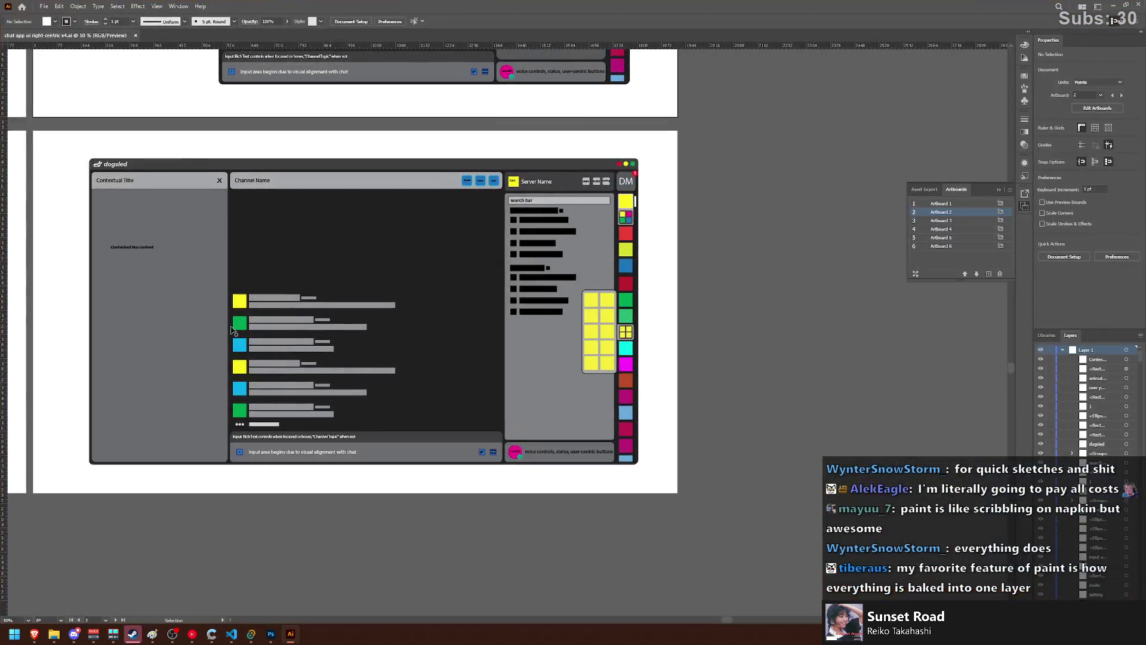
- Scroll around the Illustrator canvas to review each chat-window artboard of the mockup
{"action": "scroll", "coordinate": [385, 309], "scroll_direction": "up", "scroll_amount": 3}
{"action": "scroll", "coordinate": [429, 284], "scroll_direction": "left", "scroll_amount": 3}
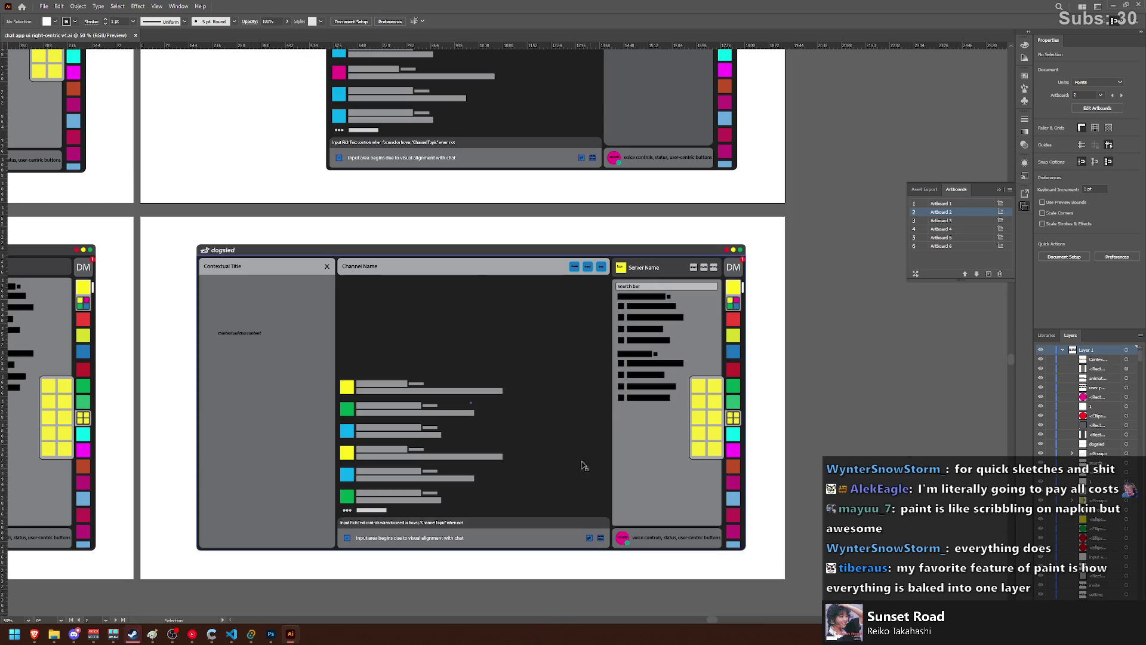
{"action": "scroll", "coordinate": [380, 404], "scroll_direction": "left", "scroll_amount": 2}
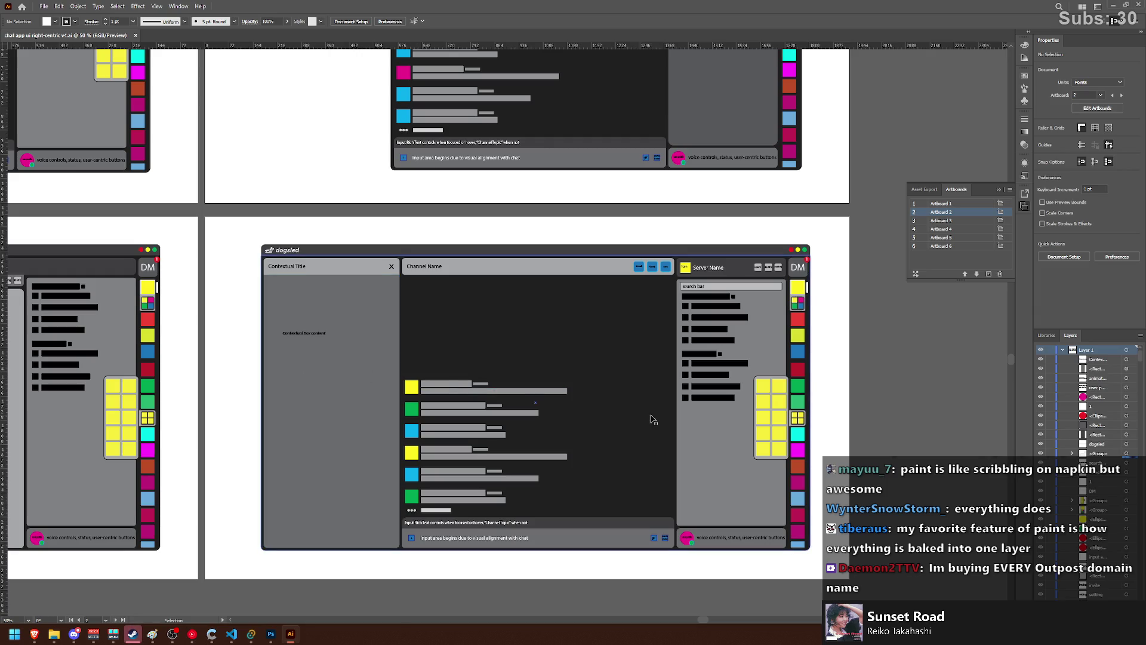
{"action": "scroll", "coordinate": [663, 406], "scroll_direction": "right", "scroll_amount": 1}
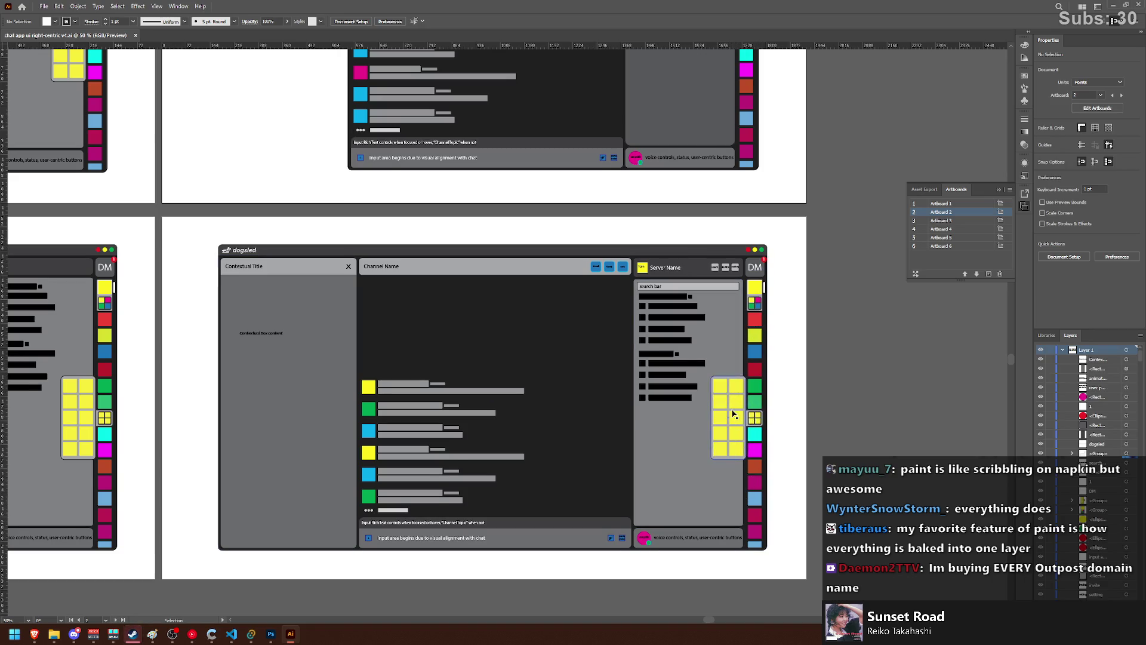
{"action": "scroll", "coordinate": [732, 409], "scroll_direction": "up", "scroll_amount": 5}
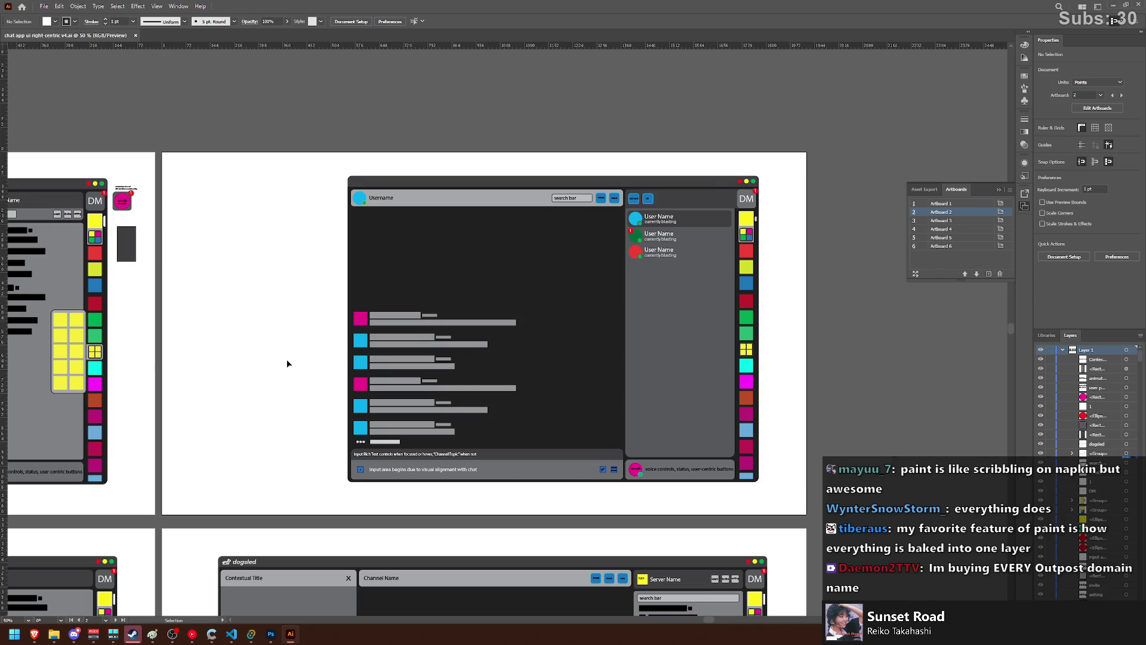
{"action": "scroll", "coordinate": [299, 364], "scroll_direction": "left", "scroll_amount": 3}
{"action": "scroll", "coordinate": [307, 365], "scroll_direction": "left", "scroll_amount": 6}
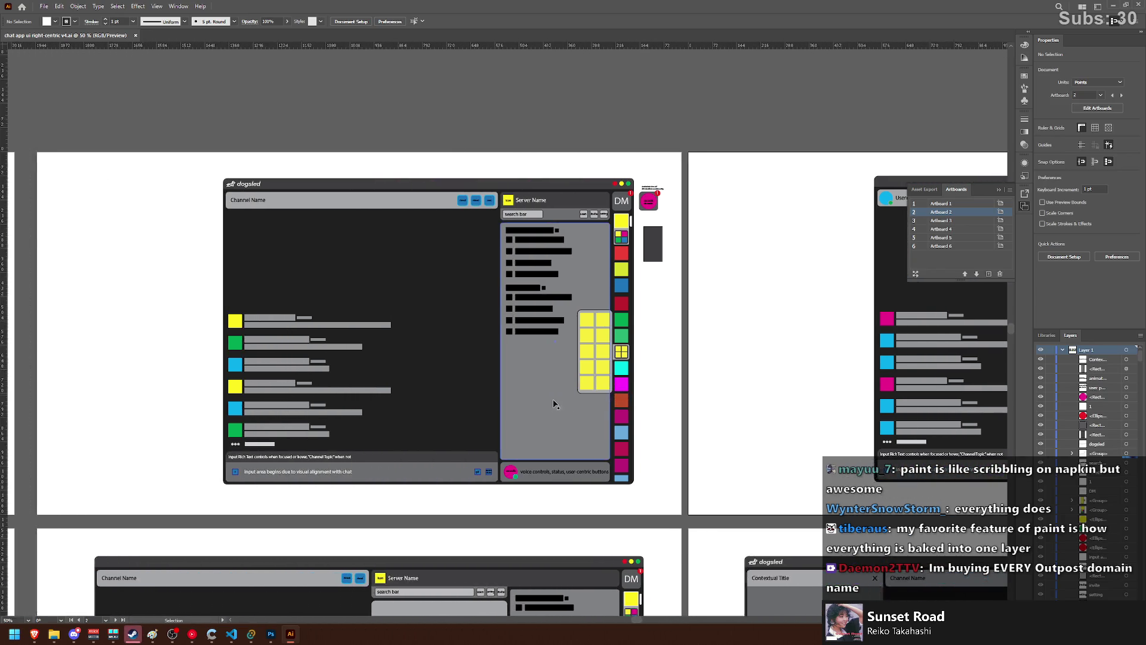
{"action": "scroll", "coordinate": [555, 404], "scroll_direction": "down", "scroll_amount": 8}
{"action": "scroll", "coordinate": [553, 397], "scroll_direction": "left", "scroll_amount": 2}
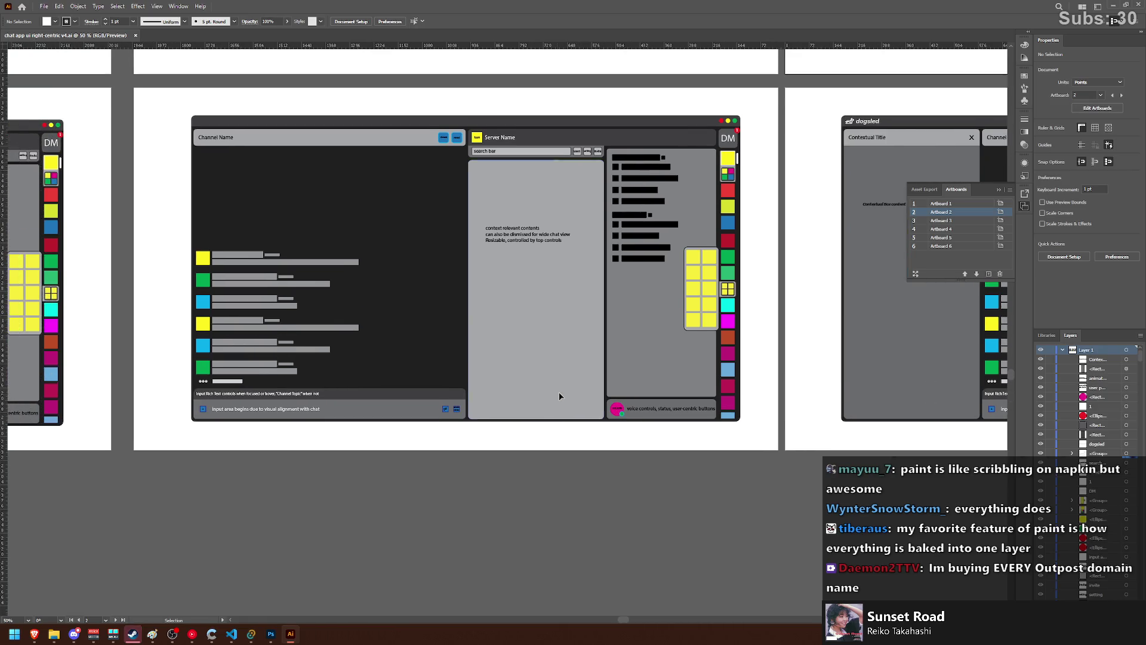
{"action": "scroll", "coordinate": [559, 396], "scroll_direction": "up", "scroll_amount": 1}
{"action": "scroll", "coordinate": [544, 358], "scroll_direction": "left", "scroll_amount": 3}
{"action": "scroll", "coordinate": [536, 327], "scroll_direction": "left", "scroll_amount": 3}
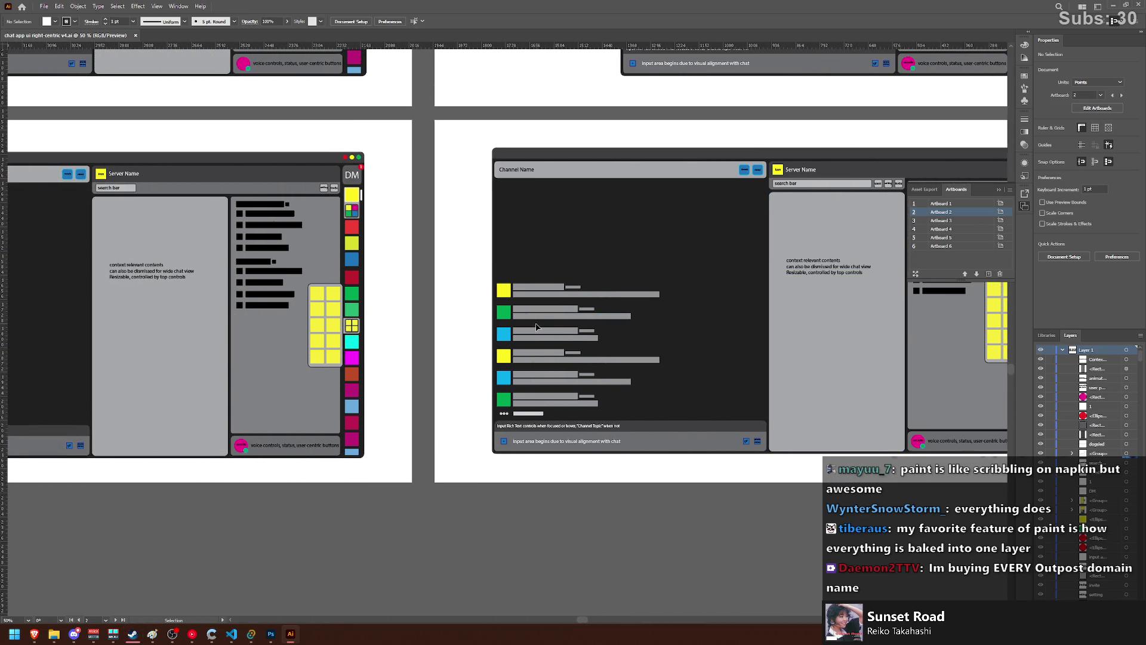
{"action": "scroll", "coordinate": [531, 332], "scroll_direction": "right", "scroll_amount": 2}
{"action": "scroll", "coordinate": [525, 336], "scroll_direction": "up", "scroll_amount": 3}
{"action": "scroll", "coordinate": [518, 341], "scroll_direction": "up", "scroll_amount": 2}
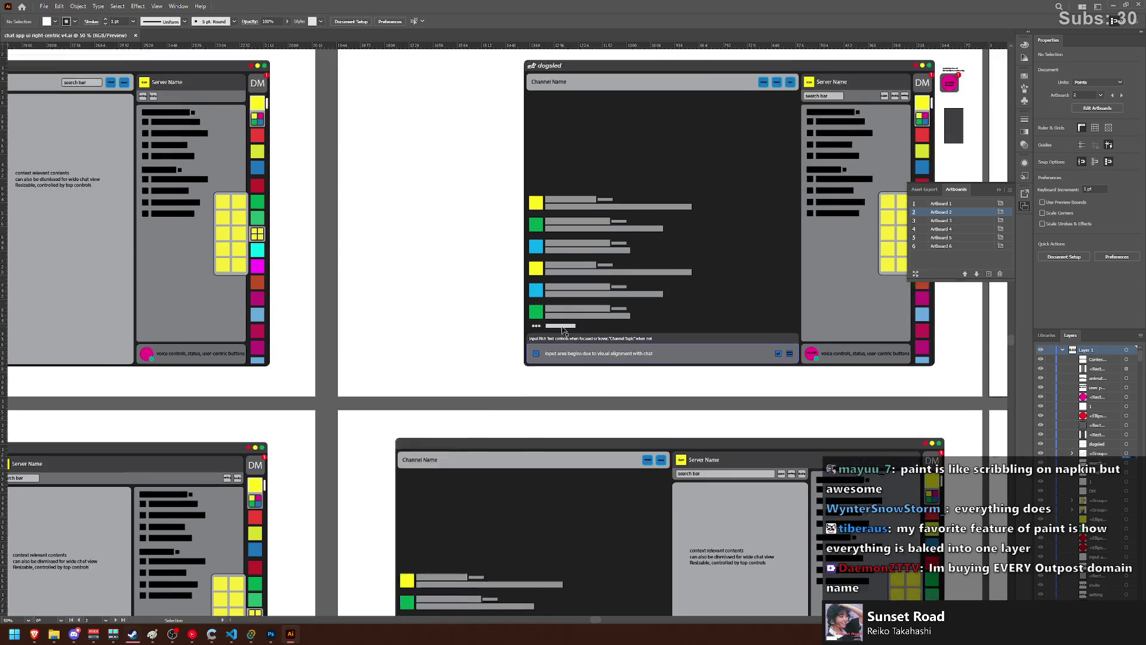
{"action": "scroll", "coordinate": [511, 346], "scroll_direction": "up", "scroll_amount": 1}
{"action": "scroll", "coordinate": [510, 347], "scroll_direction": "left", "scroll_amount": 3}
{"action": "scroll", "coordinate": [510, 349], "scroll_direction": "left", "scroll_amount": 3}
{"action": "scroll", "coordinate": [516, 353], "scroll_direction": "left", "scroll_amount": 2}
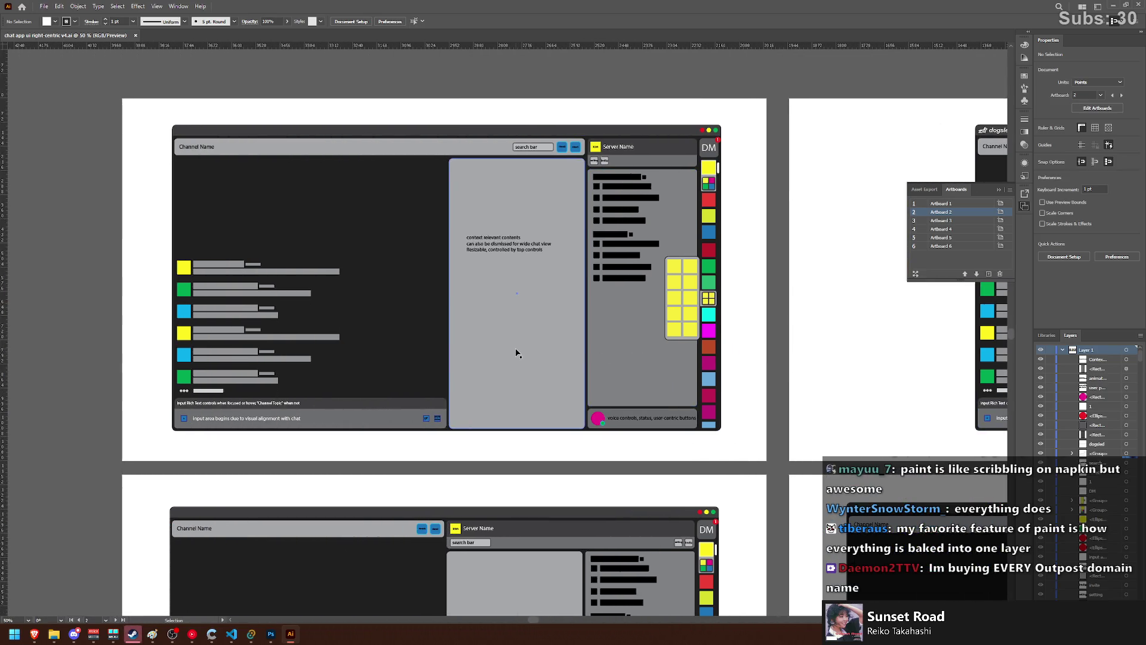
{"action": "scroll", "coordinate": [516, 352], "scroll_direction": "down", "scroll_amount": 1}
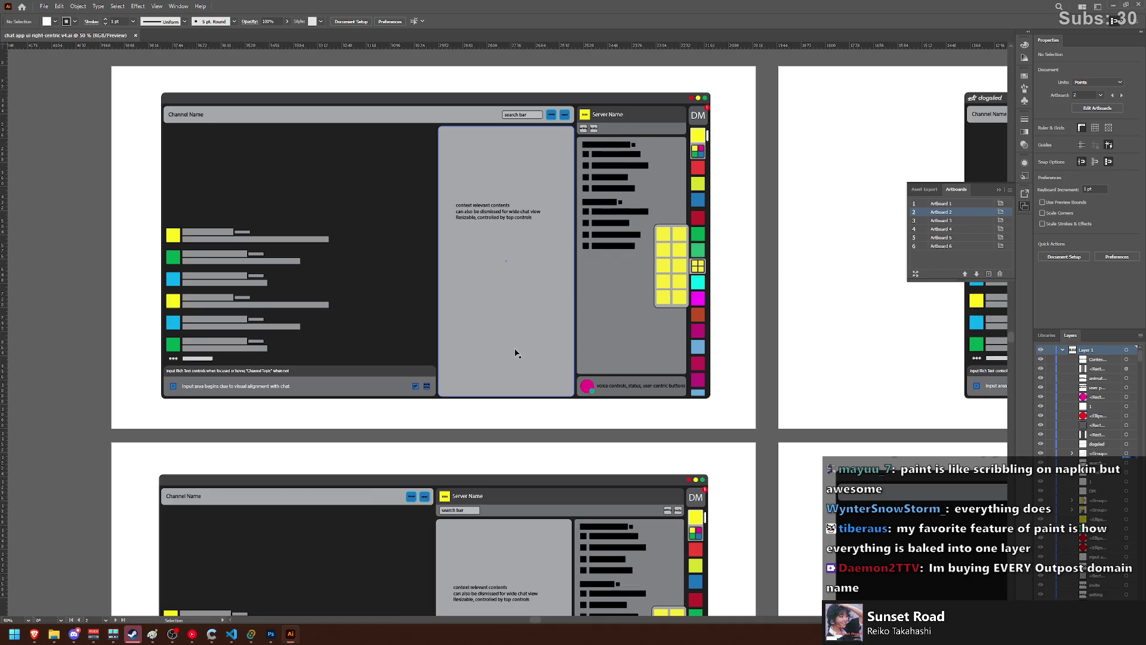
{"action": "scroll", "coordinate": [523, 359], "scroll_direction": "right", "scroll_amount": 3}
{"action": "scroll", "coordinate": [531, 368], "scroll_direction": "right", "scroll_amount": 3}
{"action": "scroll", "coordinate": [533, 369], "scroll_direction": "right", "scroll_amount": 3}
{"action": "scroll", "coordinate": [534, 372], "scroll_direction": "right", "scroll_amount": 2}
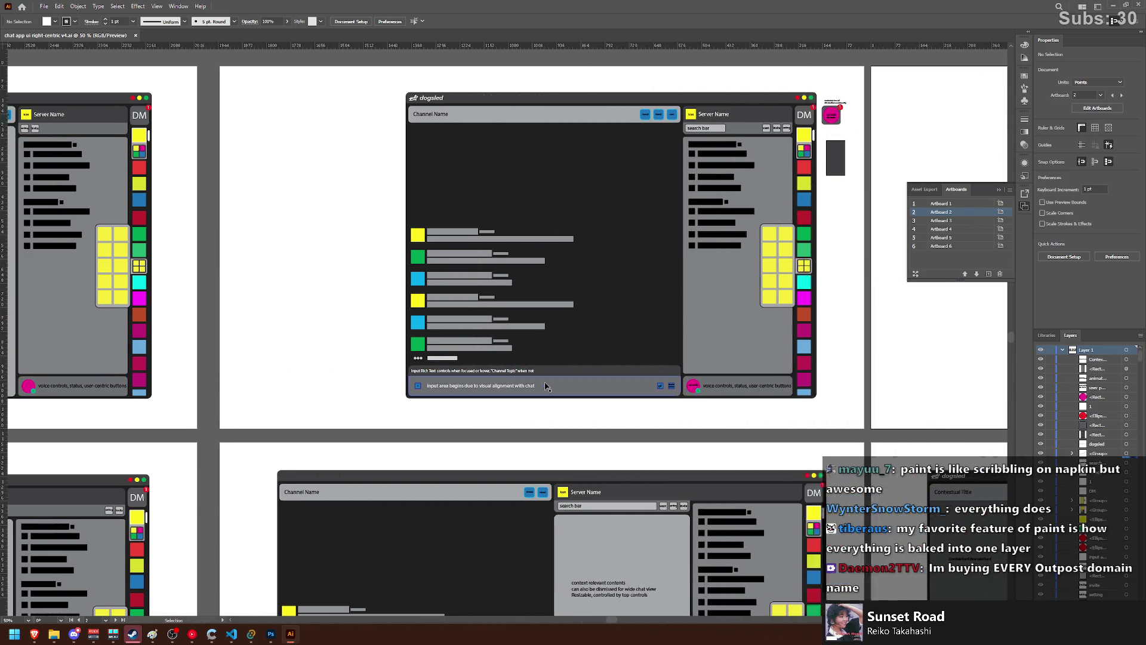
{"action": "scroll", "coordinate": [536, 375], "scroll_direction": "right", "scroll_amount": 3}
{"action": "scroll", "coordinate": [538, 378], "scroll_direction": "right", "scroll_amount": 1}
{"action": "scroll", "coordinate": [538, 381], "scroll_direction": "down", "scroll_amount": 2}
{"action": "scroll", "coordinate": [537, 381], "scroll_direction": "down", "scroll_amount": 5}
{"action": "scroll", "coordinate": [534, 380], "scroll_direction": "right", "scroll_amount": 2}
{"action": "scroll", "coordinate": [537, 379], "scroll_direction": "right", "scroll_amount": 1}
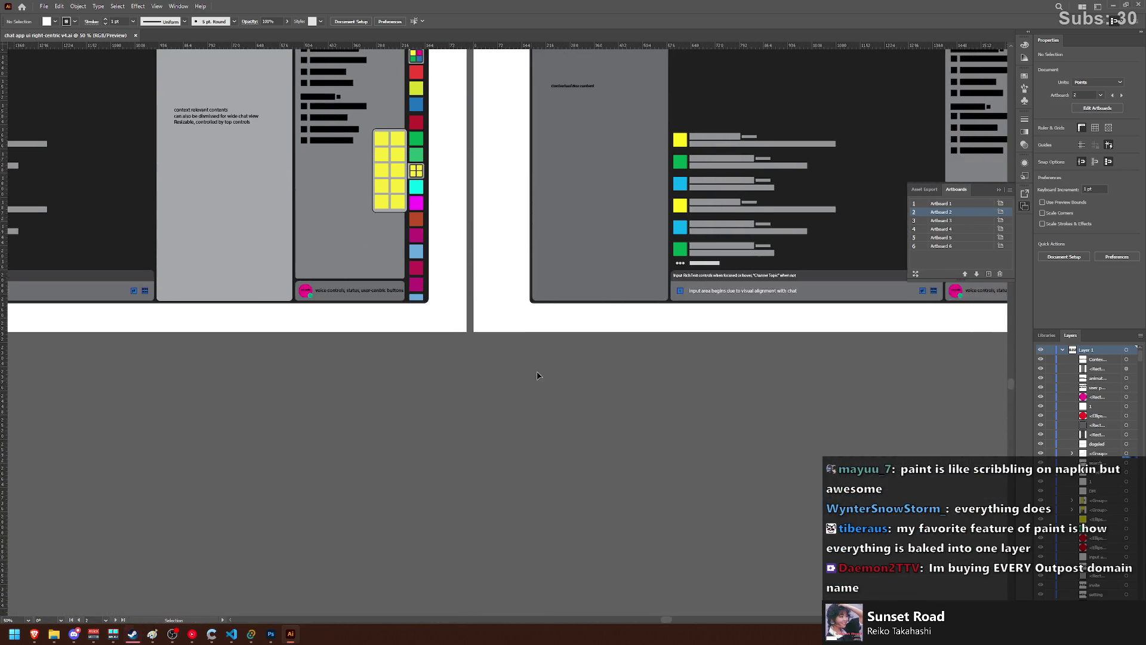
{"action": "scroll", "coordinate": [535, 382], "scroll_direction": "up", "scroll_amount": 3}
{"action": "scroll", "coordinate": [528, 388], "scroll_direction": "right", "scroll_amount": 1}
{"action": "scroll", "coordinate": [525, 388], "scroll_direction": "right", "scroll_amount": 3}
{"action": "scroll", "coordinate": [525, 385], "scroll_direction": "right", "scroll_amount": 1}
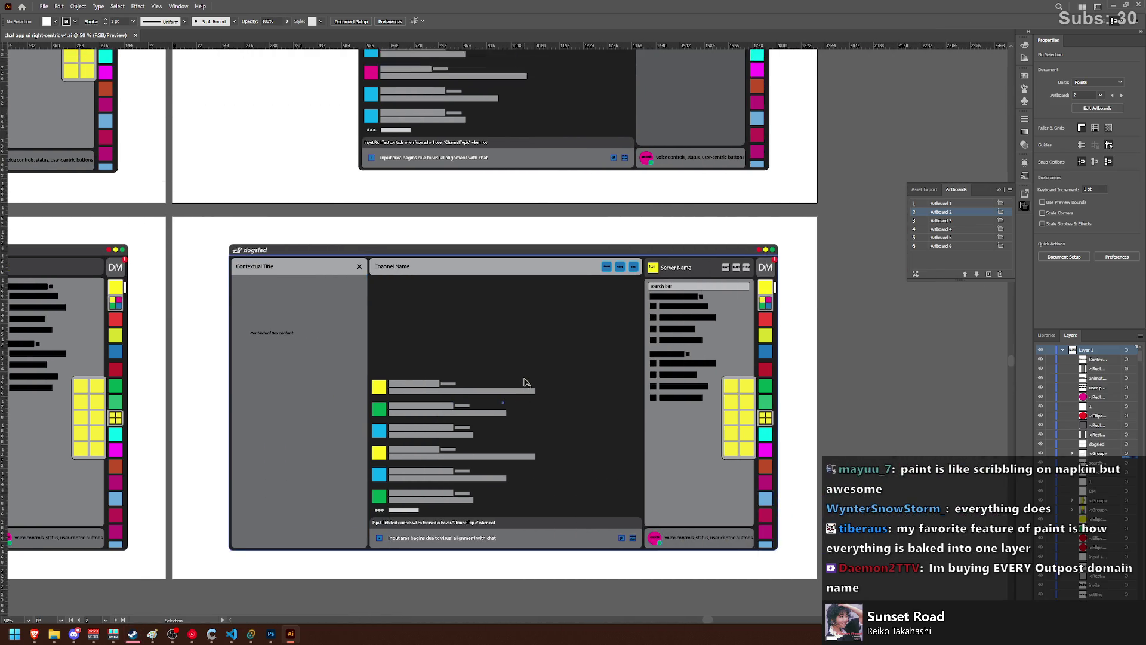
{"action": "scroll", "coordinate": [523, 382], "scroll_direction": "up", "scroll_amount": 5}
{"action": "scroll", "coordinate": [522, 379], "scroll_direction": "up", "scroll_amount": 1}
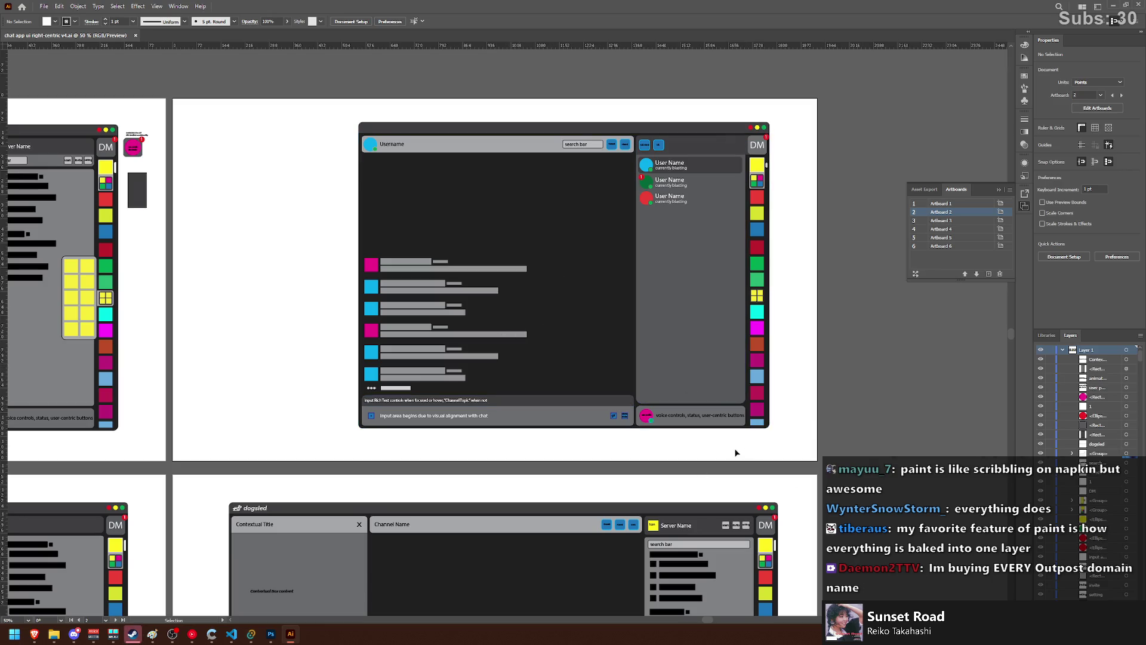
{"action": "scroll", "coordinate": [733, 449], "scroll_direction": "down", "scroll_amount": 5}
{"action": "scroll", "coordinate": [730, 448], "scroll_direction": "down", "scroll_amount": 5}
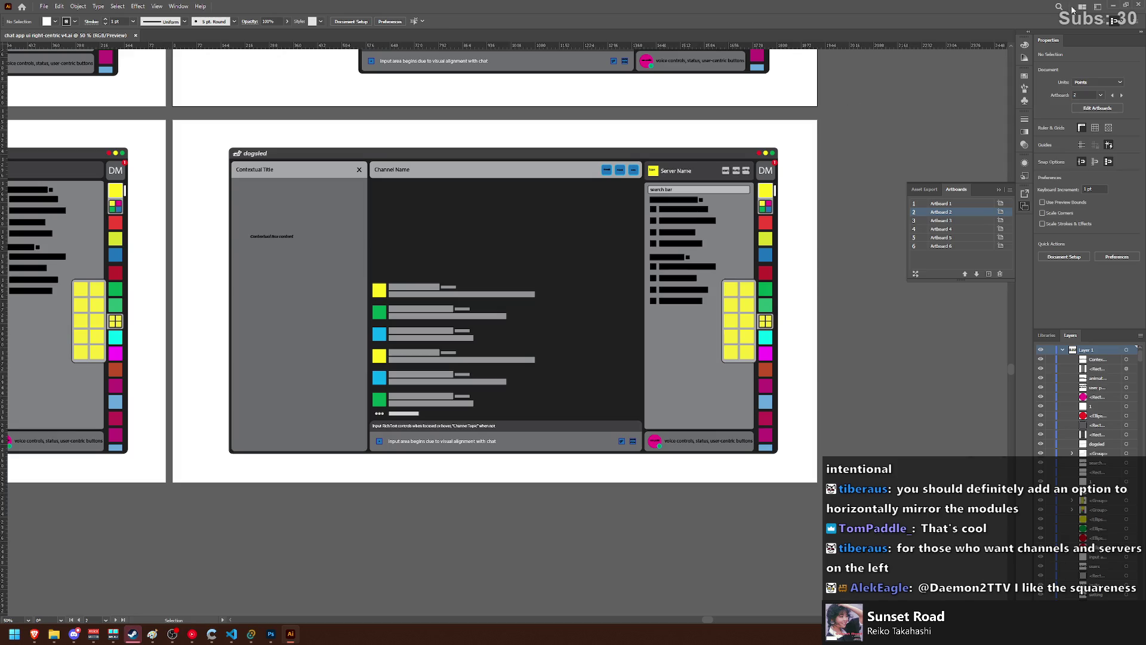
- Back in Paint, draw a large rectangle window outline with a header strip across its top
{"action": "left_click", "coordinate": [1113, 6]}
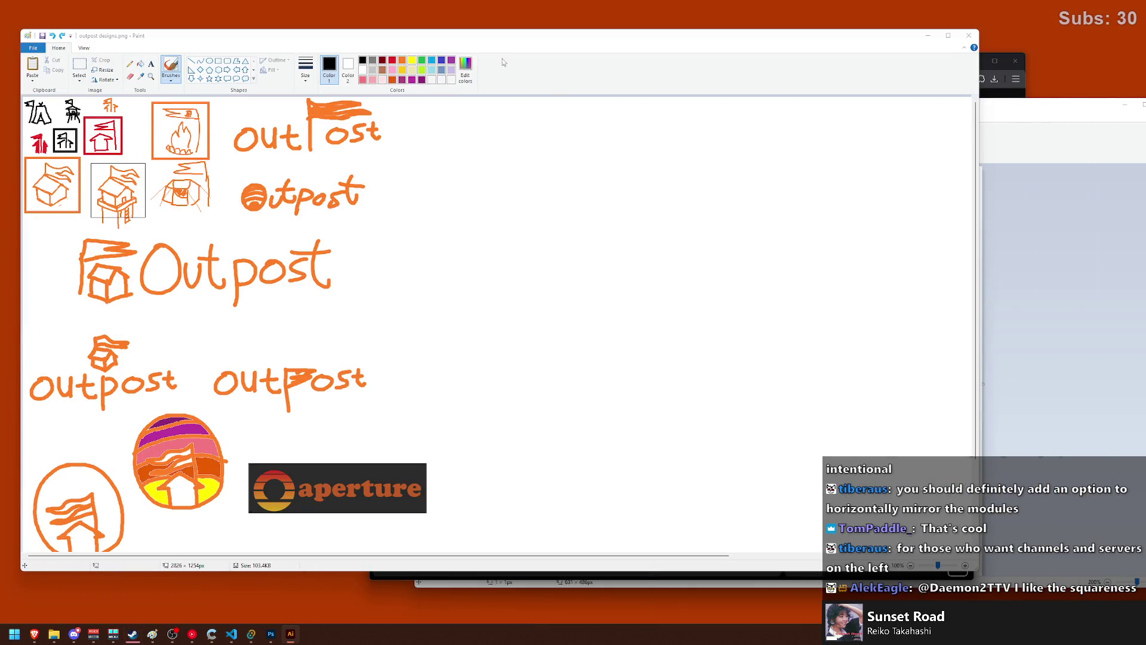
{"action": "left_click_drag", "start_coordinate": [499, 42], "coordinate": [489, 27]}
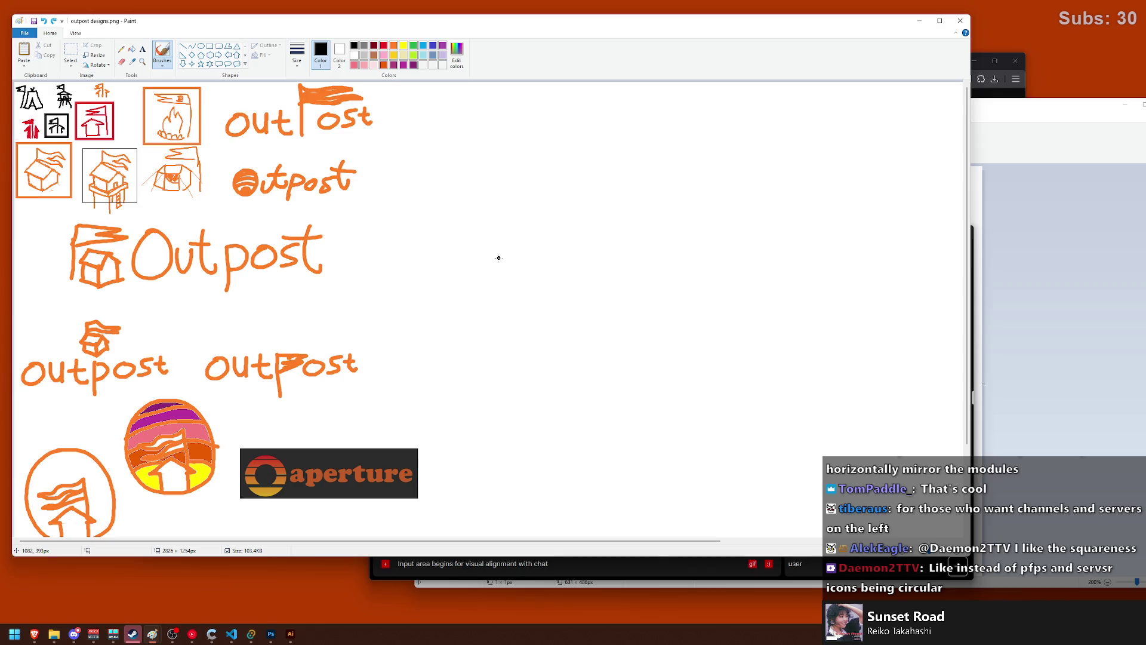
{"action": "left_click", "coordinate": [210, 46]}
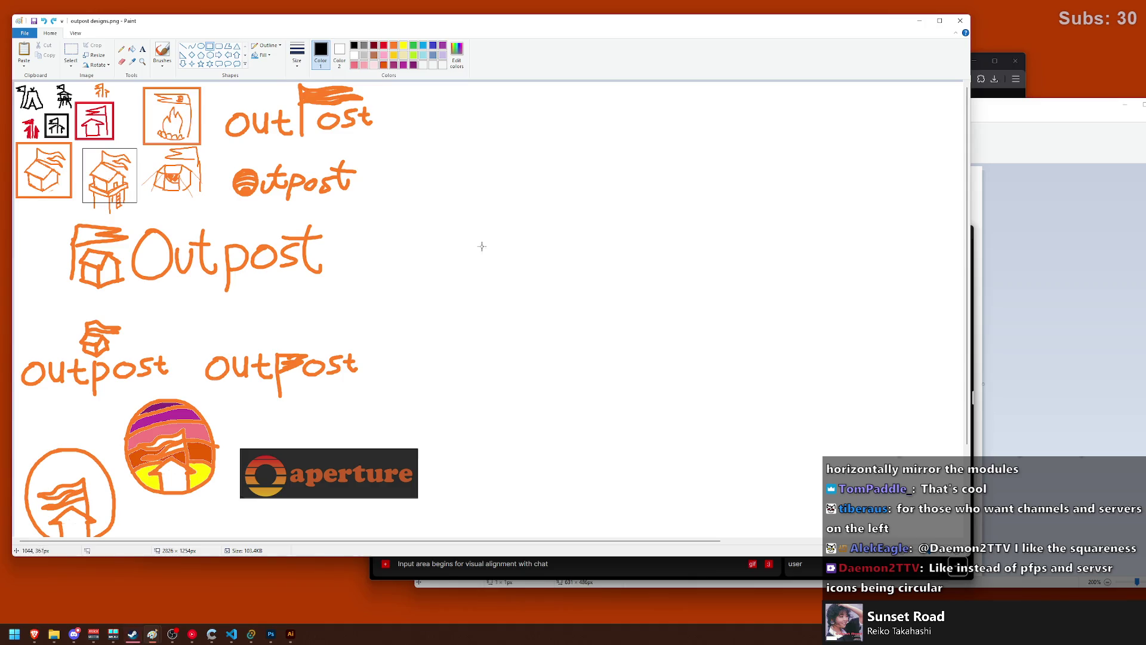
{"action": "scroll", "coordinate": [481, 245], "scroll_direction": "right", "scroll_amount": 1}
{"action": "left_click_drag", "start_coordinate": [397, 104], "coordinate": [788, 475]}
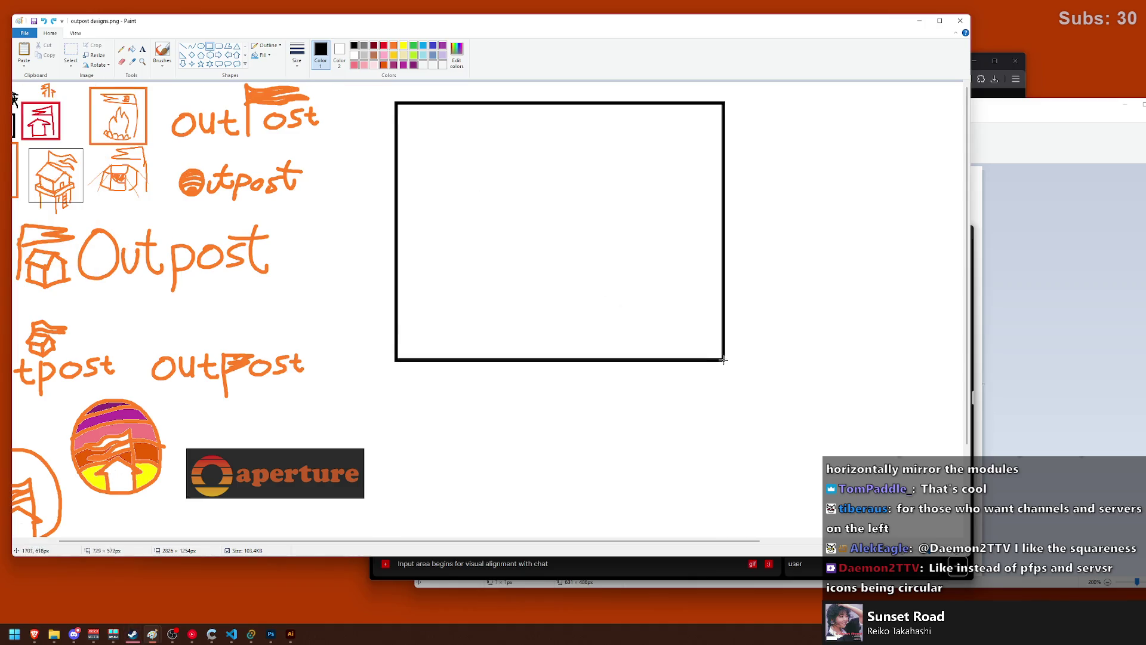
{"action": "left_click_drag", "start_coordinate": [400, 106], "coordinate": [788, 129]}
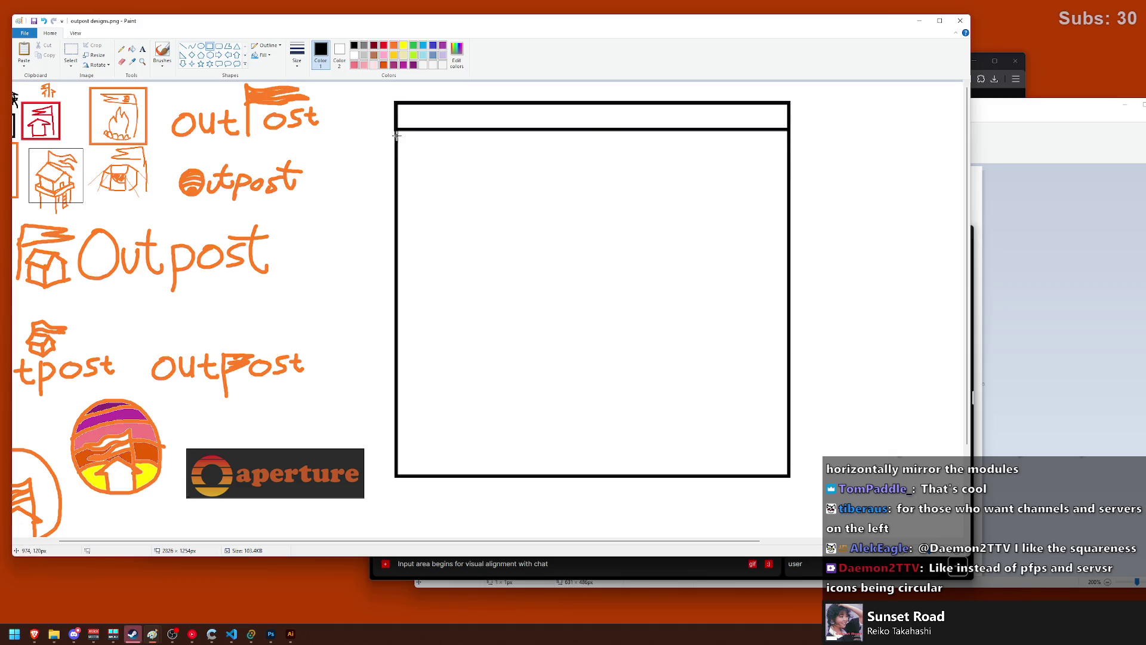
- Draw the first icon box at the top-left with two inner shapes, discarding a misplaced header square
{"action": "left_click_drag", "start_coordinate": [405, 138], "coordinate": [452, 186]}
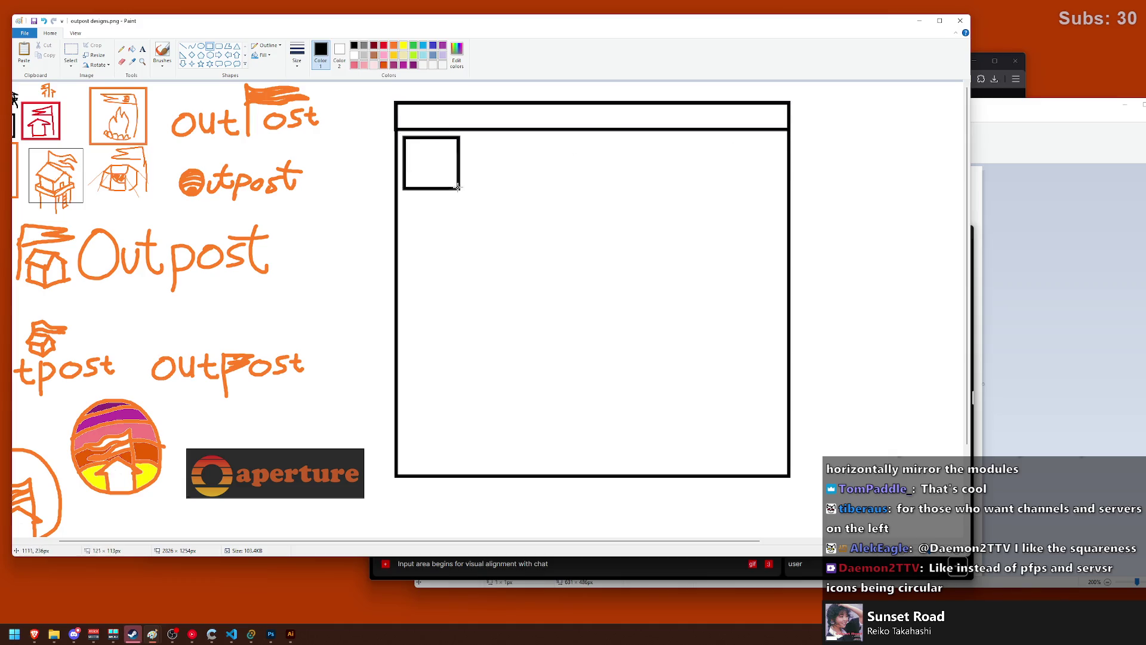
{"action": "left_click", "coordinate": [475, 163]}
{"action": "mouse_move", "coordinate": [768, 103]}
{"action": "left_mouse_down"}
{"action": "mouse_move", "coordinate": [788, 127]}
{"action": "mouse_move", "coordinate": [723, 134]}
{"action": "mouse_move", "coordinate": [733, 104]}
{"action": "left_mouse_up"}
{"action": "key", "text": "ctrl+z"}
{"action": "key", "text": "ctrl+z"}
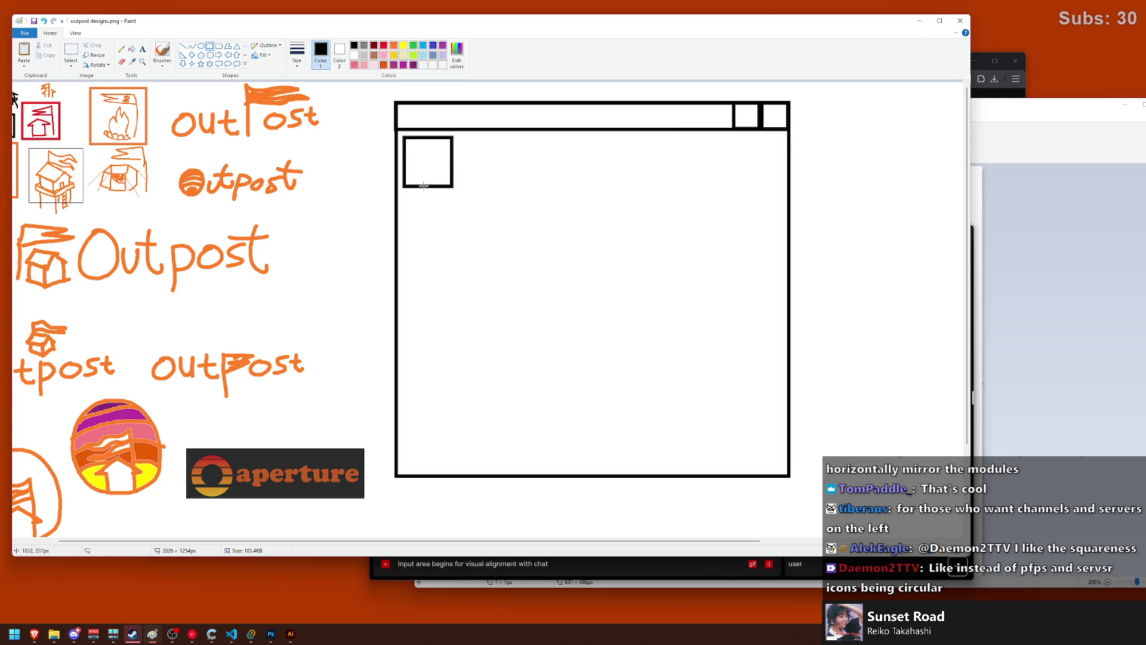
{"action": "left_click_drag", "start_coordinate": [417, 163], "coordinate": [442, 186]}
{"action": "left_click_drag", "start_coordinate": [419, 145], "coordinate": [435, 158]}
- Draw a second icon box below the first with a small rectangle inside
{"action": "mouse_move", "coordinate": [402, 200]}
{"action": "left_mouse_down"}
{"action": "mouse_move", "coordinate": [457, 262]}
{"action": "mouse_move", "coordinate": [440, 253]}
{"action": "left_mouse_up"}
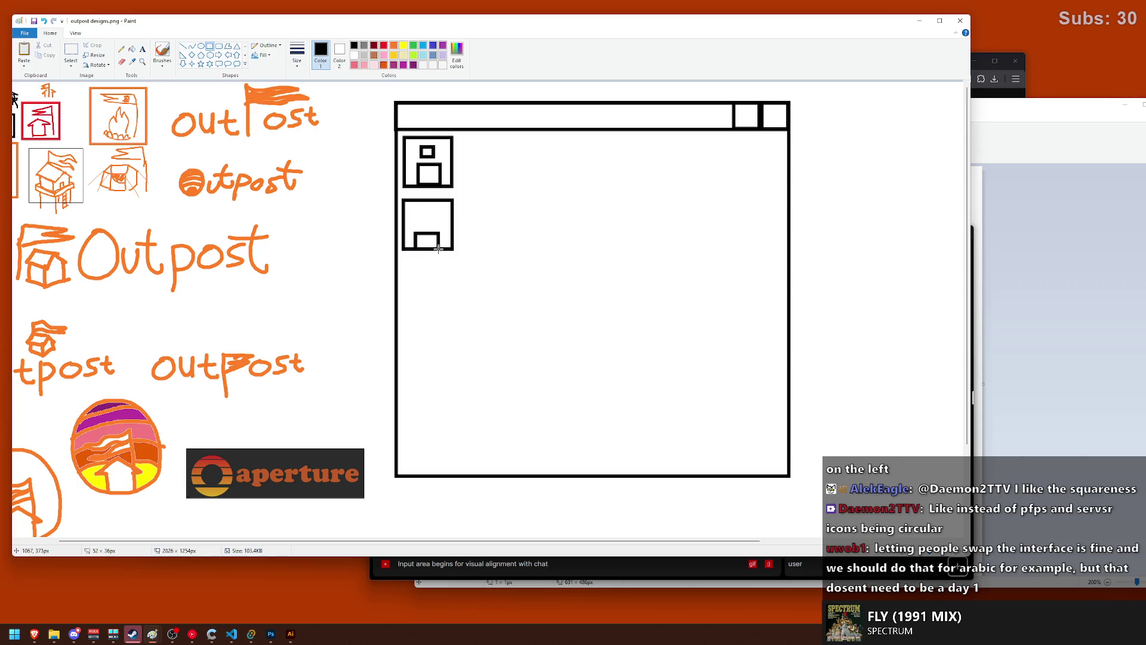
{"action": "left_click_drag", "start_coordinate": [420, 216], "coordinate": [436, 227]}
{"action": "left_click", "coordinate": [480, 188]}
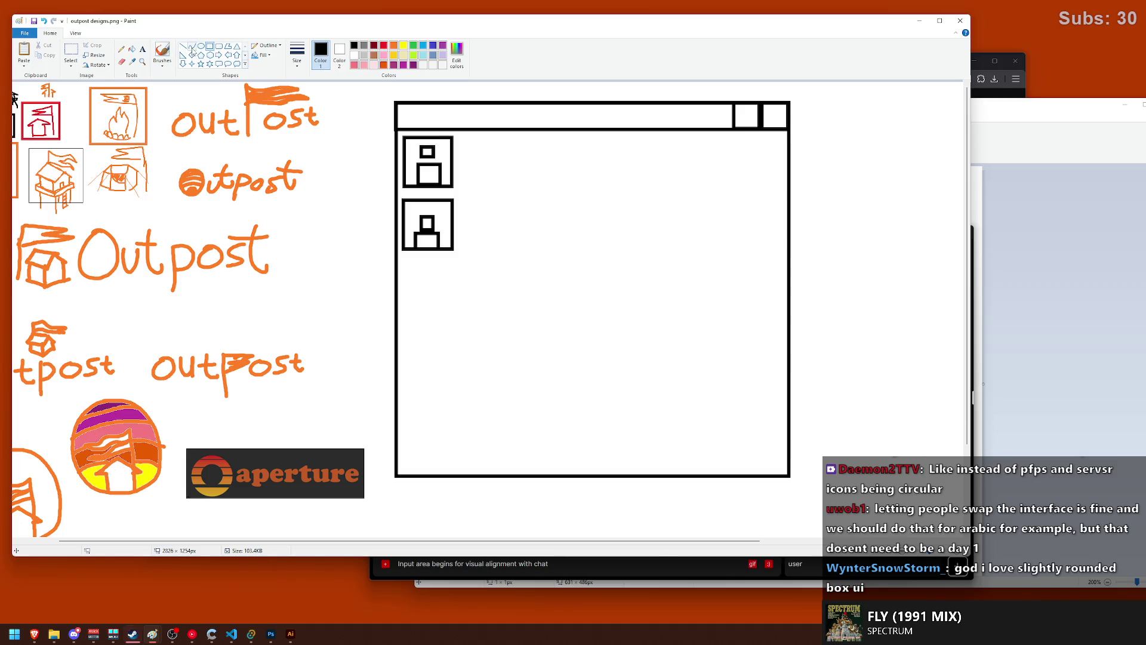
{"action": "left_click", "coordinate": [162, 51]}
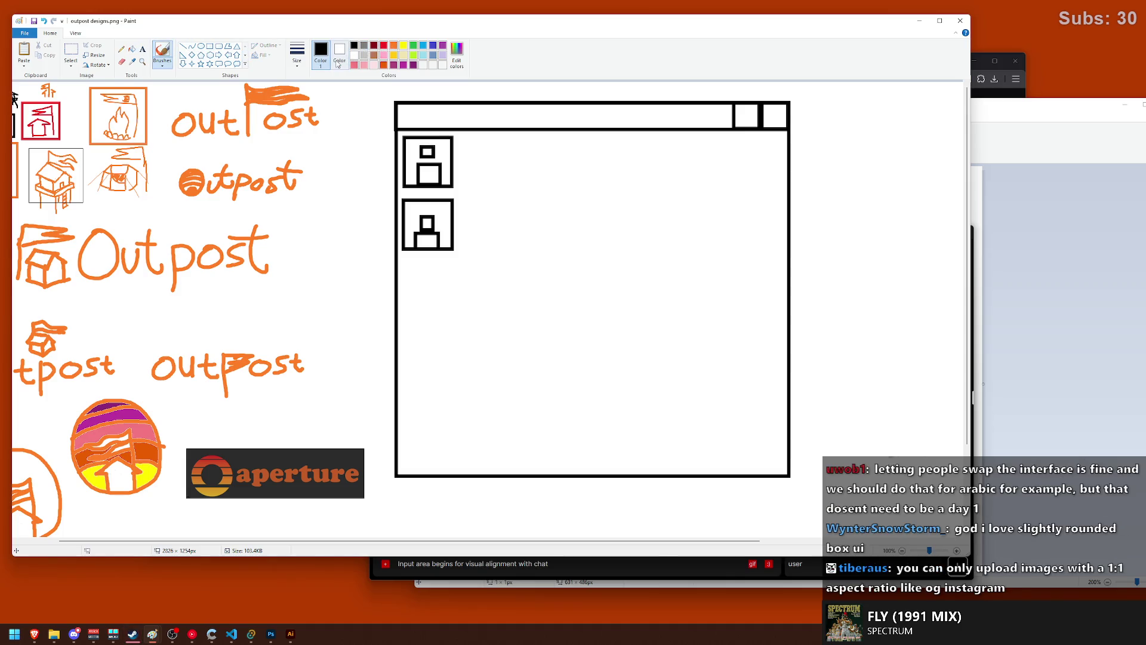
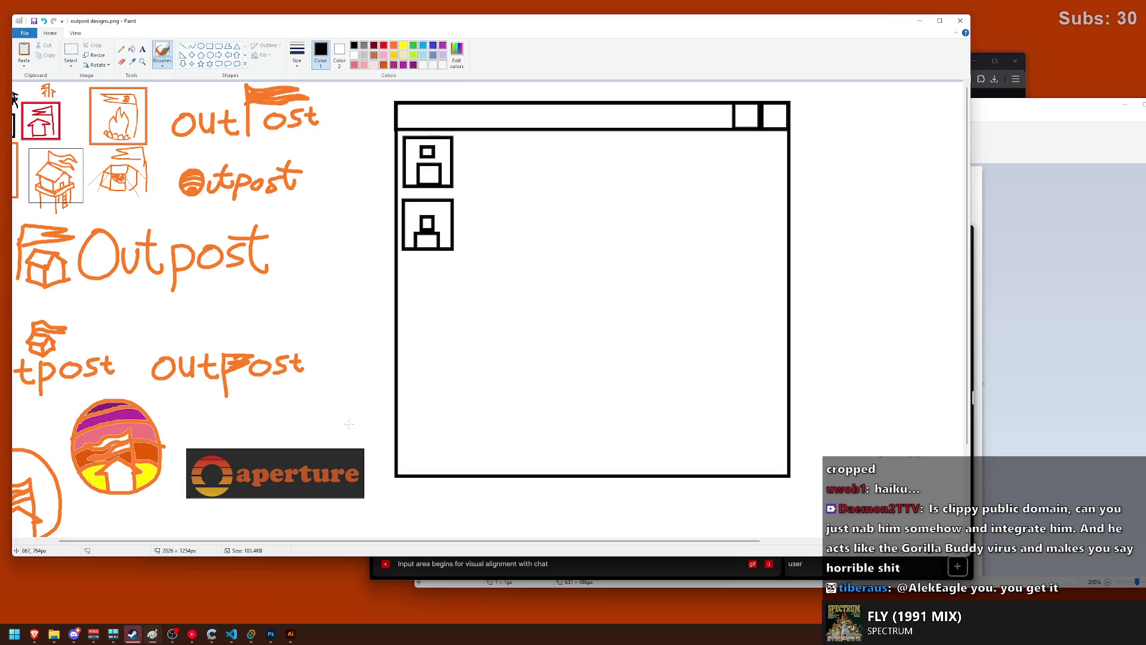
- Draw and undo a test scribble in the Paint window mockup, then raise the chat app
{"action": "mouse_move", "coordinate": [429, 306]}
{"action": "left_mouse_down"}
{"action": "mouse_move", "coordinate": [612, 279]}
{"action": "mouse_move", "coordinate": [585, 238]}
{"action": "mouse_move", "coordinate": [693, 242]}
{"action": "left_mouse_up"}
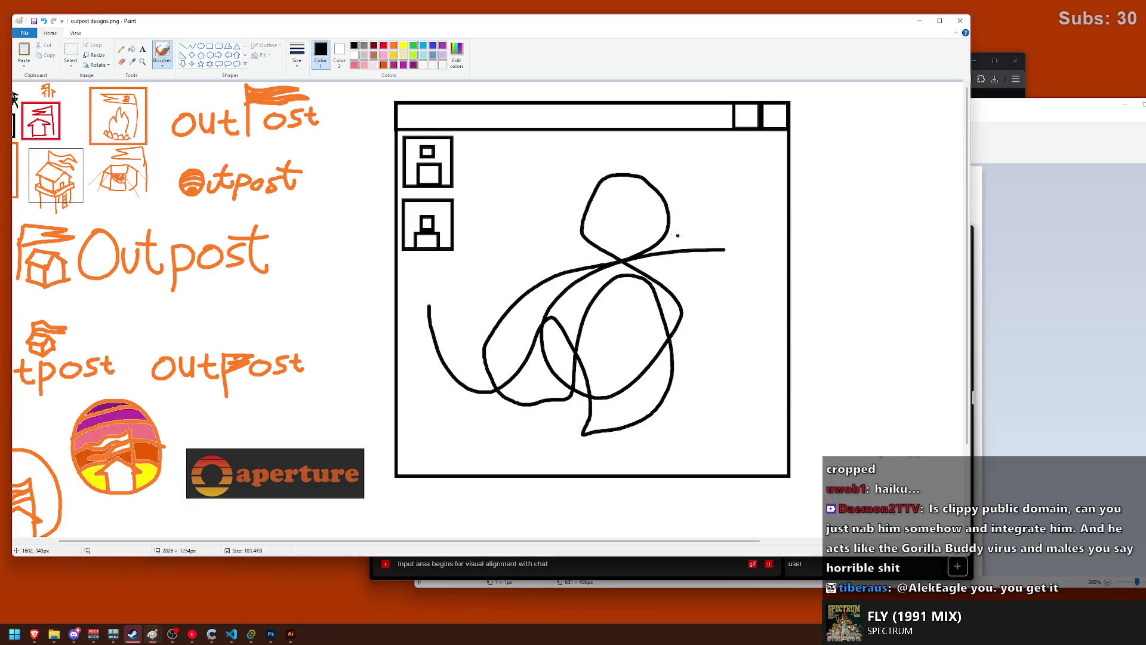
{"action": "key", "text": "ctrl+z"}
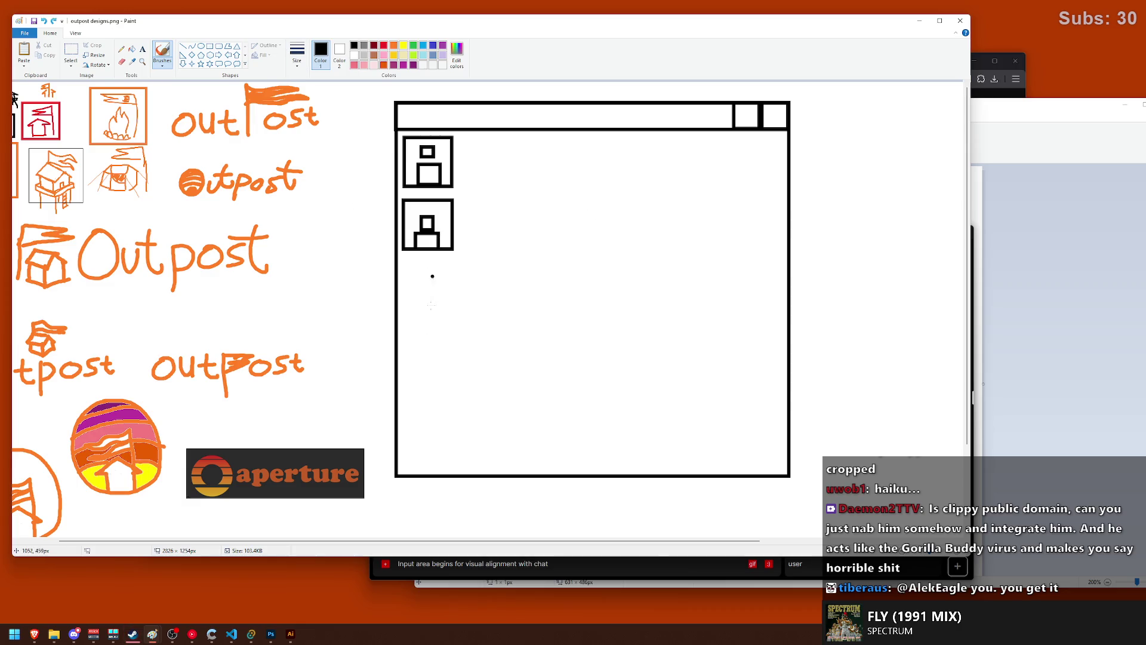
{"action": "left_click", "coordinate": [555, 564]}
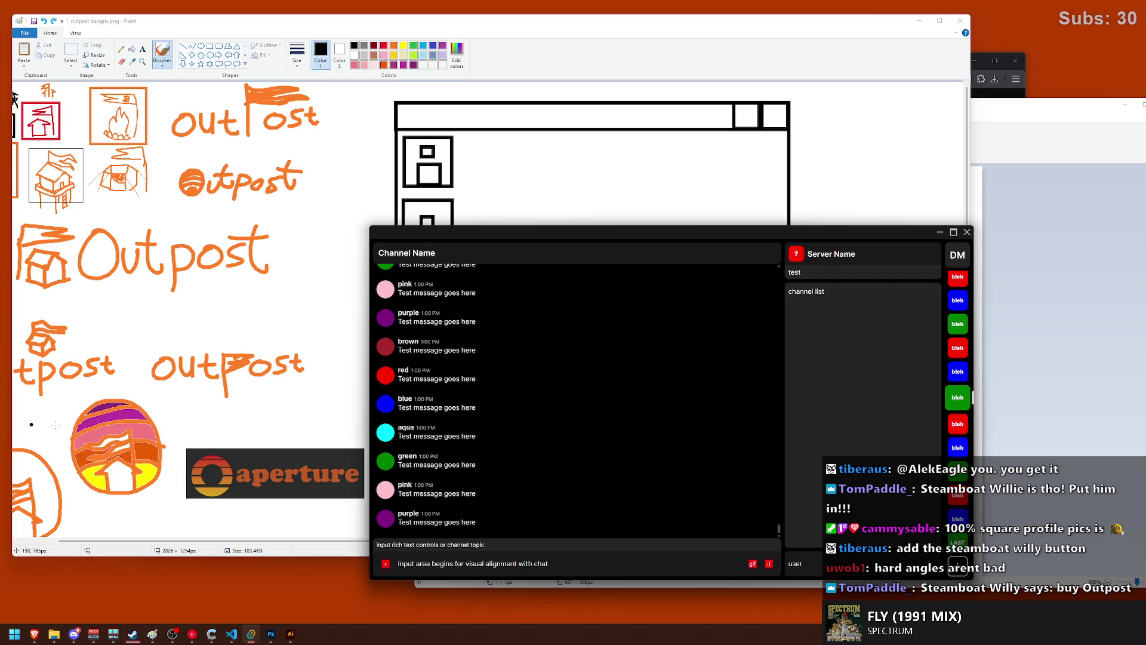
- Arrange the chat app and VS Code windows and scroll down through +page.svelte
{"action": "left_click", "coordinate": [235, 631]}
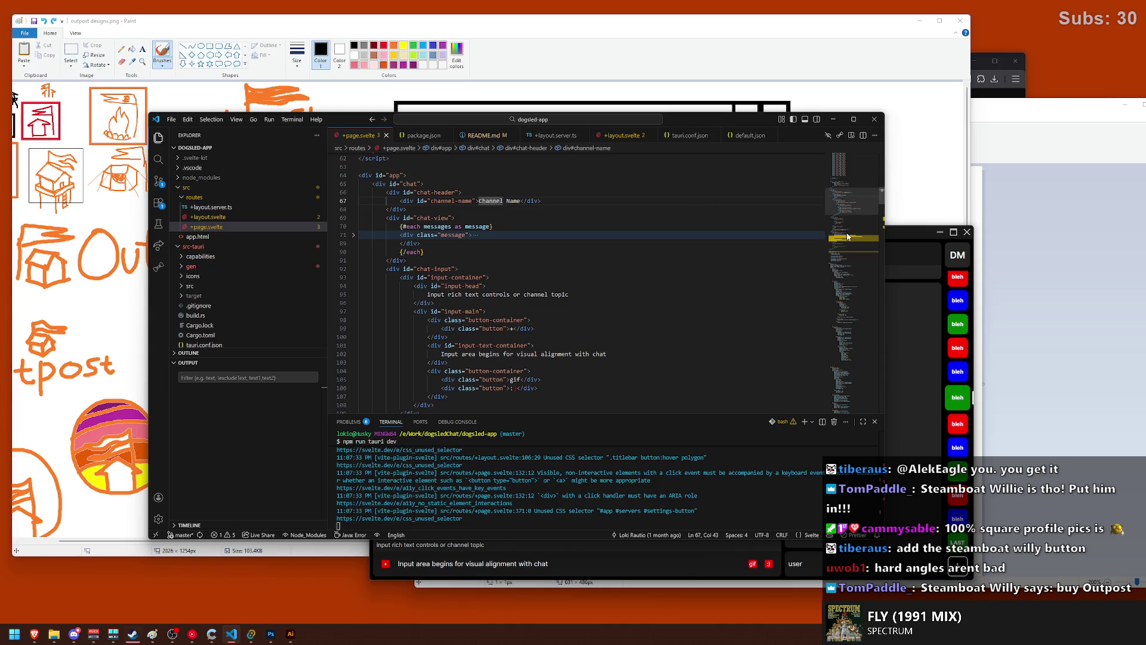
{"action": "left_click_drag", "start_coordinate": [895, 233], "coordinate": [929, 144]}
{"action": "left_click", "coordinate": [434, 127]}
{"action": "scroll", "coordinate": [468, 273], "scroll_direction": "down", "scroll_amount": 3}
{"action": "scroll", "coordinate": [468, 273], "scroll_direction": "down", "scroll_amount": 3}
{"action": "scroll", "coordinate": [468, 273], "scroll_direction": "down", "scroll_amount": 3}
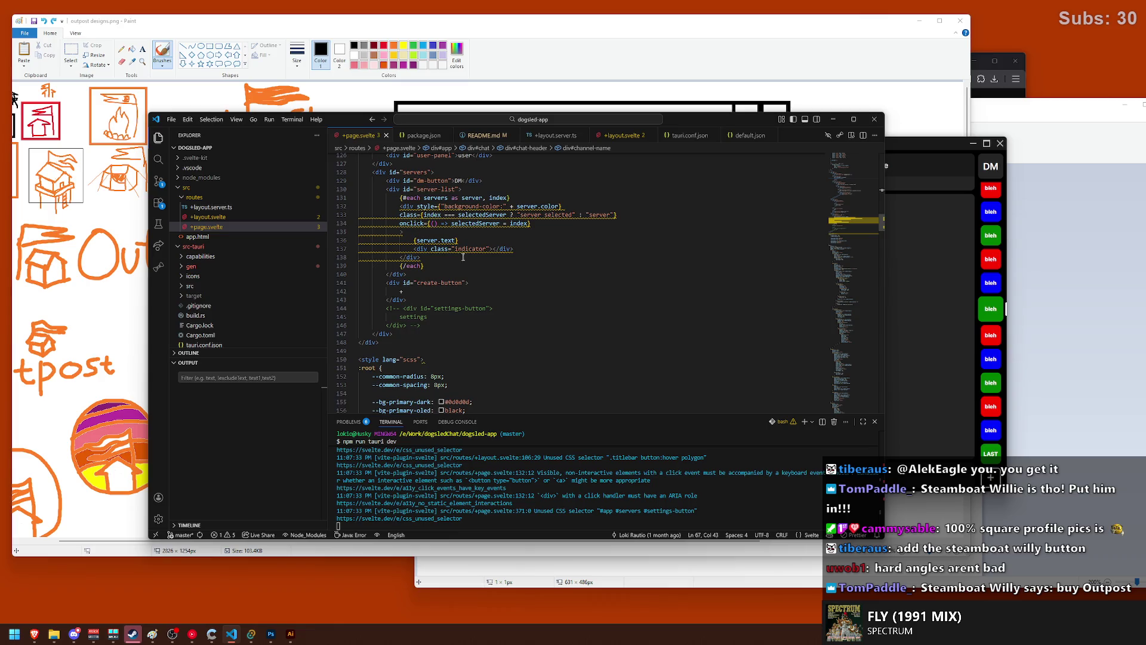
{"action": "scroll", "coordinate": [463, 257], "scroll_direction": "down", "scroll_amount": 5}
{"action": "scroll", "coordinate": [459, 256], "scroll_direction": "down", "scroll_amount": 5}
{"action": "scroll", "coordinate": [457, 255], "scroll_direction": "down", "scroll_amount": 5}
{"action": "scroll", "coordinate": [455, 254], "scroll_direction": "down", "scroll_amount": 5}
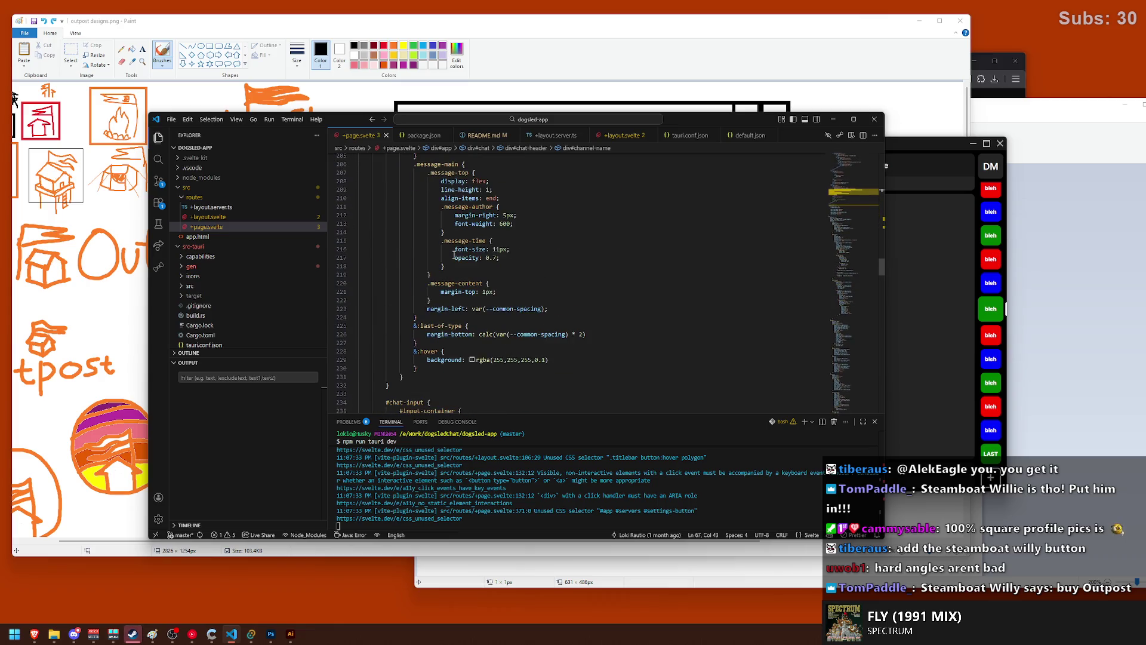
{"action": "scroll", "coordinate": [453, 255], "scroll_direction": "down", "scroll_amount": 3}
{"action": "scroll", "coordinate": [442, 264], "scroll_direction": "down", "scroll_amount": 5}
{"action": "scroll", "coordinate": [443, 264], "scroll_direction": "down", "scroll_amount": 5}
{"action": "scroll", "coordinate": [443, 264], "scroll_direction": "down", "scroll_amount": 5}
{"action": "scroll", "coordinate": [443, 264], "scroll_direction": "down", "scroll_amount": 5}
{"action": "scroll", "coordinate": [442, 264], "scroll_direction": "down", "scroll_amount": 7}
{"action": "scroll", "coordinate": [443, 263], "scroll_direction": "down", "scroll_amount": 7}
{"action": "scroll", "coordinate": [444, 263], "scroll_direction": "down", "scroll_amount": 7}
{"action": "scroll", "coordinate": [445, 263], "scroll_direction": "down", "scroll_amount": 6}
{"action": "scroll", "coordinate": [445, 262], "scroll_direction": "down", "scroll_amount": 7}
{"action": "scroll", "coordinate": [446, 263], "scroll_direction": "down", "scroll_amount": 7}
{"action": "scroll", "coordinate": [447, 257], "scroll_direction": "down", "scroll_amount": 6}
- Search +page.svelte for 'chat' and unfold the folded message markup
{"action": "left_click_drag", "start_coordinate": [458, 232], "coordinate": [462, 232]}
{"action": "key", "text": "ctrl+f"}
{"action": "type", "text": "chat"}
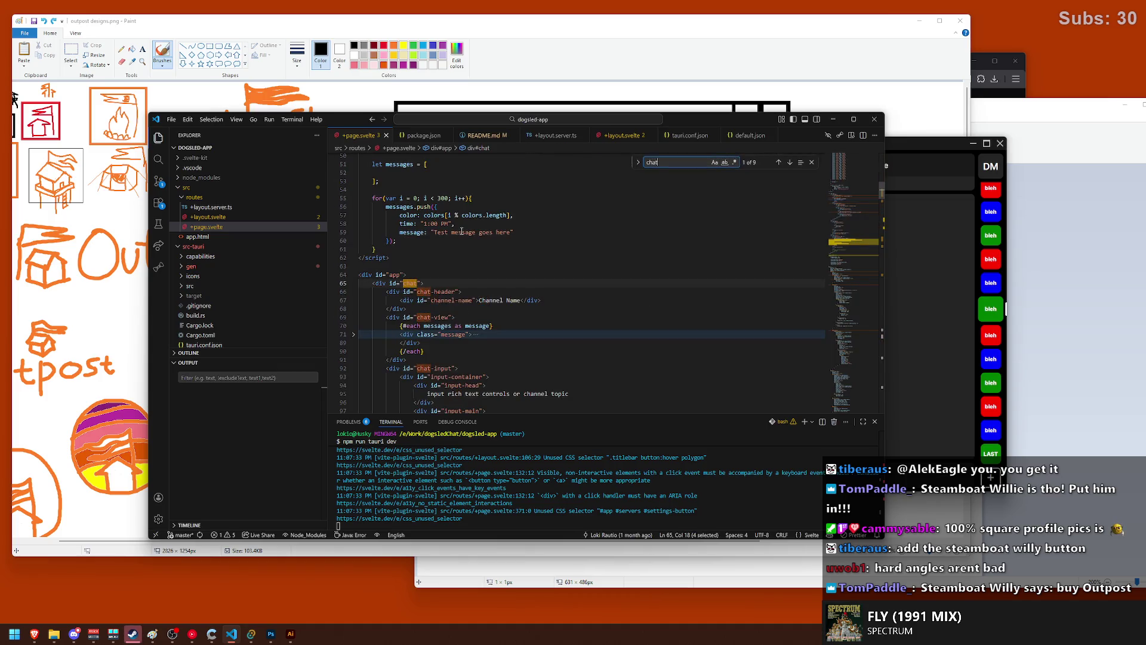
{"action": "scroll", "coordinate": [491, 305], "scroll_direction": "down", "scroll_amount": 2}
{"action": "left_click", "coordinate": [353, 289]}
{"action": "scroll", "coordinate": [362, 288], "scroll_direction": "down", "scroll_amount": 2}
{"action": "key", "text": "Escape"}
- Jump to the message-avatar styles by searching for the message-avatar class name
{"action": "double_click", "coordinate": [502, 254]}
{"action": "key", "text": "ctrl+f"}
{"action": "key", "text": "Return"}
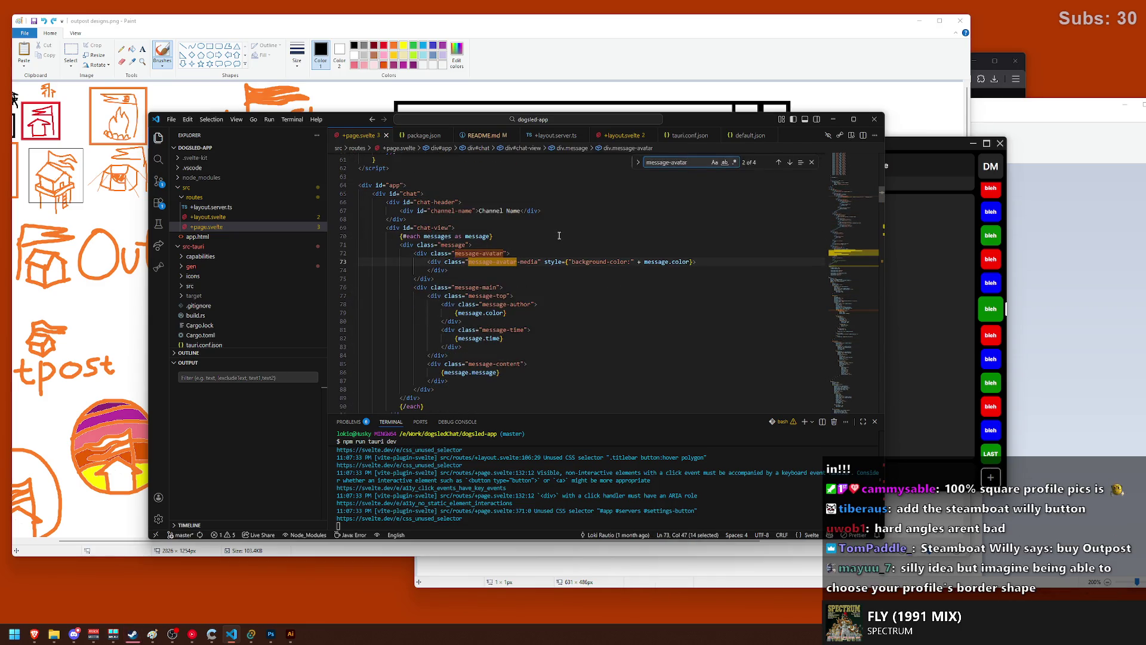
{"action": "key", "text": "Return"}
{"action": "key", "text": "Escape"}
- Change the avatar border-radius from 10000px to 0px, save, and check the chat app
{"action": "double_click", "coordinate": [499, 317]}
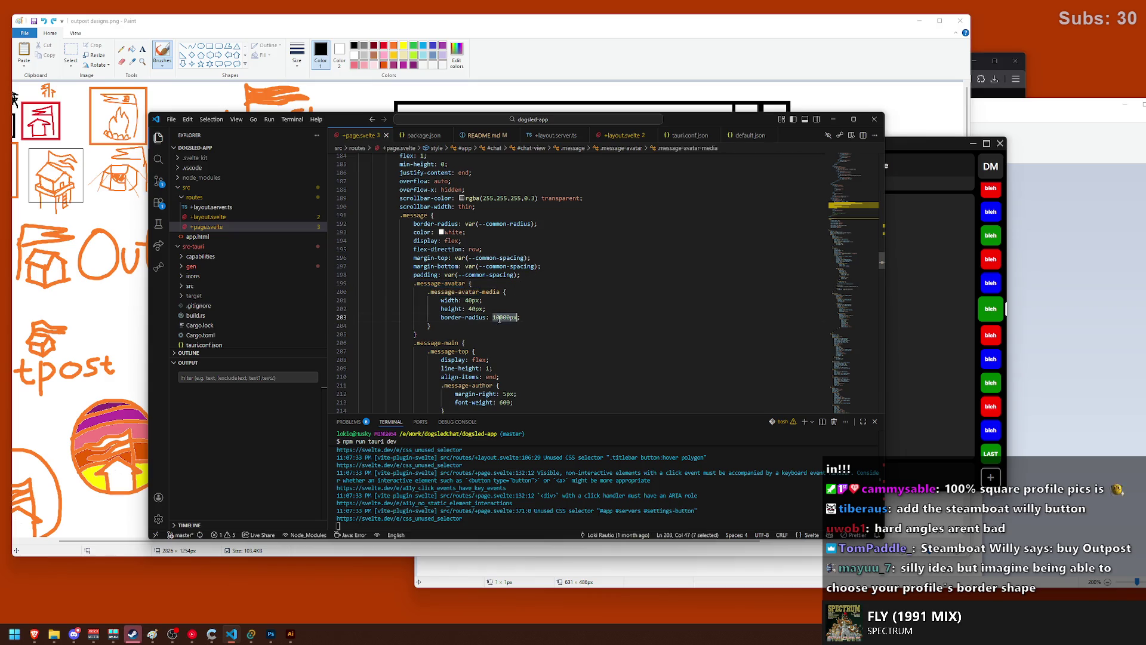
{"action": "type", "text": "0"}
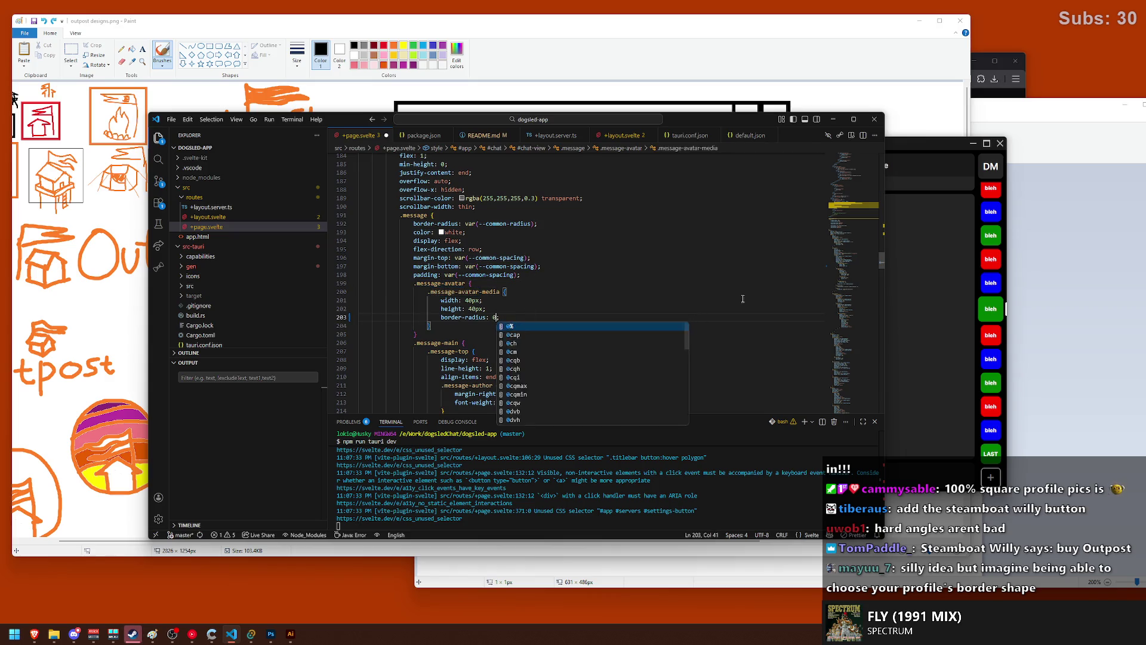
{"action": "type", "text": "px"}
{"action": "key", "text": "ctrl+s"}
{"action": "left_click", "coordinate": [887, 309]}
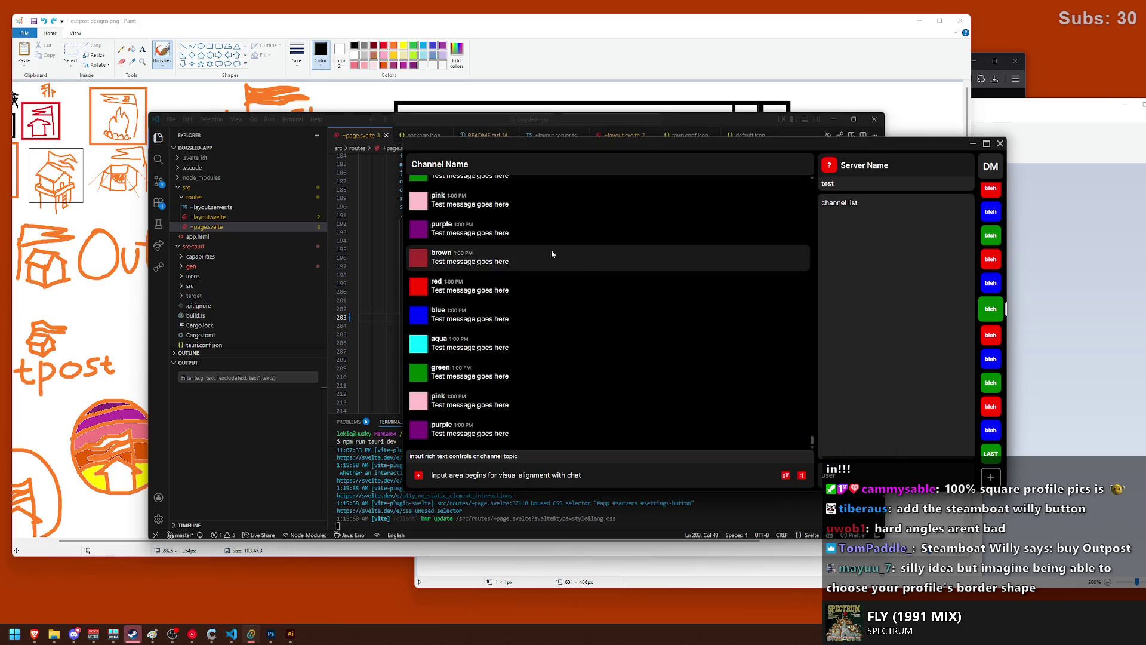
- Scroll the chat app to inspect the square avatars, then rearrange the two windows
{"action": "scroll", "coordinate": [419, 218], "scroll_direction": "up", "scroll_amount": 10}
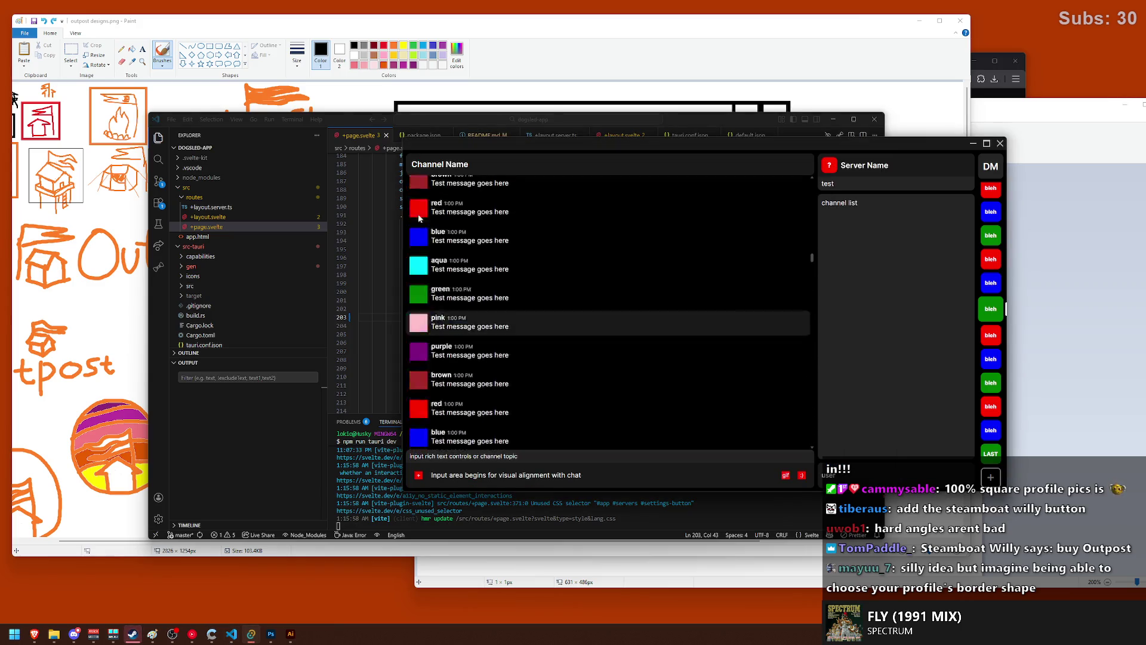
{"action": "scroll", "coordinate": [418, 218], "scroll_direction": "up", "scroll_amount": 4}
{"action": "scroll", "coordinate": [505, 242], "scroll_direction": "up", "scroll_amount": 3}
{"action": "scroll", "coordinate": [502, 241], "scroll_direction": "up", "scroll_amount": 3}
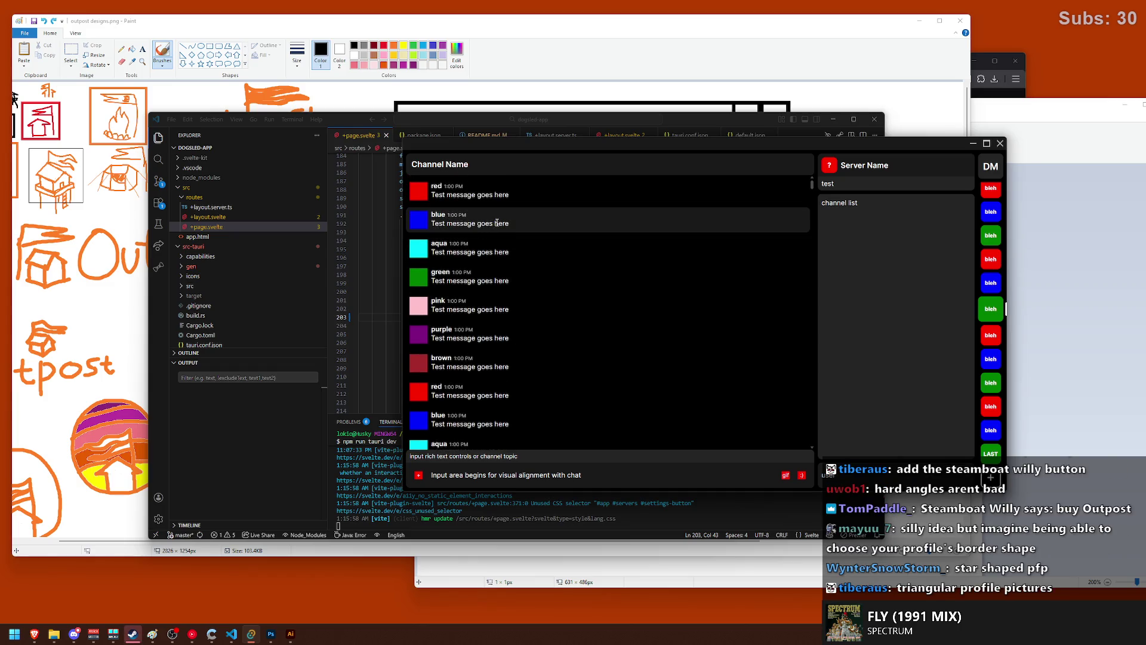
{"action": "scroll", "coordinate": [500, 225], "scroll_direction": "down", "scroll_amount": 2}
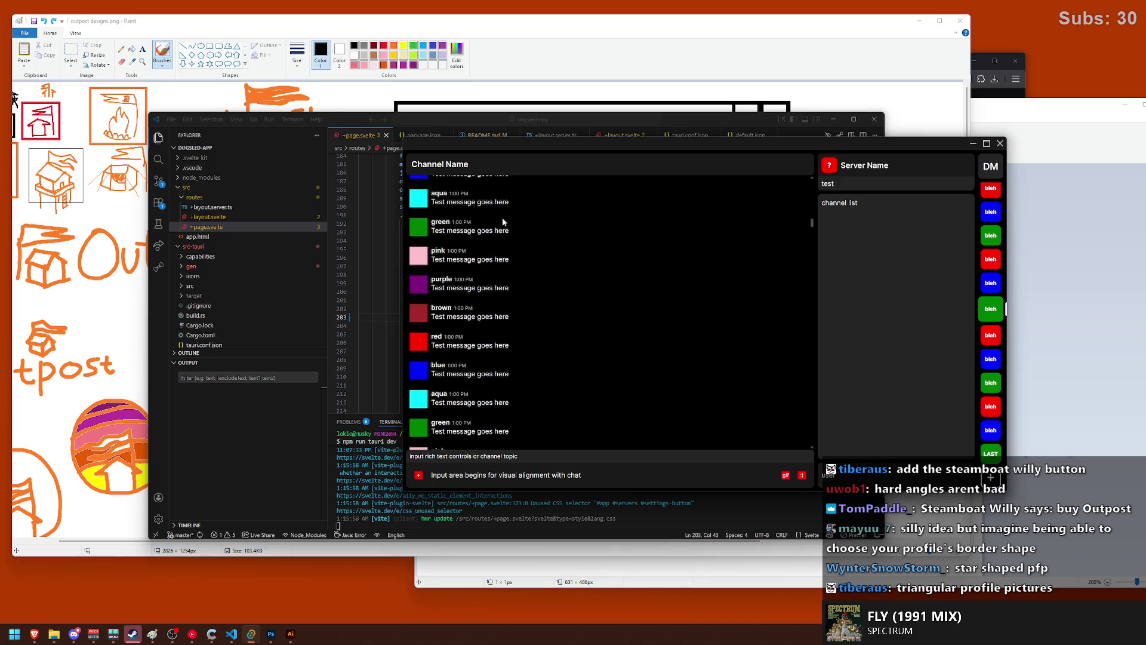
{"action": "scroll", "coordinate": [503, 228], "scroll_direction": "up", "scroll_amount": 2}
{"action": "left_click_drag", "start_coordinate": [502, 150], "coordinate": [529, 217]}
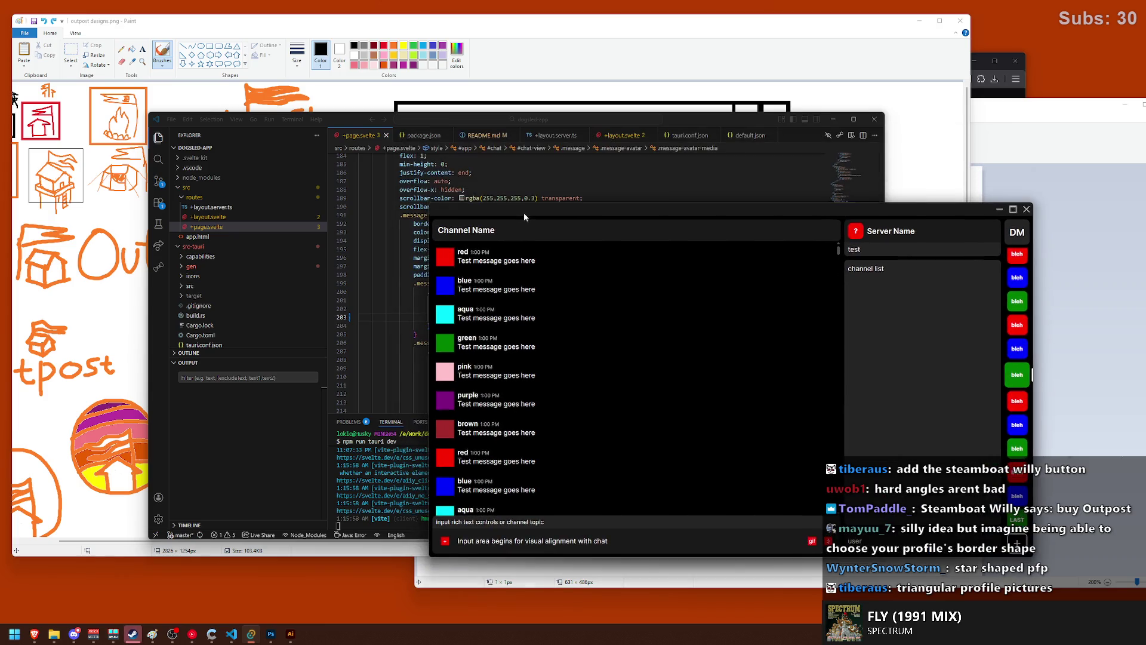
{"action": "left_click_drag", "start_coordinate": [358, 117], "coordinate": [315, 92]}
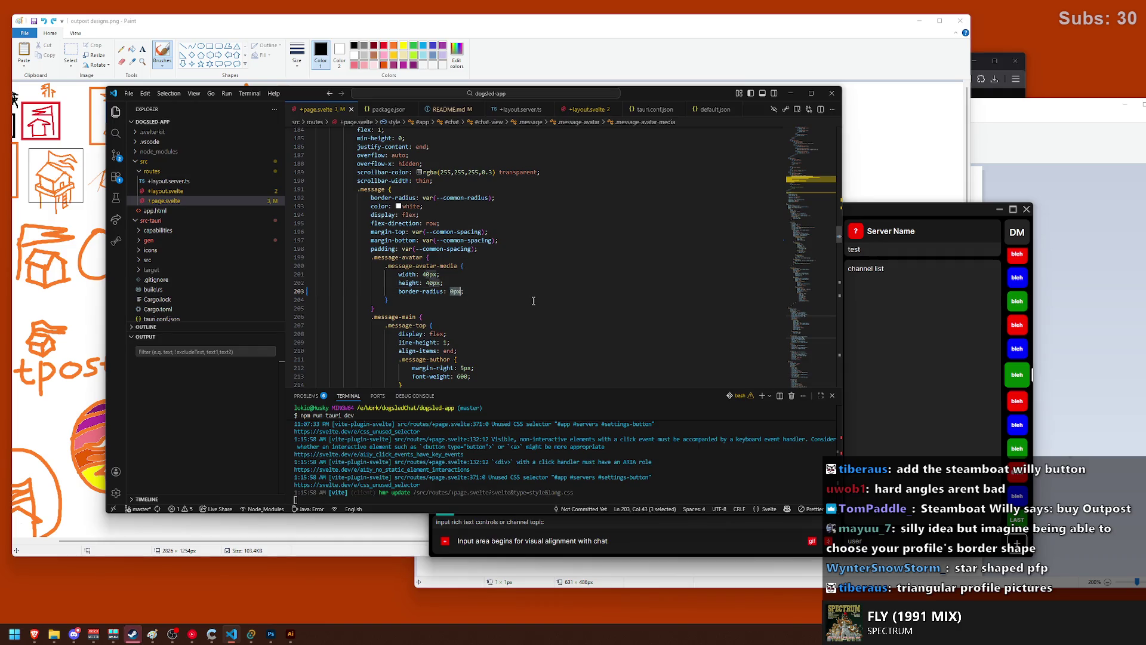
- Replace the avatar radius 0px with var(--common-radius) and save
{"action": "type", "text": "var(--co"}
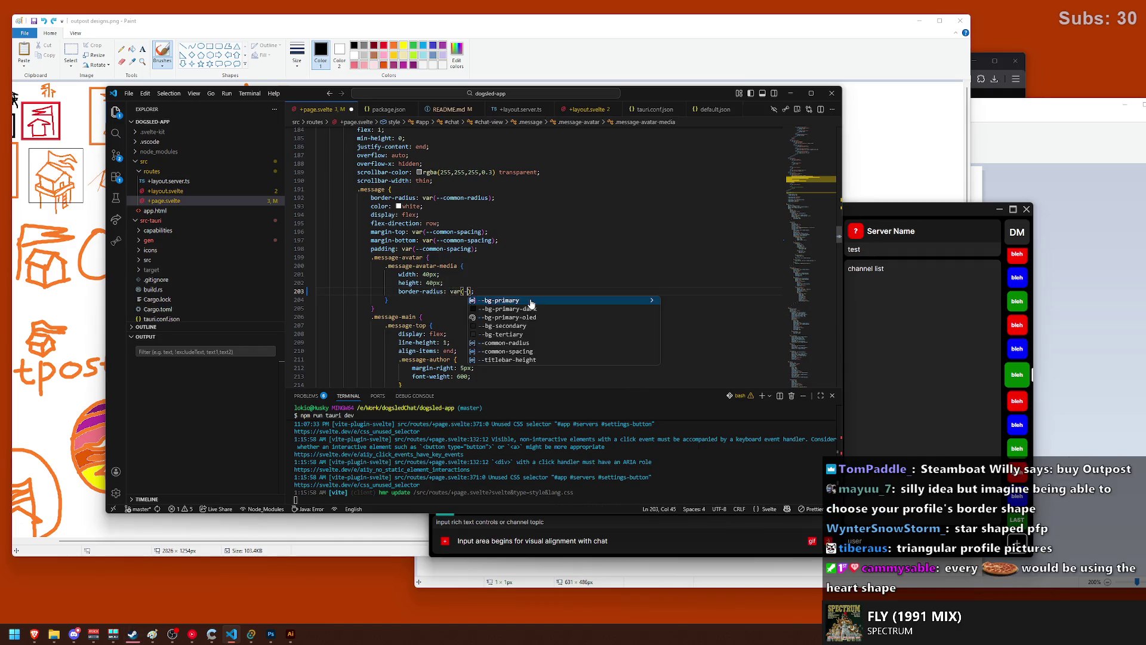
{"action": "left_click", "coordinate": [531, 300]}
{"action": "key", "text": "ctrl+s"}
{"action": "key", "text": "alt+Tab"}
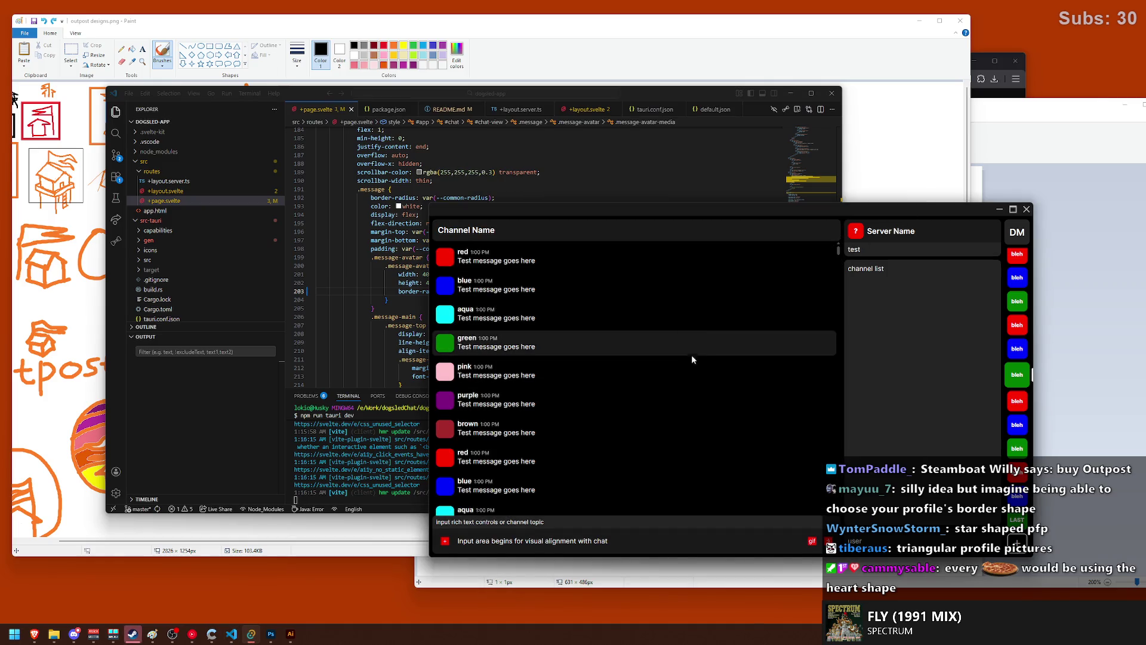
- Preview the rounded avatars in the chat app, then return to the --common-radius rule
{"action": "scroll", "coordinate": [677, 356], "scroll_direction": "down", "scroll_amount": 3}
{"action": "scroll", "coordinate": [675, 355], "scroll_direction": "down", "scroll_amount": 5}
{"action": "scroll", "coordinate": [678, 349], "scroll_direction": "down", "scroll_amount": 3}
{"action": "scroll", "coordinate": [676, 348], "scroll_direction": "down", "scroll_amount": 3}
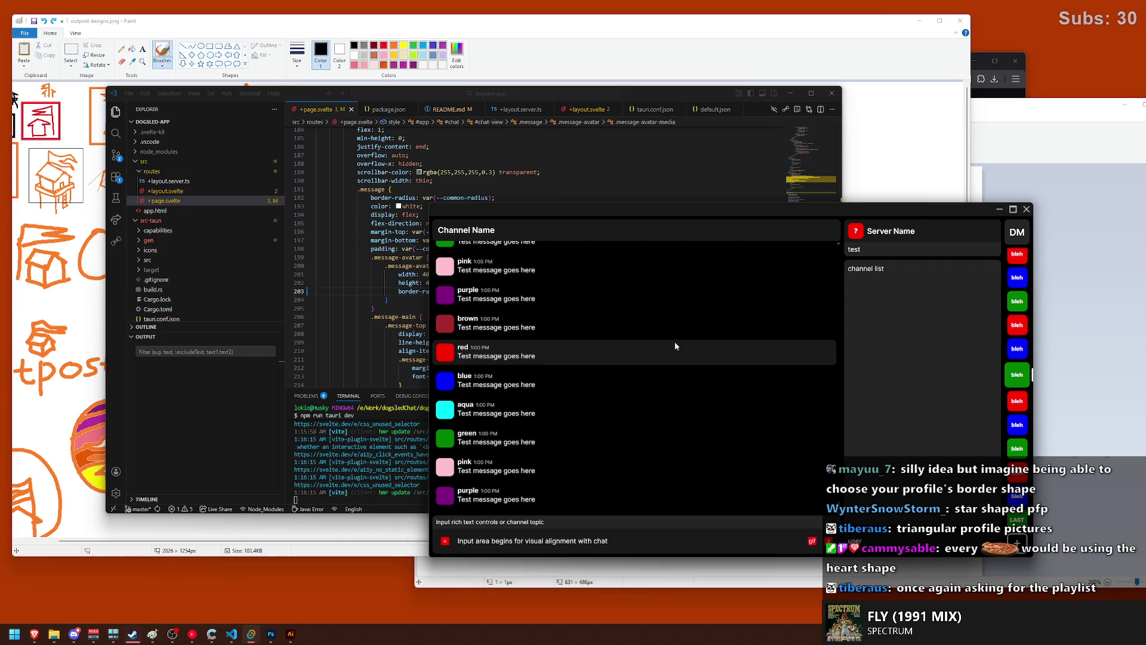
{"action": "left_click_drag", "start_coordinate": [457, 319], "coordinate": [473, 321]}
{"action": "left_click", "coordinate": [472, 320]}
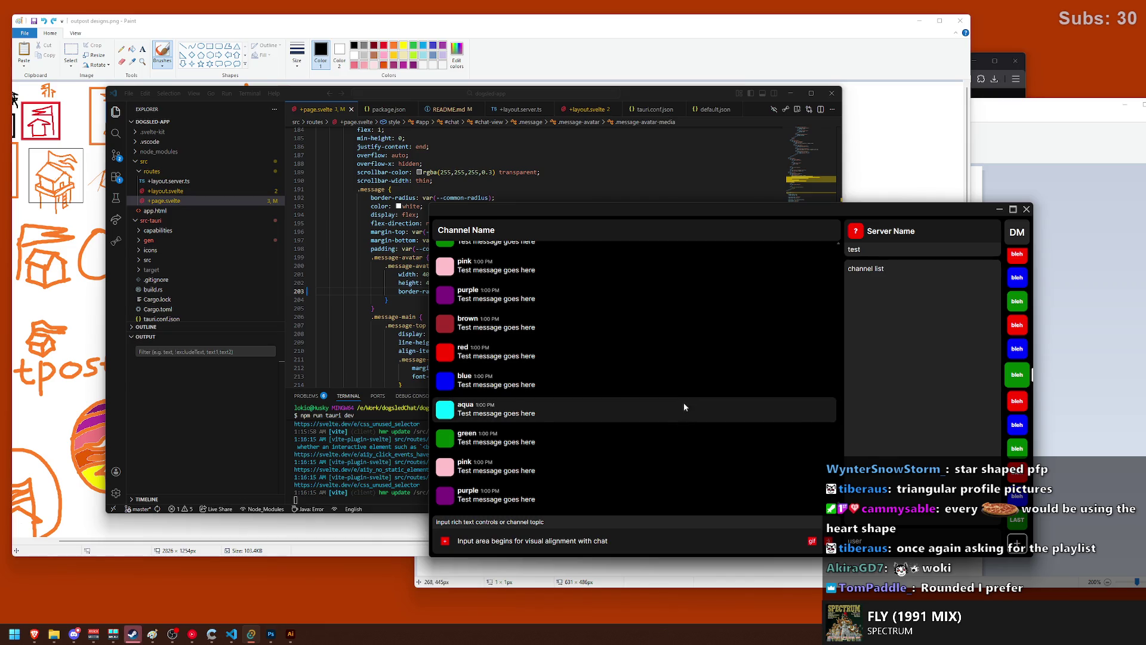
{"action": "scroll", "coordinate": [654, 395], "scroll_direction": "up", "scroll_amount": 1}
{"action": "scroll", "coordinate": [648, 403], "scroll_direction": "up", "scroll_amount": 3}
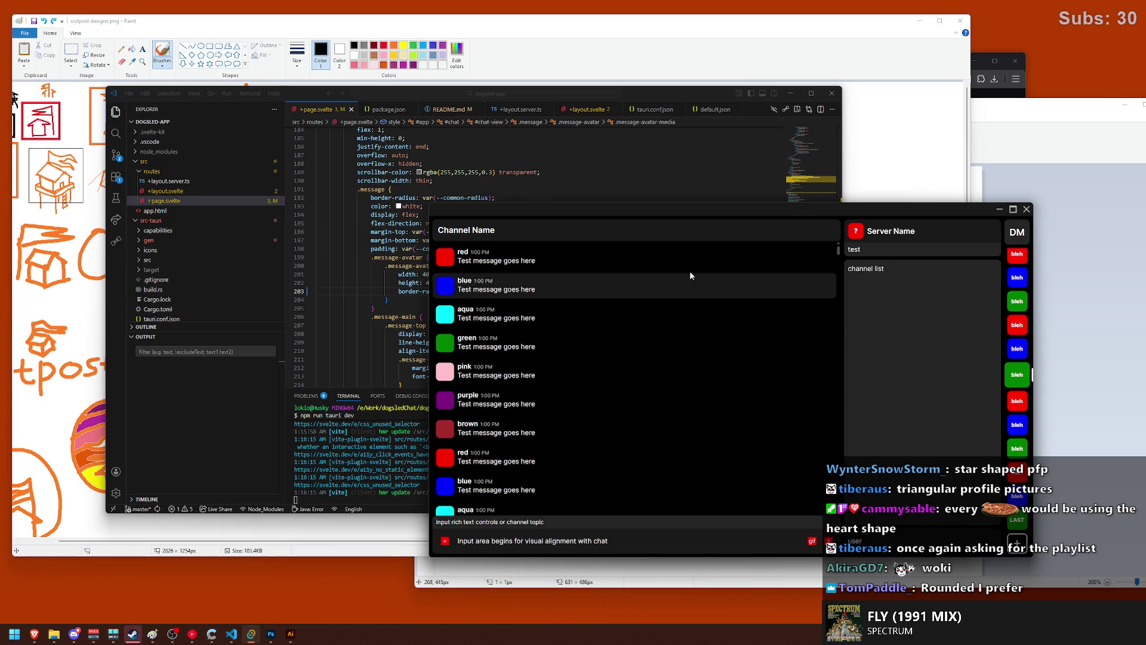
{"action": "left_click", "coordinate": [429, 203]}
{"action": "left_click", "coordinate": [455, 198]}
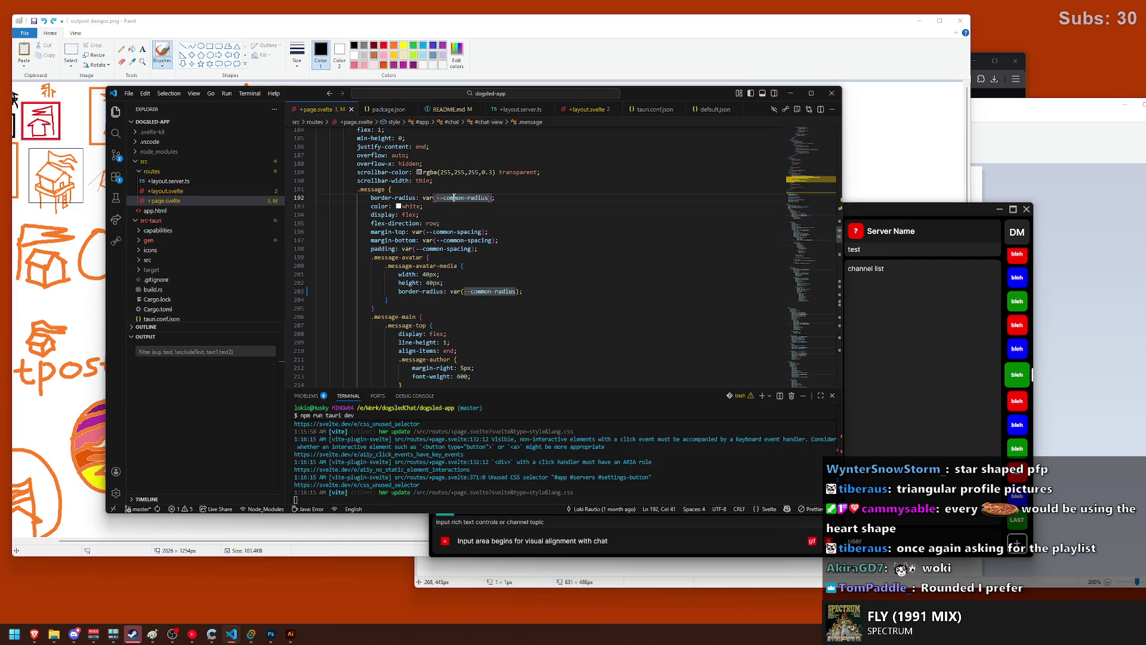
- Search the project for --common-radius and change its 8px value to 0px
{"action": "left_click", "coordinate": [112, 138]}
{"action": "type", "text": "--common-radius"}
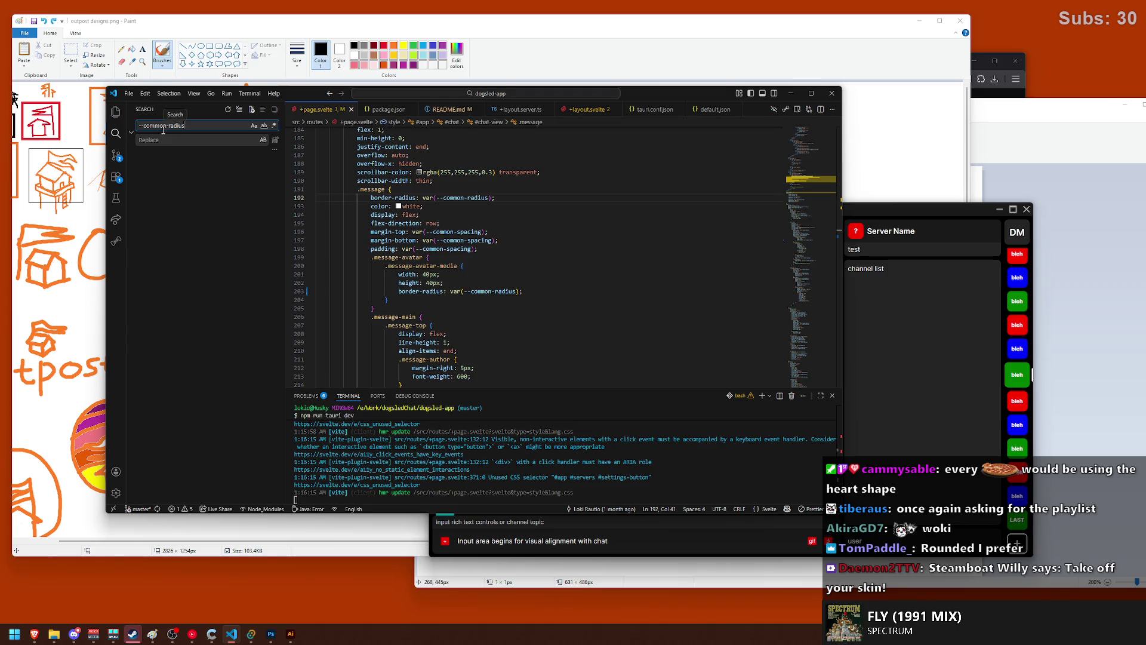
{"action": "left_click", "coordinate": [173, 178]}
{"action": "left_click", "coordinate": [395, 257]}
{"action": "key", "text": "BackSpace"}
{"action": "type", "text": "0"}
- Reposition the chat app to check the square corners, selecting the top green server icon
{"action": "left_click", "coordinate": [890, 296]}
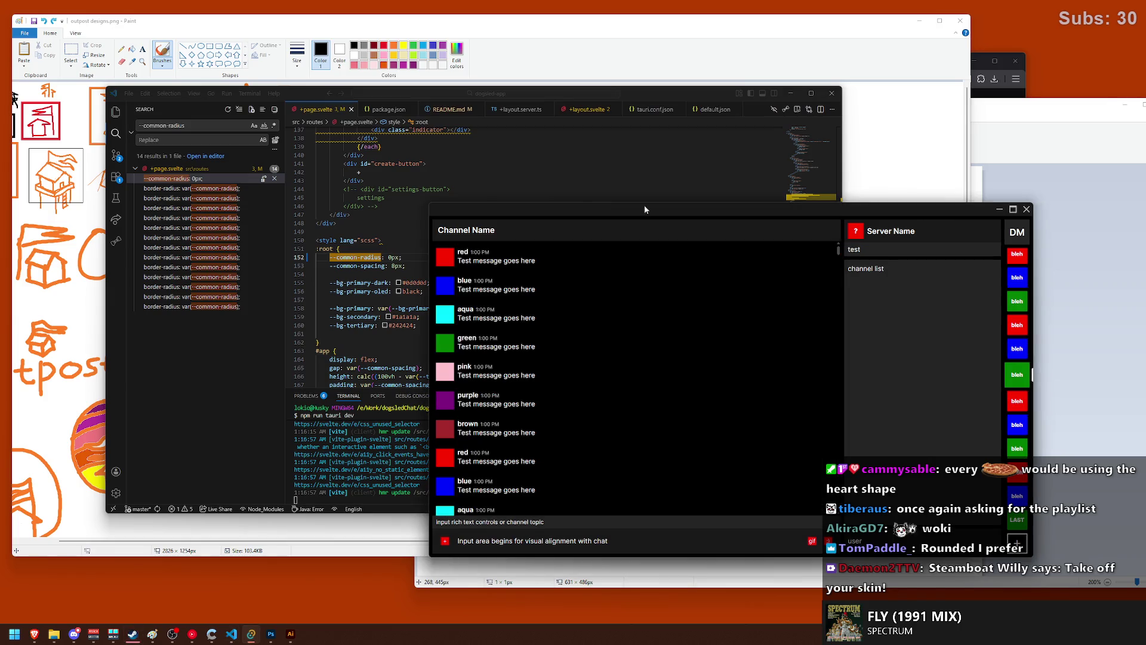
{"action": "left_click_drag", "start_coordinate": [644, 206], "coordinate": [542, 146]}
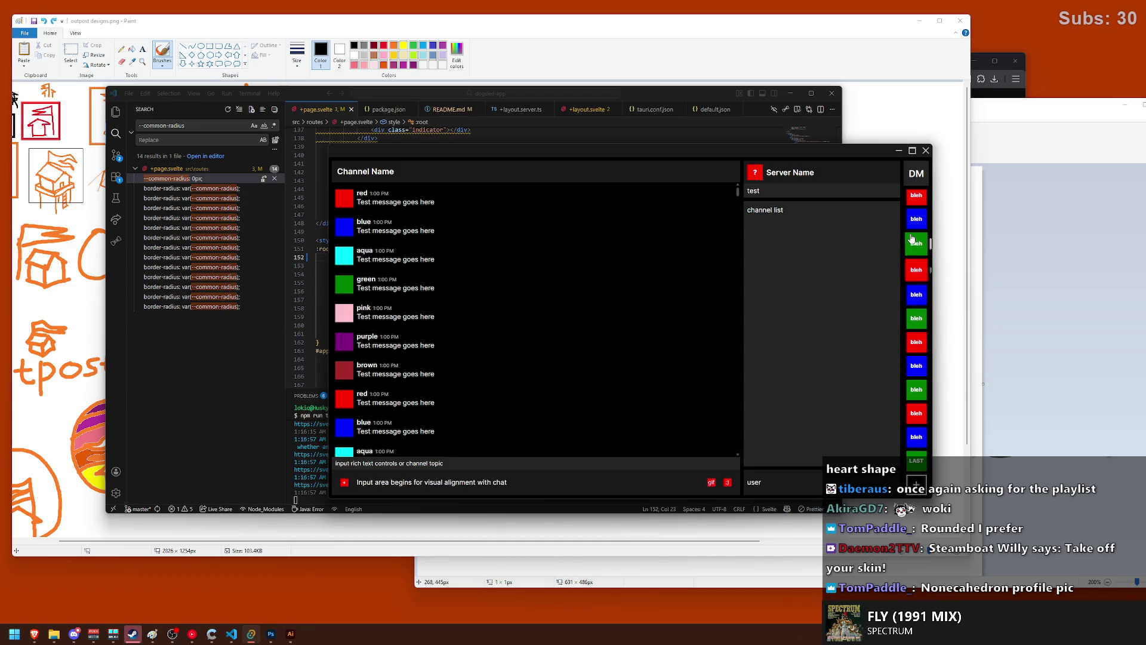
{"action": "scroll", "coordinate": [912, 257], "scroll_direction": "up", "scroll_amount": 2}
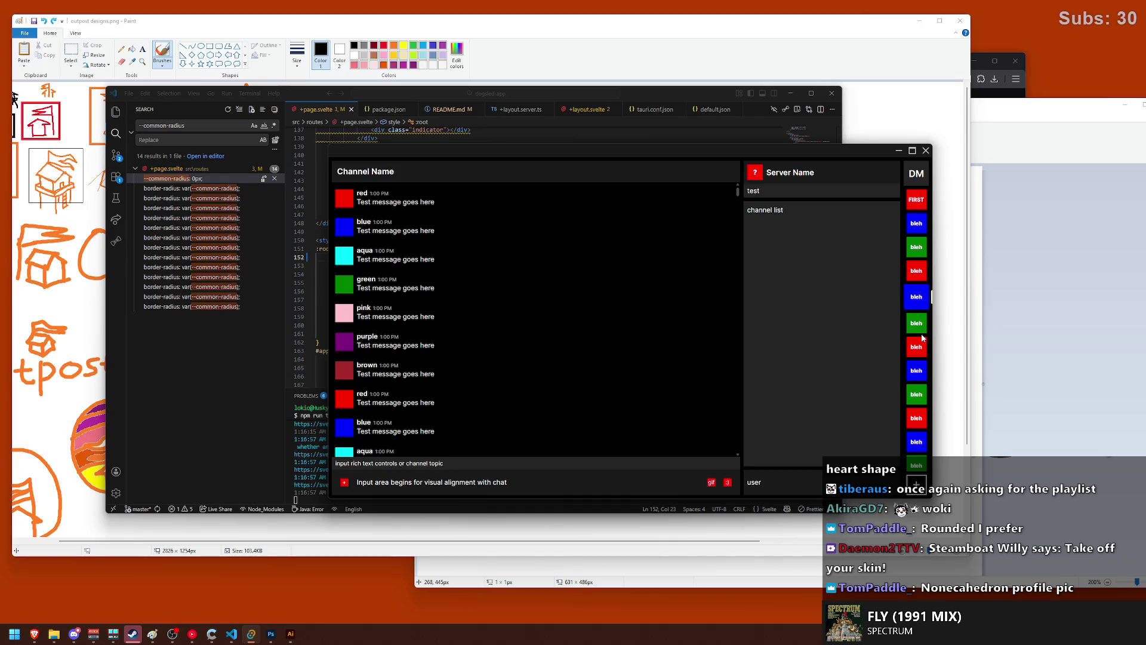
{"action": "scroll", "coordinate": [913, 388], "scroll_direction": "down", "scroll_amount": 3}
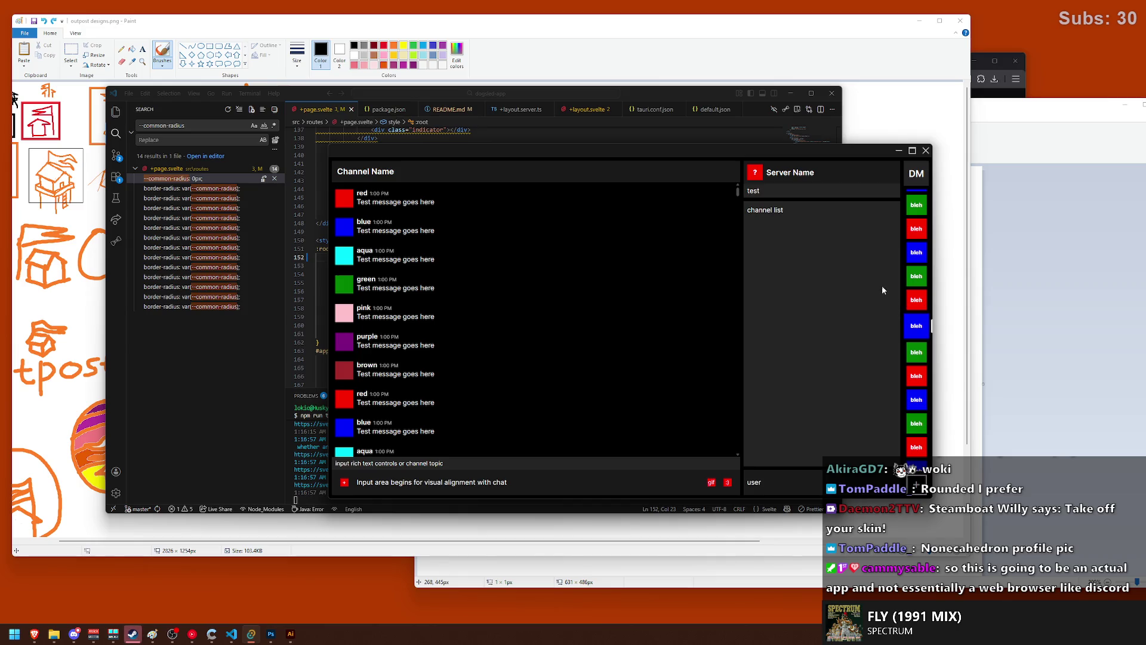
{"action": "left_click_drag", "start_coordinate": [589, 154], "coordinate": [594, 187]}
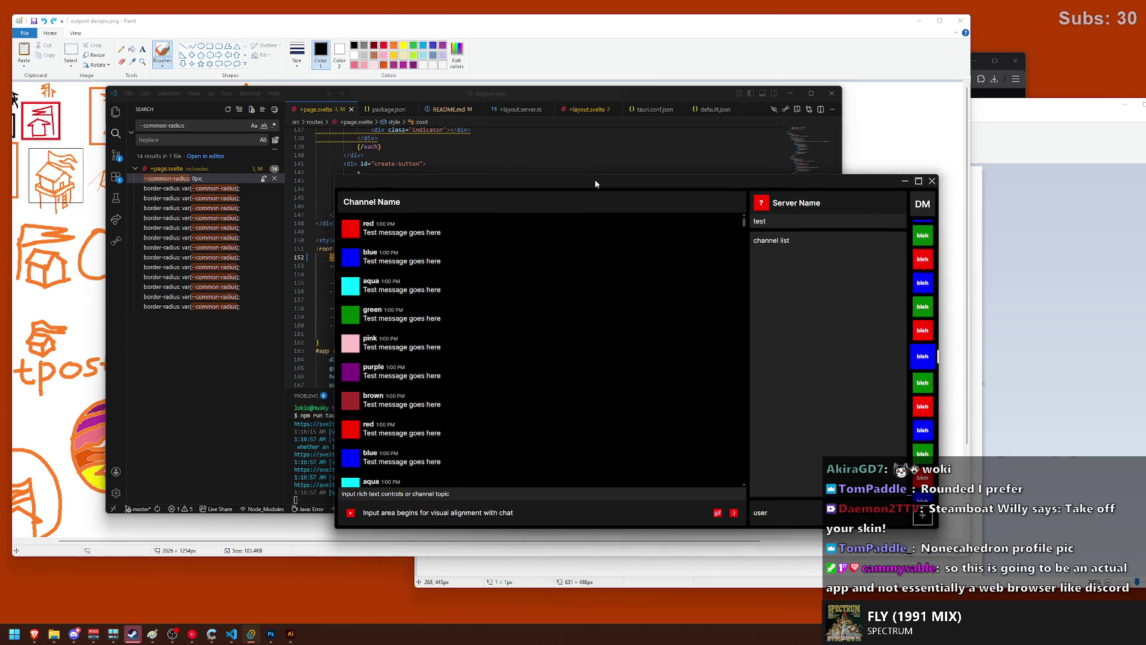
{"action": "left_click_drag", "start_coordinate": [594, 187], "coordinate": [575, 191]}
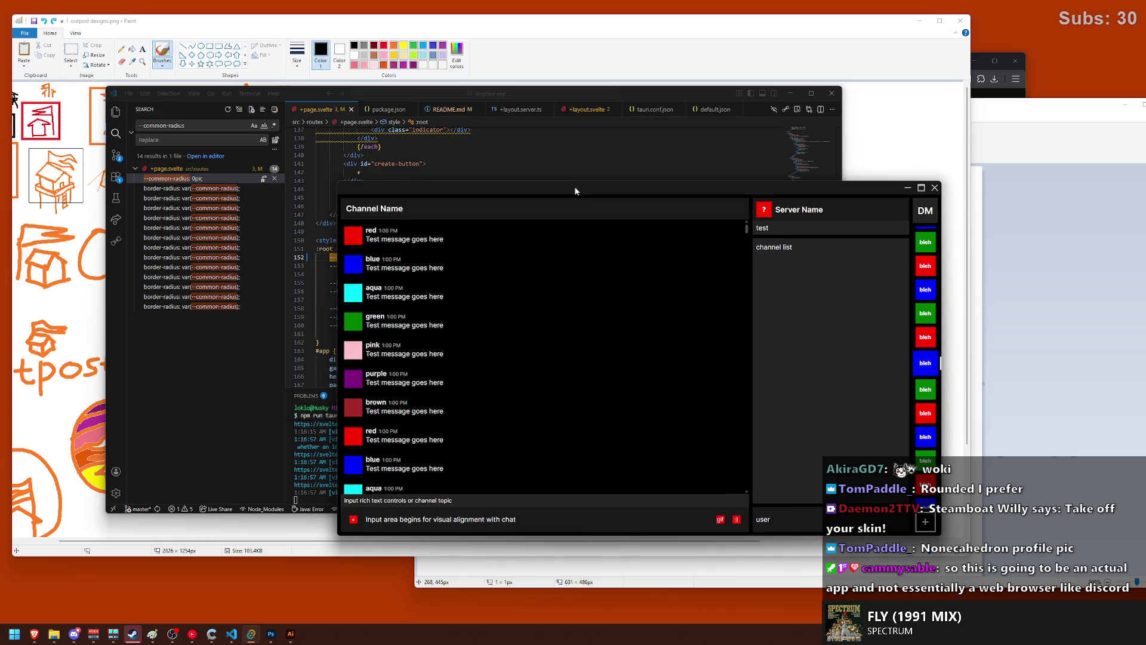
{"action": "left_click", "coordinate": [925, 244]}
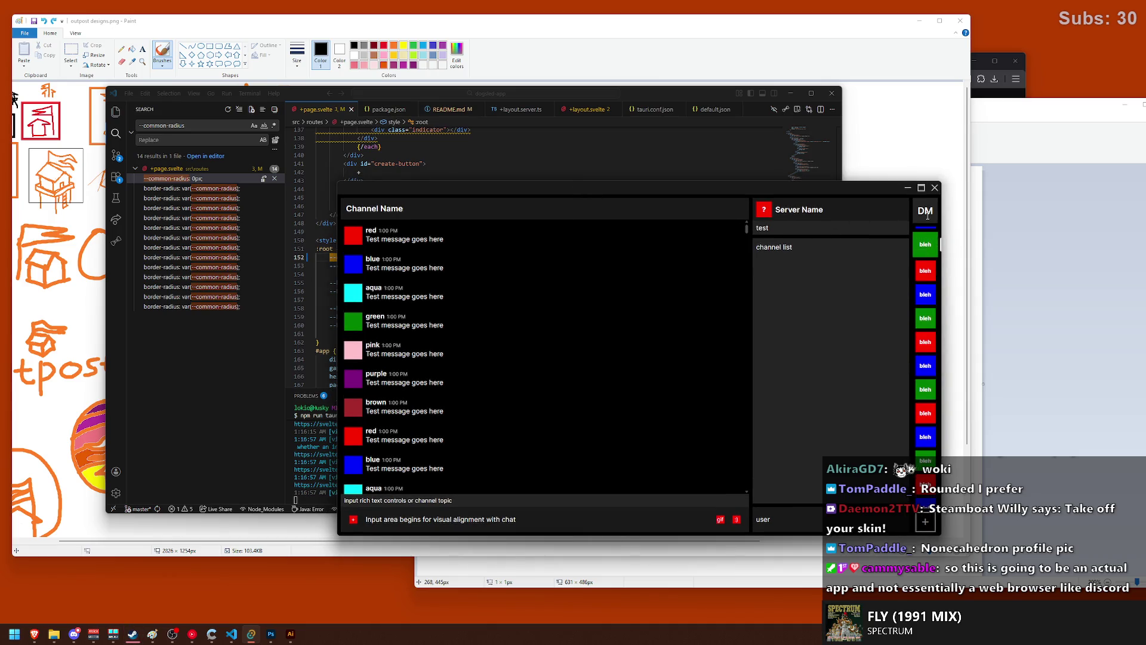
{"action": "scroll", "coordinate": [928, 246], "scroll_direction": "up", "scroll_amount": 1}
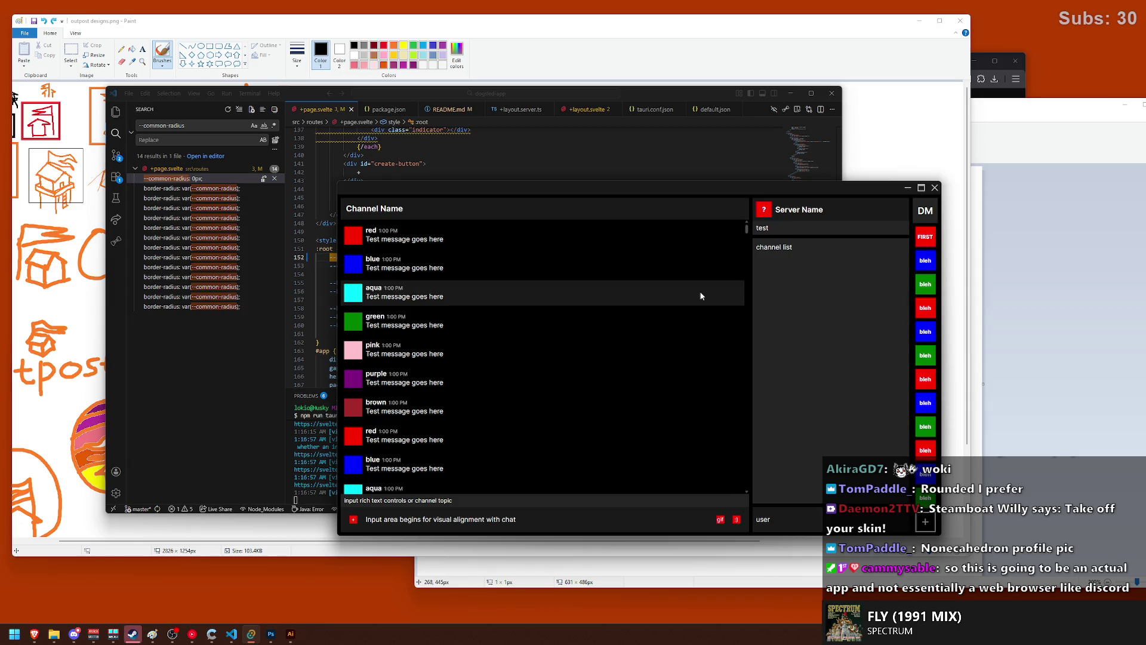
{"action": "left_click_drag", "start_coordinate": [520, 189], "coordinate": [554, 237]}
- Clear the --common-radius search box and show the project file tree in Explorer
{"action": "left_click", "coordinate": [459, 205]}
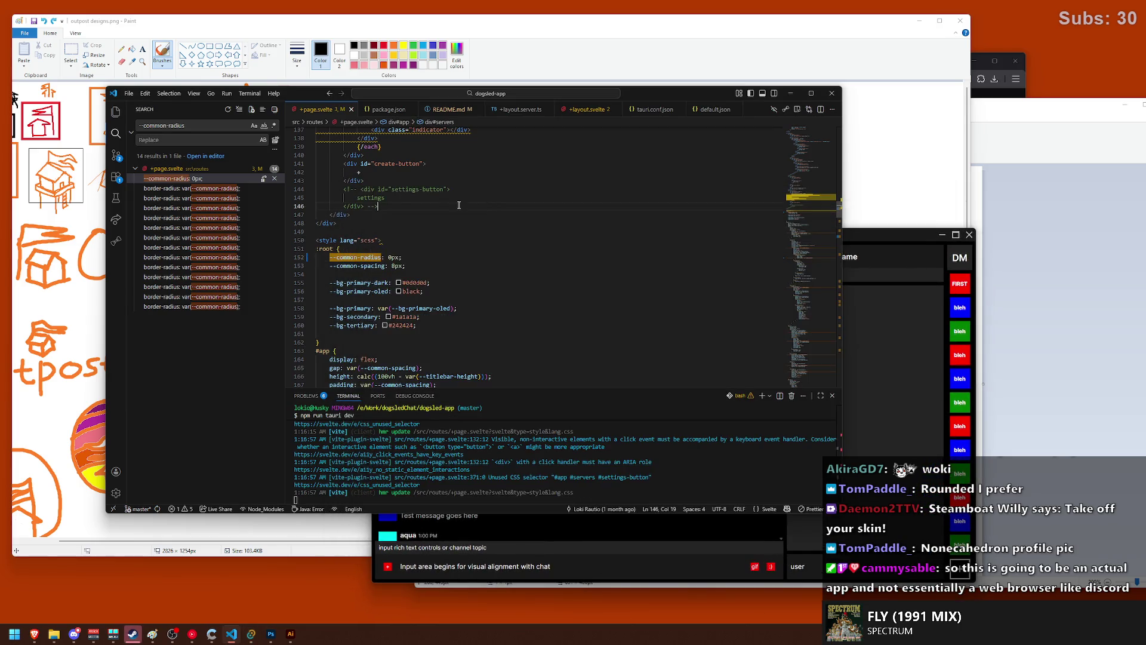
{"action": "left_click", "coordinate": [236, 128]}
{"action": "key", "text": "ctrl+a"}
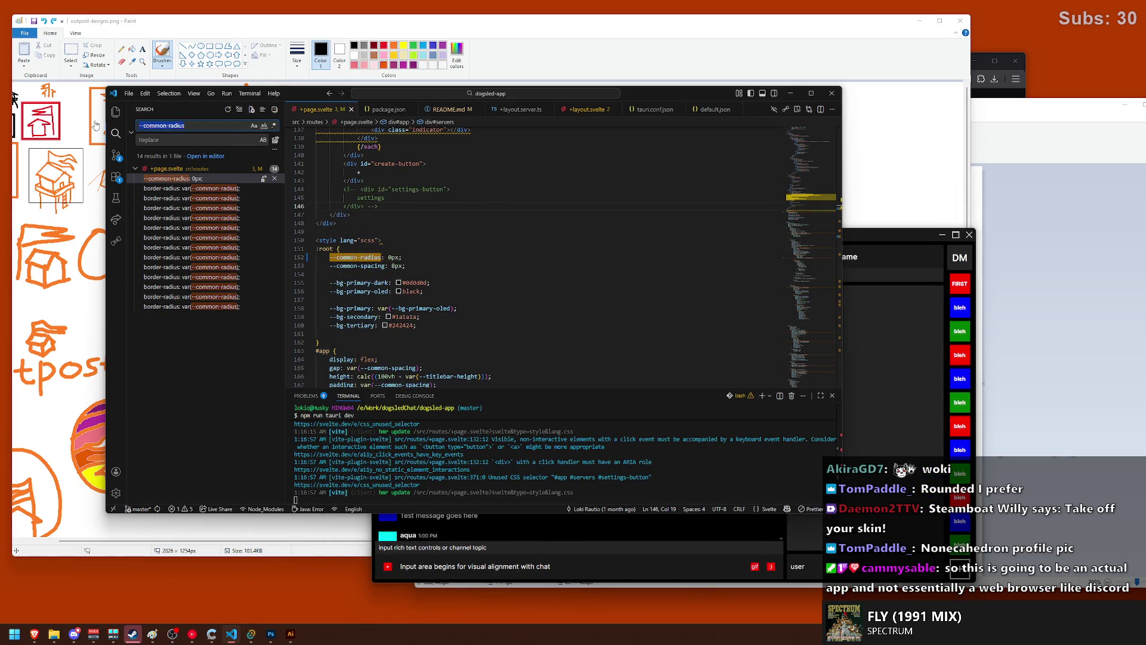
{"action": "key", "text": "BackSpace"}
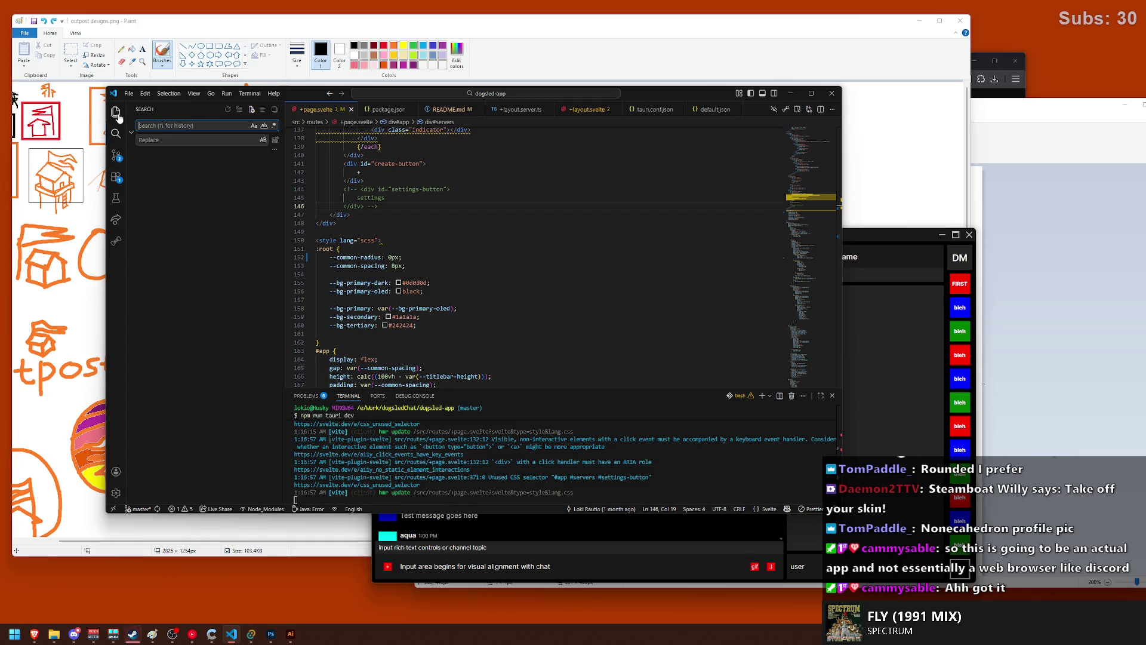
{"action": "left_click", "coordinate": [116, 112]}
{"action": "left_click", "coordinate": [883, 334]}
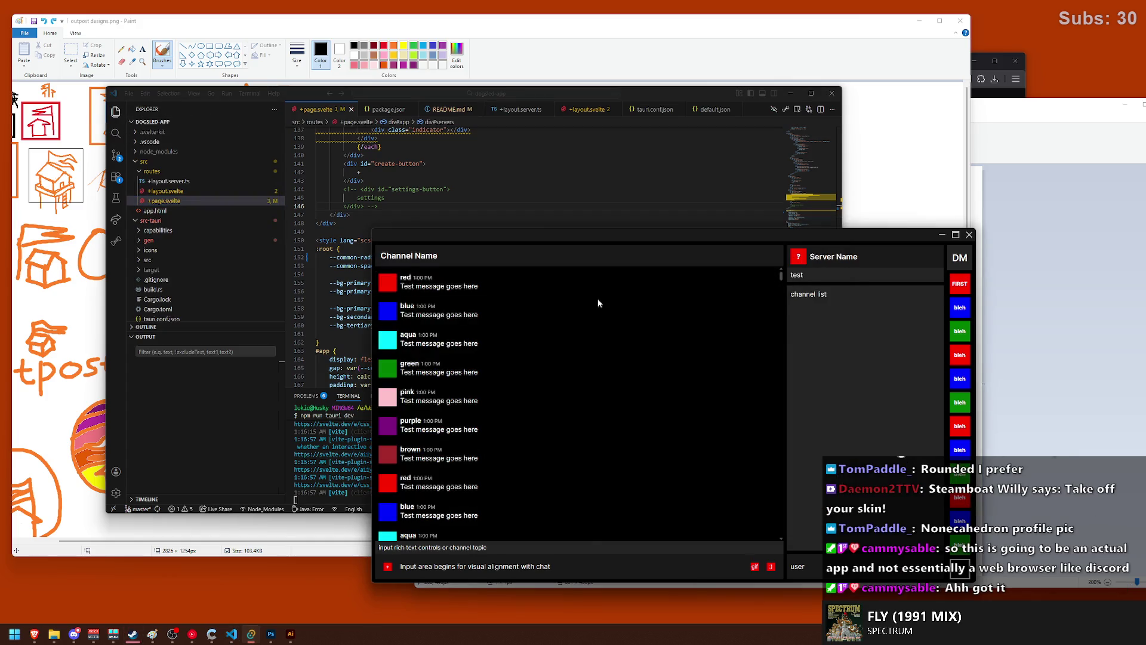
- Scroll the chat app's message list, then bring VS Code with the :root styles forward
{"action": "left_click_drag", "start_coordinate": [782, 276], "coordinate": [789, 539]}
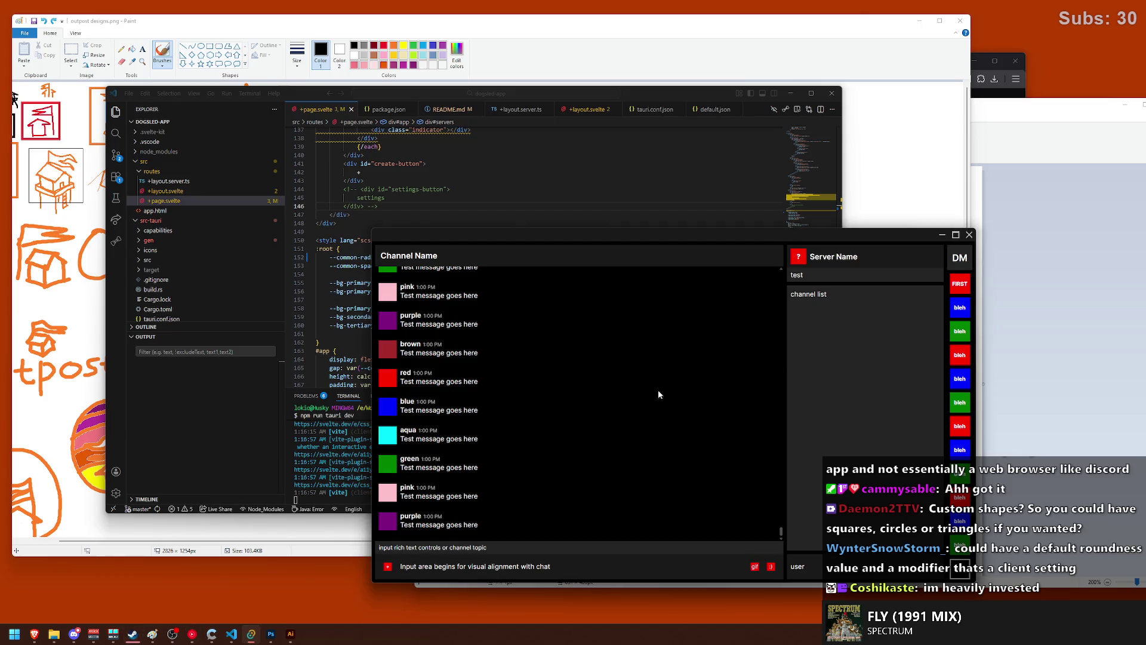
{"action": "scroll", "coordinate": [645, 412], "scroll_direction": "up", "scroll_amount": 2}
{"action": "left_click", "coordinate": [379, 194]}
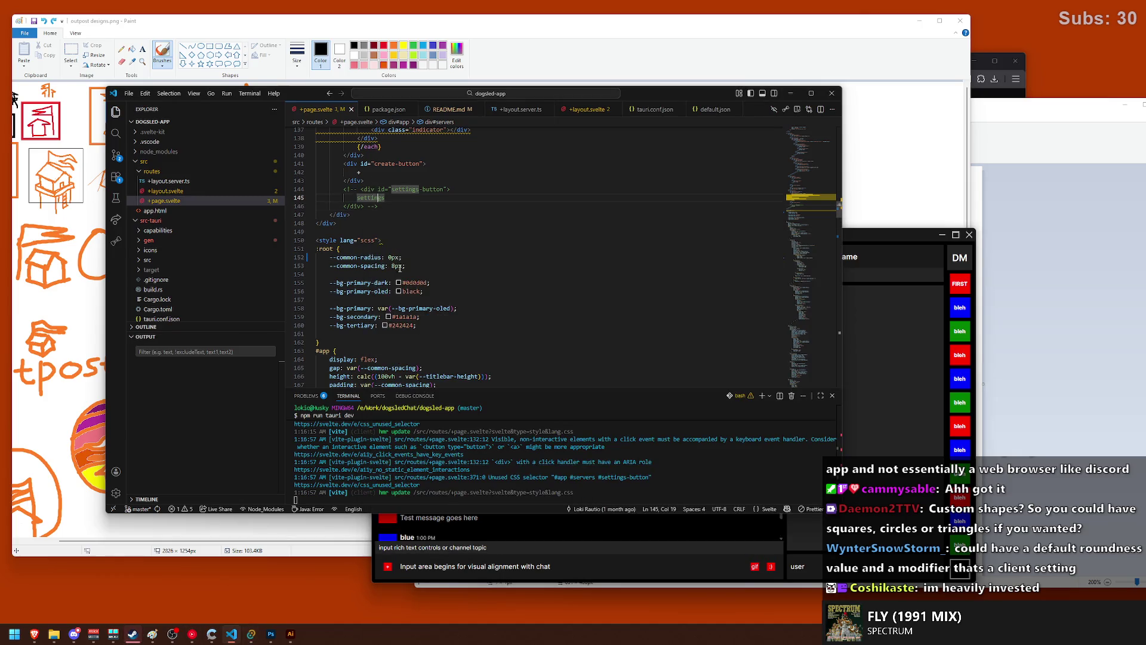
- Try an 8px --common-radius in :root, then revert it to 0px
{"action": "left_click", "coordinate": [393, 258]}
{"action": "left_click", "coordinate": [847, 539]}
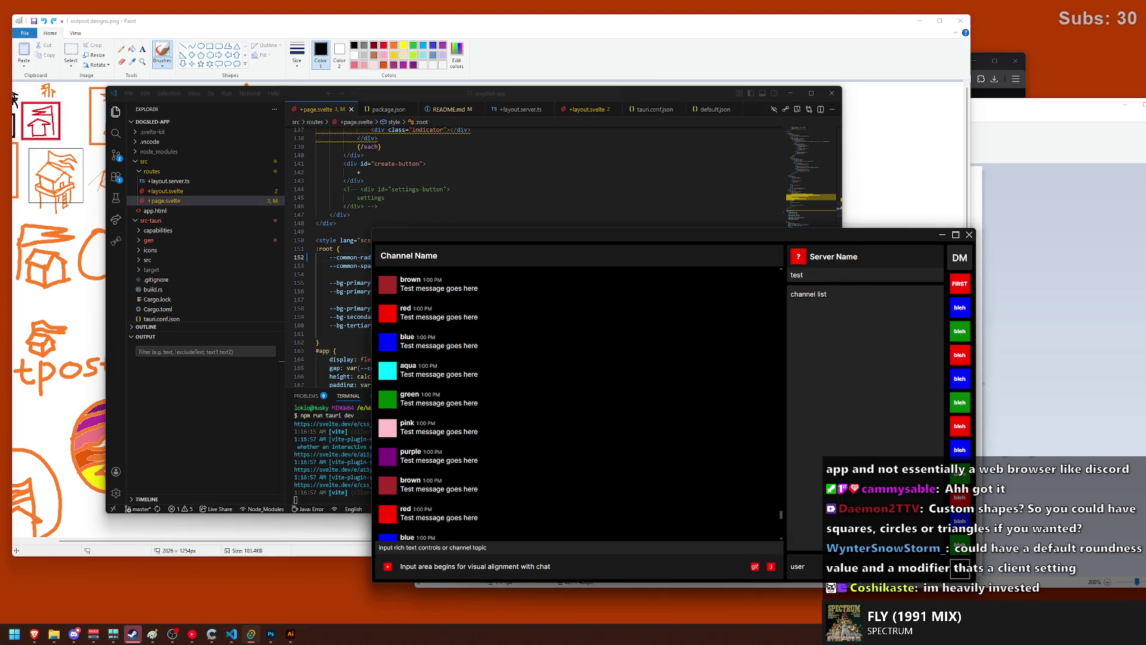
{"action": "left_click", "coordinate": [423, 189]}
{"action": "left_click", "coordinate": [390, 258]}
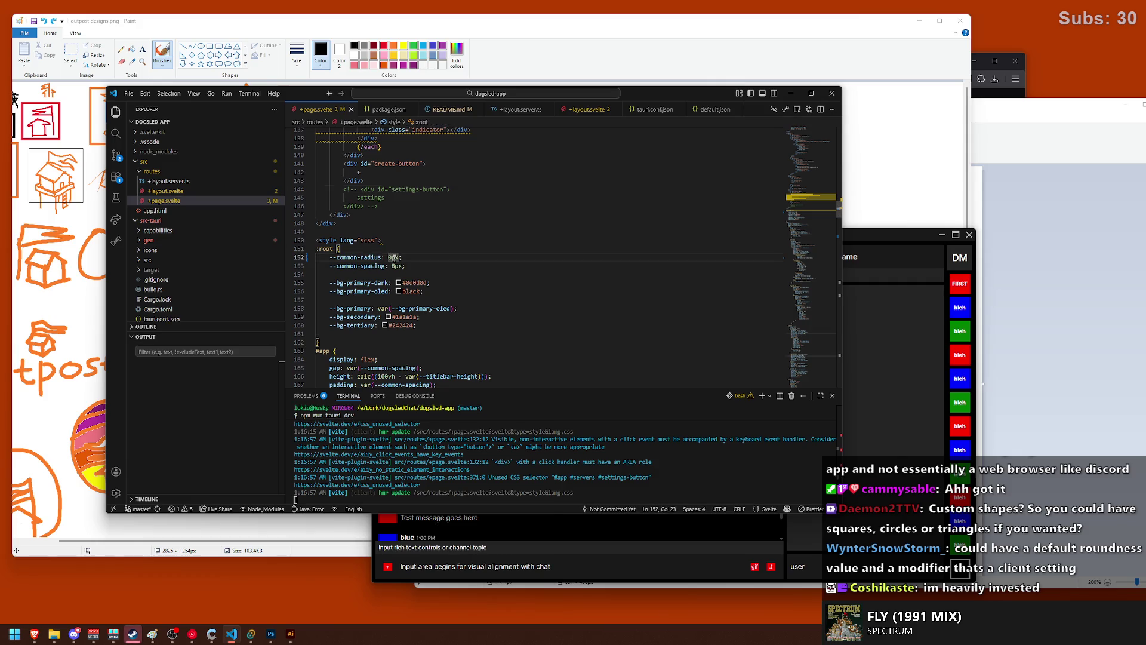
{"action": "type", "text": "8"}
{"action": "key", "text": "alt+Tab"}
{"action": "key", "text": "alt+Tab"}
{"action": "key", "text": "BackSpace"}
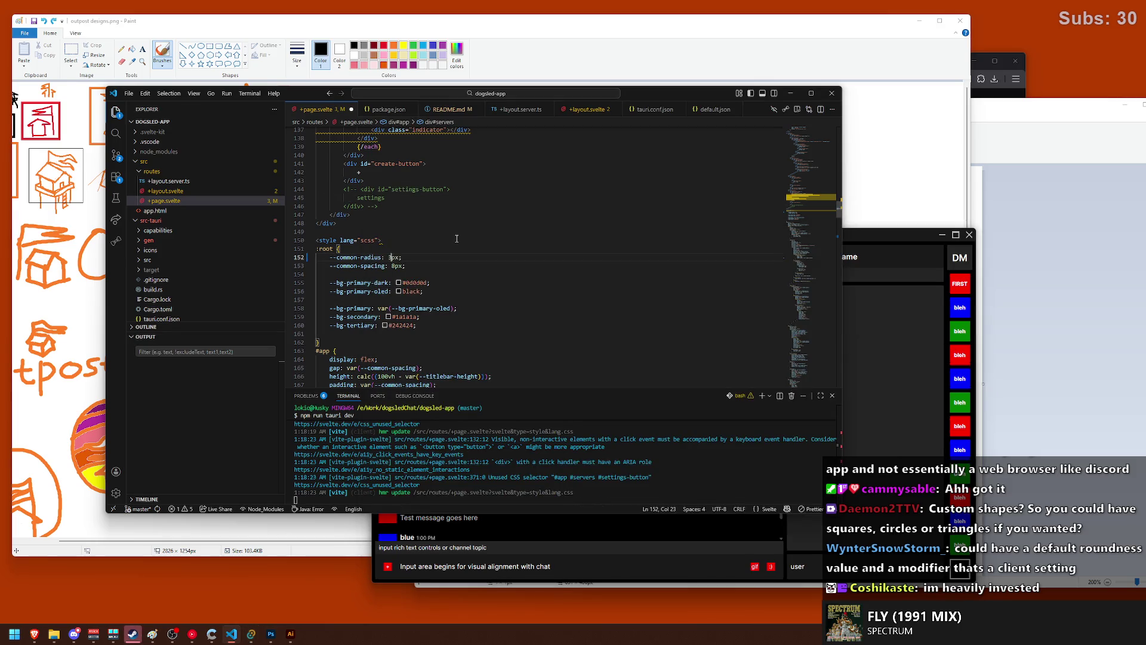
- Reposition the chat app window up and left and bring it in front for preview
{"action": "left_click", "coordinate": [905, 335]}
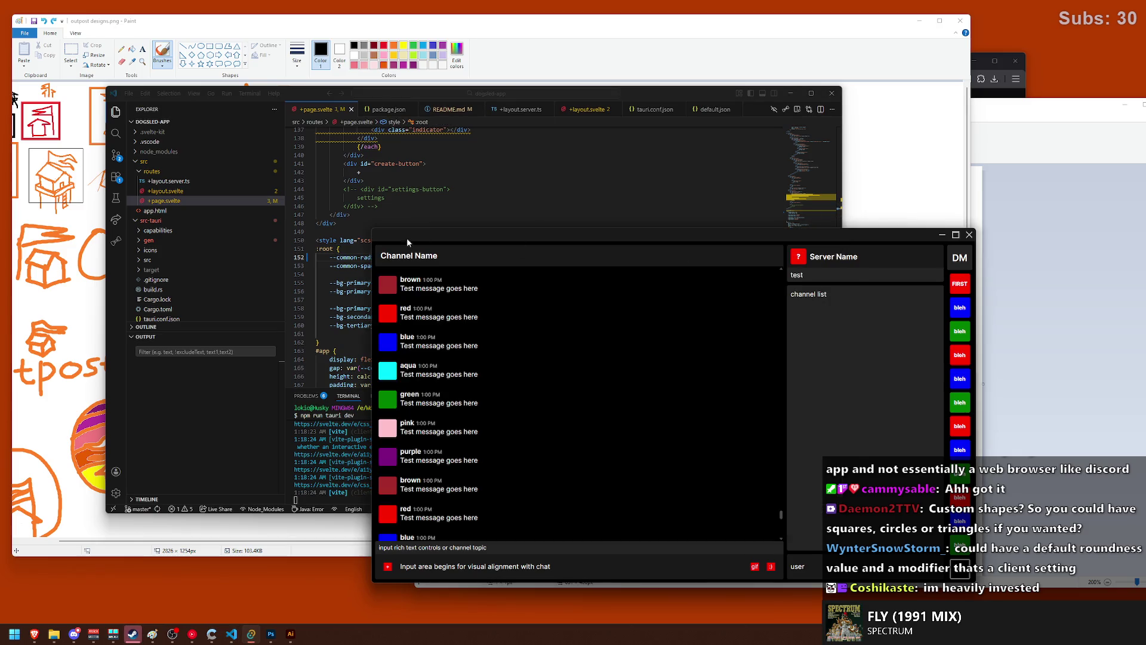
{"action": "left_click_drag", "start_coordinate": [405, 233], "coordinate": [483, 240]}
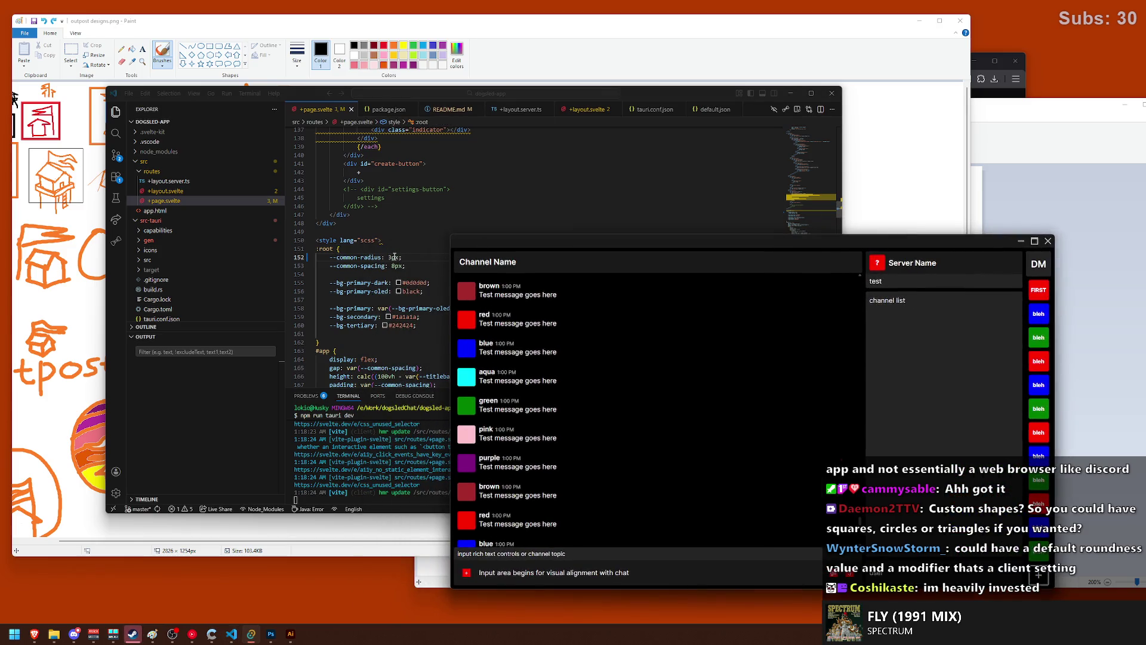
{"action": "key", "text": "alt+Tab"}
{"action": "scroll", "coordinate": [427, 333], "scroll_direction": "down", "scroll_amount": 7}
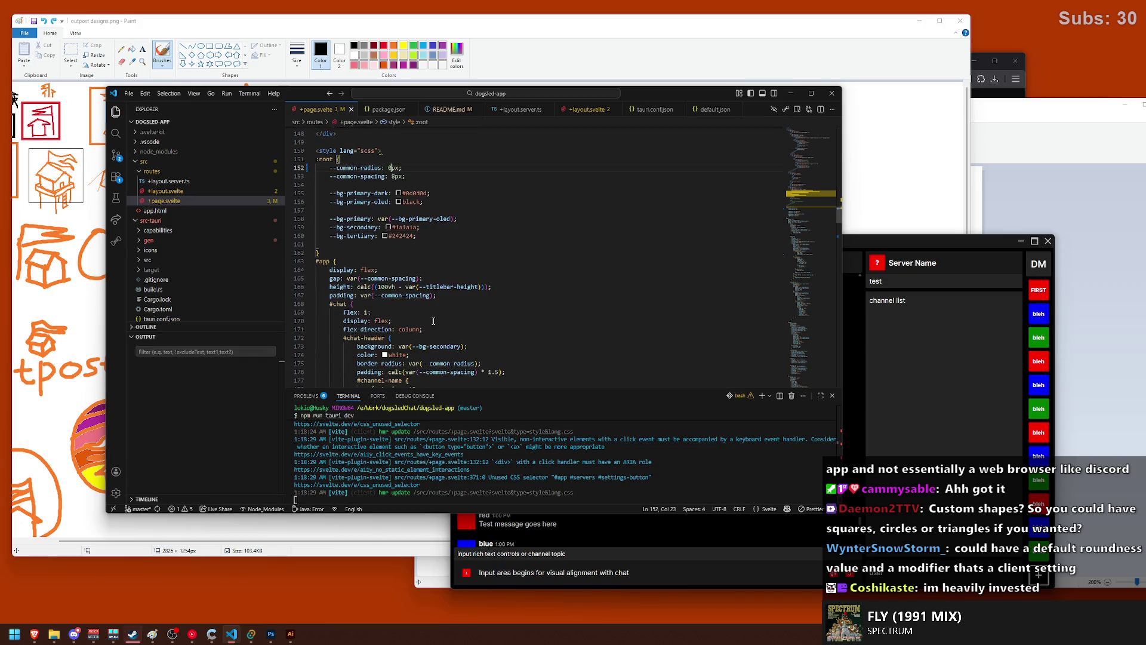
{"action": "left_click", "coordinate": [923, 445]}
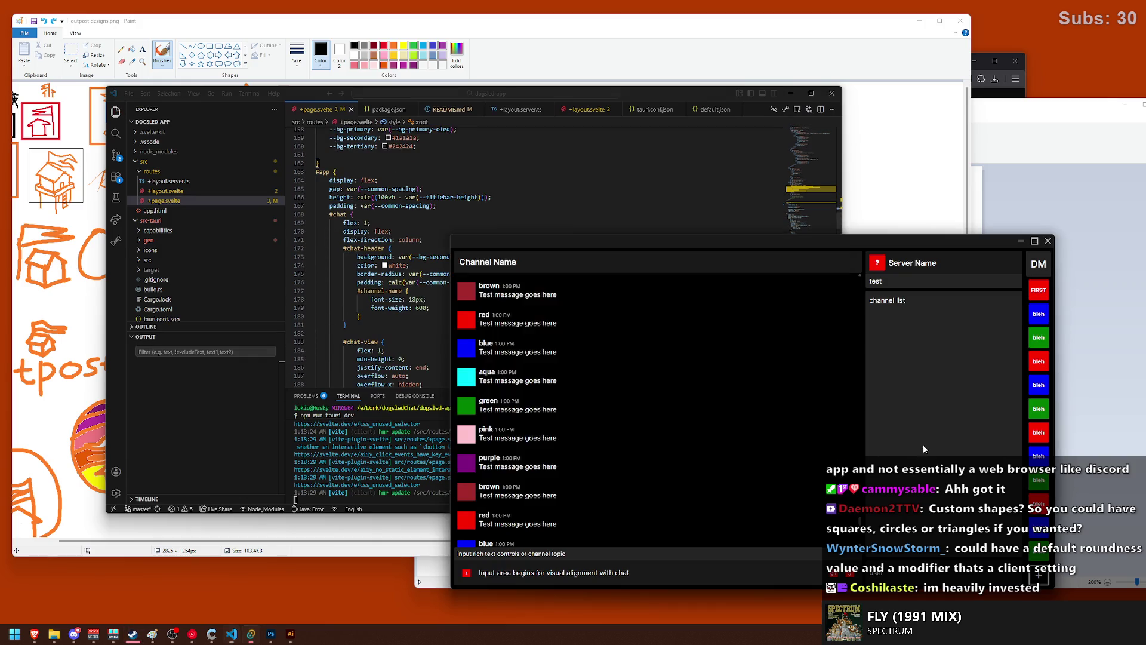
{"action": "left_click_drag", "start_coordinate": [680, 242], "coordinate": [501, 160]}
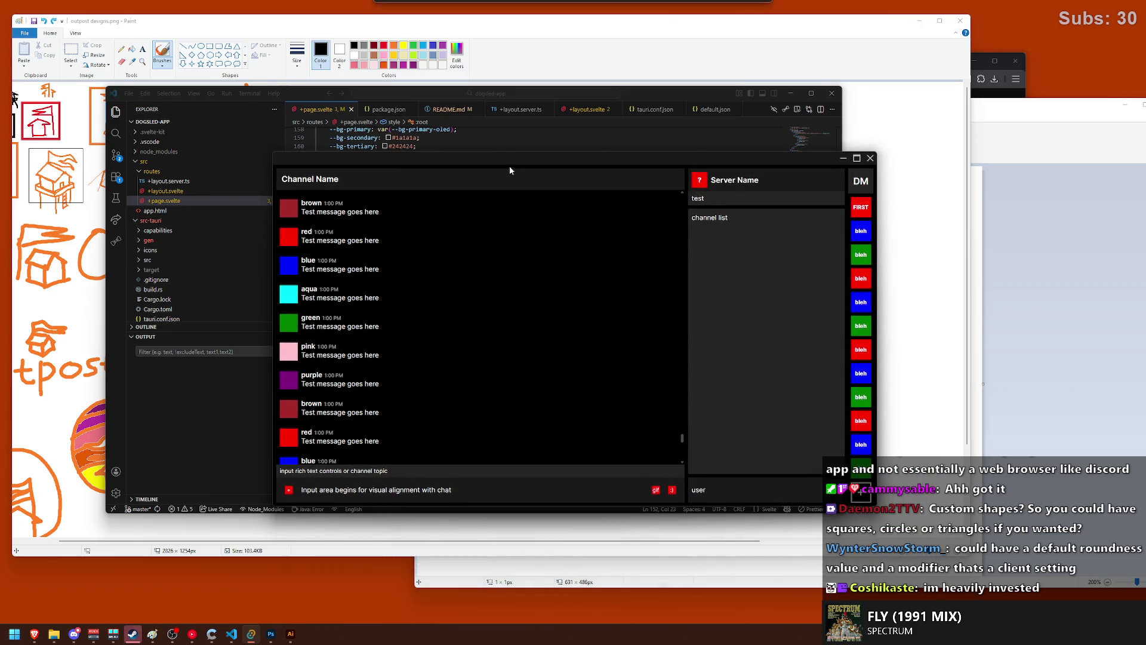
- Capture the chat app window and paste it into a new clipboard-sized Photoshop document
{"action": "key", "text": "super+shift+s"}
{"action": "mouse_move", "coordinate": [270, 145]}
{"action": "left_mouse_down"}
{"action": "mouse_move", "coordinate": [324, 189]}
{"action": "mouse_move", "coordinate": [881, 505]}
{"action": "left_mouse_up"}
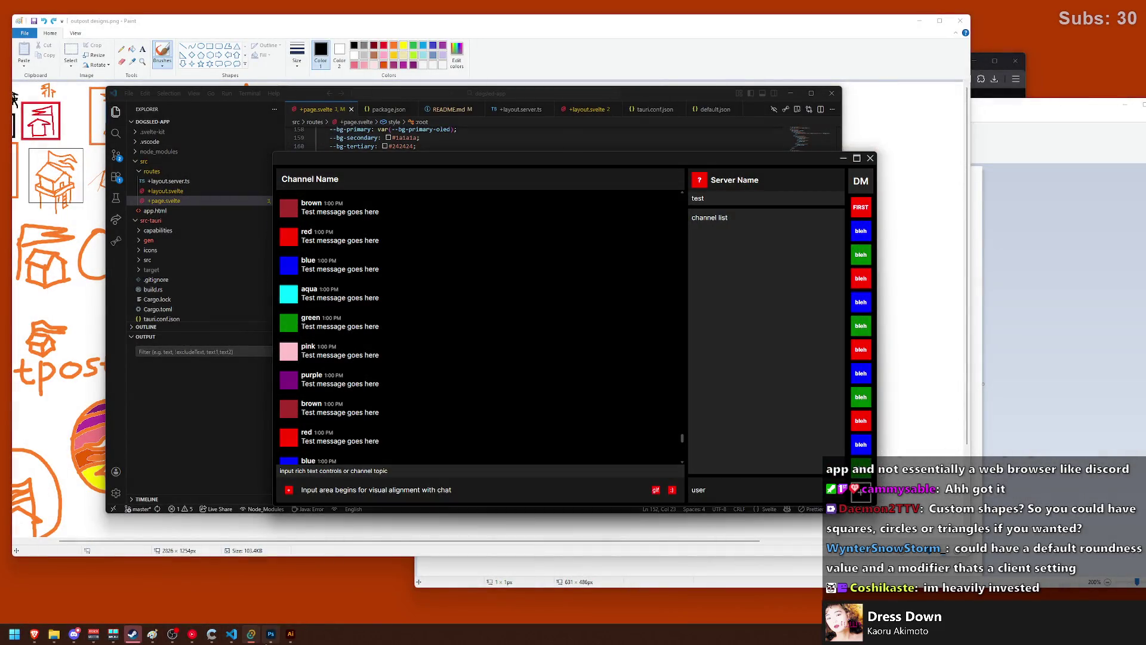
{"action": "left_click", "coordinate": [268, 635]}
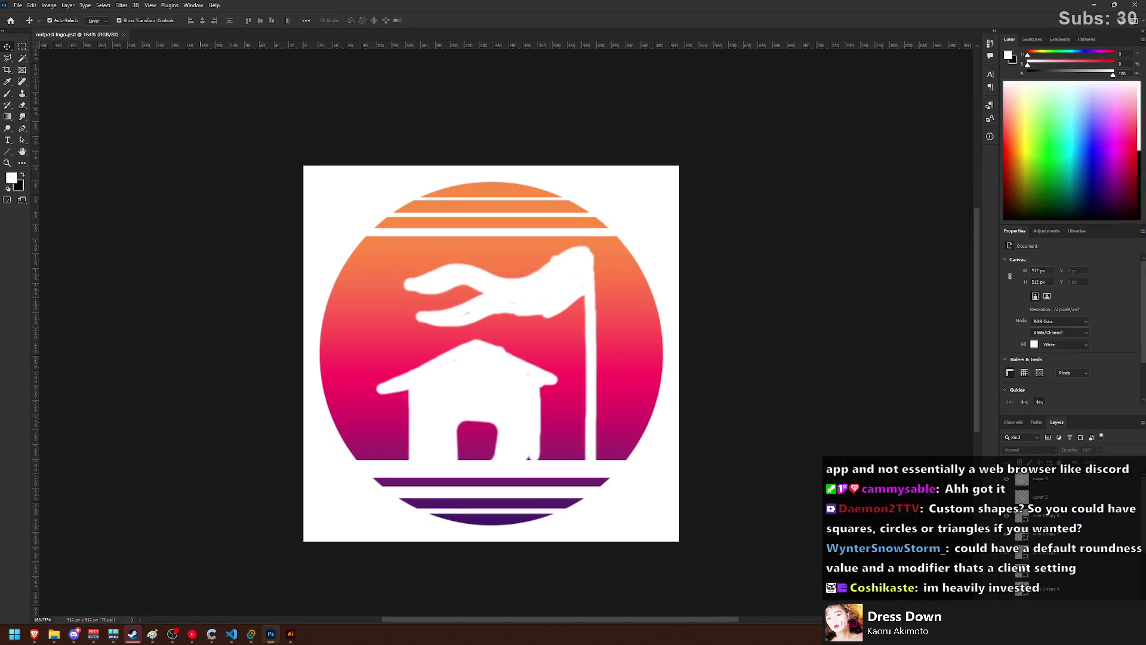
{"action": "left_click", "coordinate": [18, 5]}
{"action": "left_click", "coordinate": [37, 17]}
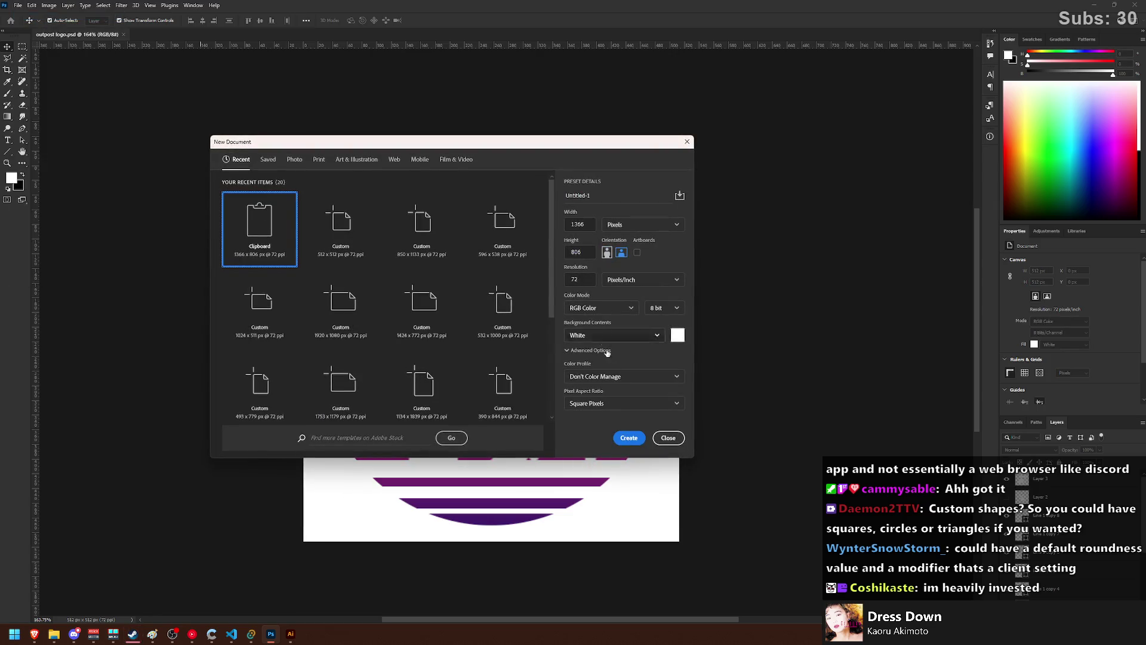
{"action": "left_click", "coordinate": [628, 437]}
{"action": "key", "text": "ctrl+v"}
{"action": "left_click", "coordinate": [203, 83]}
- Set the Rectangle tool to no fill with a thin white stroke
{"action": "right_click", "coordinate": [9, 153]}
{"action": "left_click", "coordinate": [42, 151]}
{"action": "left_click", "coordinate": [92, 20]}
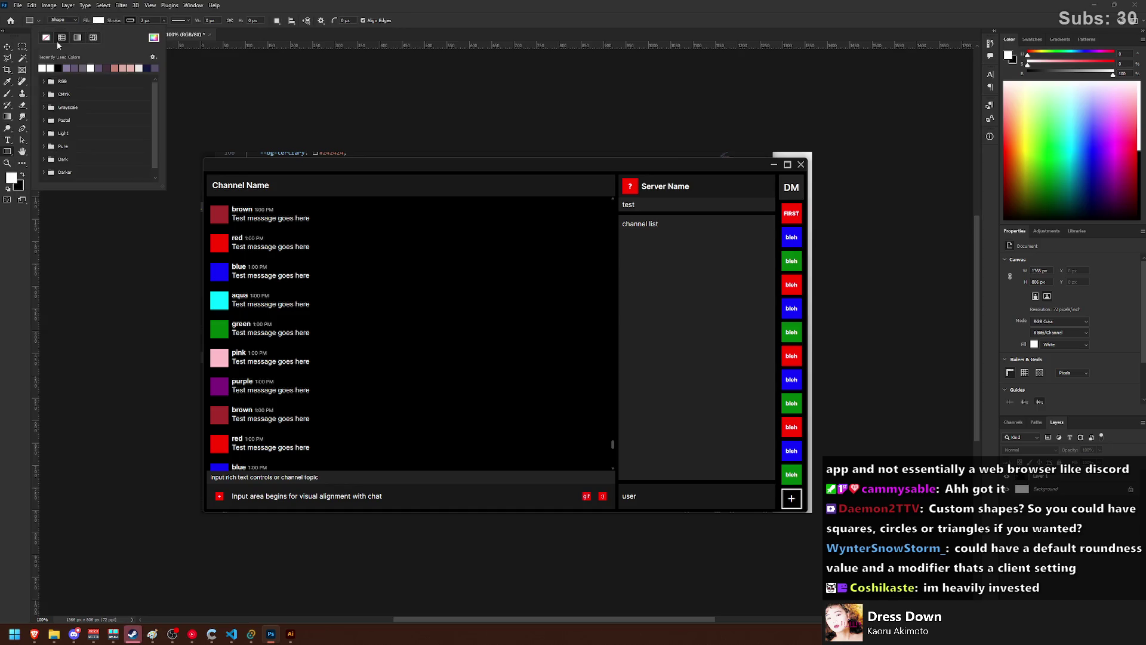
{"action": "left_click", "coordinate": [131, 21]}
{"action": "left_click", "coordinate": [82, 65]}
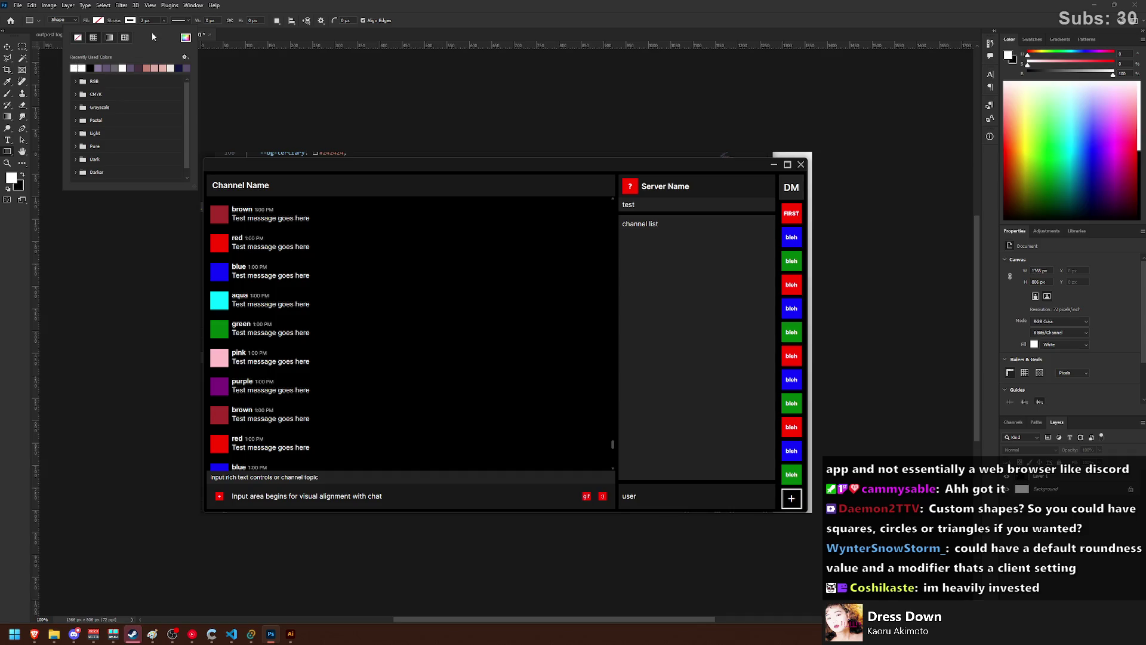
{"action": "left_click", "coordinate": [165, 22]}
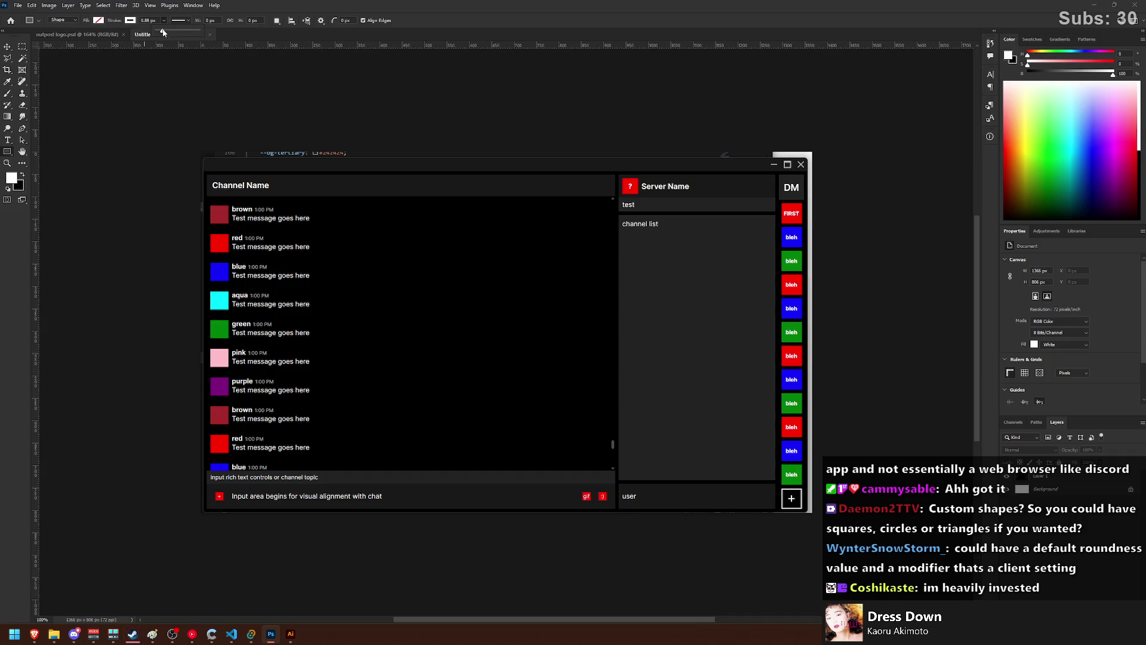
{"action": "left_click", "coordinate": [156, 21]}
- Outline the Channel Name header, the next header panel and the DM square with rectangles
{"action": "scroll", "coordinate": [211, 202], "scroll_direction": "up", "scroll_amount": 3}
{"action": "scroll", "coordinate": [197, 179], "scroll_direction": "up", "scroll_amount": 2}
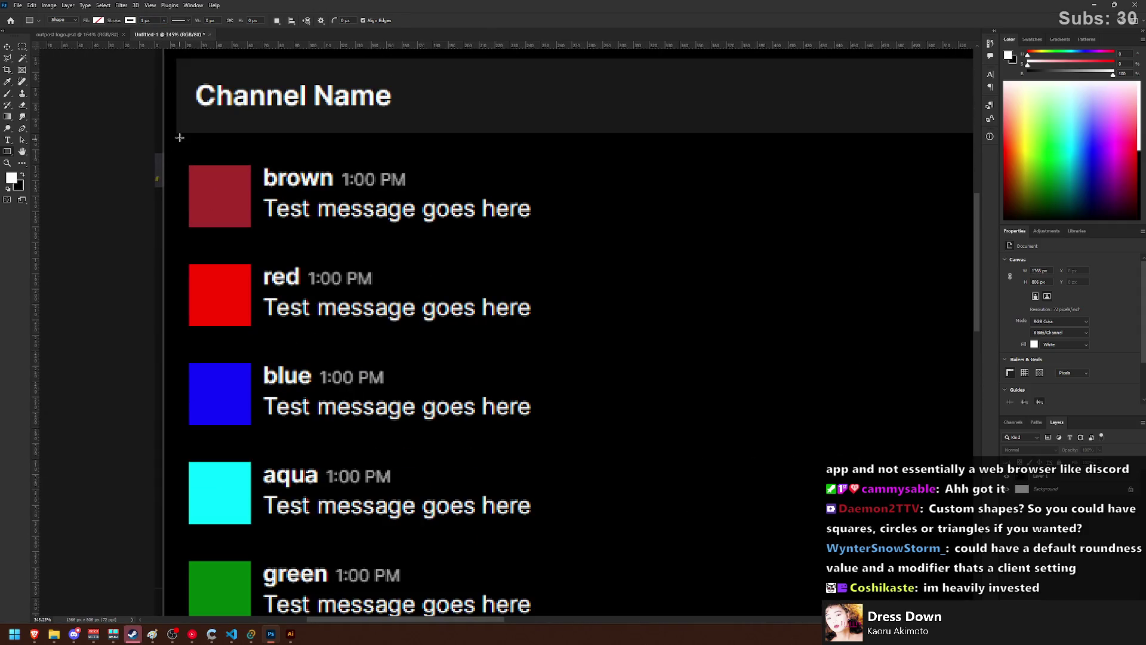
{"action": "scroll", "coordinate": [178, 141], "scroll_direction": "up", "scroll_amount": 10}
{"action": "mouse_move", "coordinate": [190, 145]}
{"action": "left_mouse_down"}
{"action": "mouse_move", "coordinate": [953, 359]}
{"action": "mouse_move", "coordinate": [631, 373]}
{"action": "left_mouse_up"}
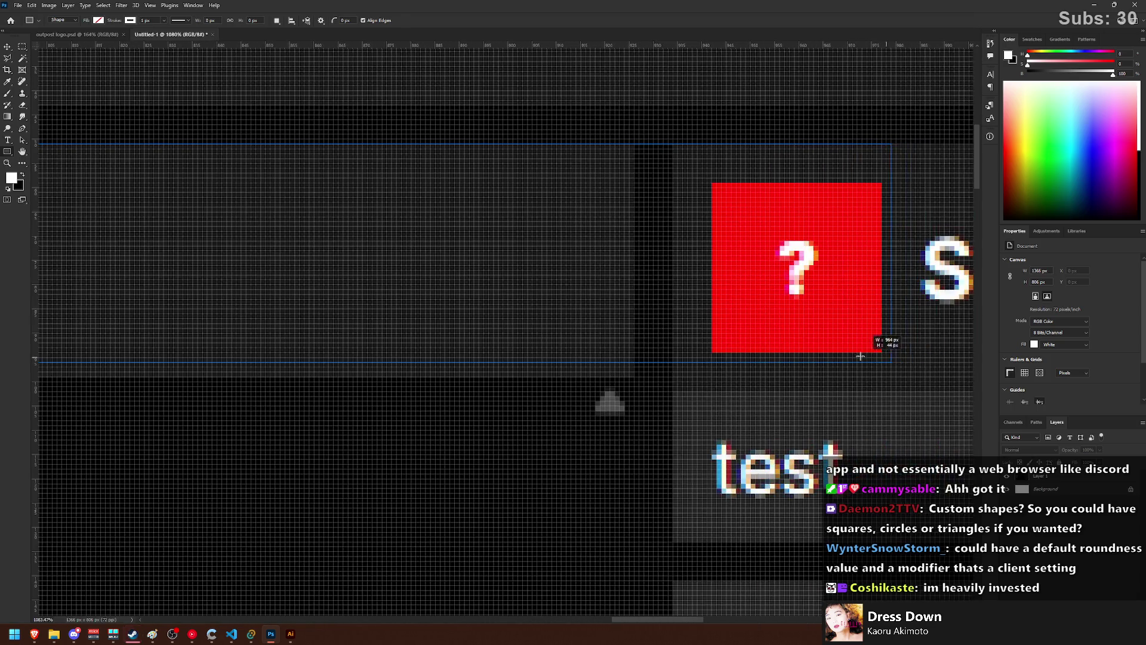
{"action": "mouse_move", "coordinate": [680, 156]}
{"action": "left_mouse_down"}
{"action": "mouse_move", "coordinate": [897, 540]}
{"action": "mouse_move", "coordinate": [595, 539]}
{"action": "left_mouse_up"}
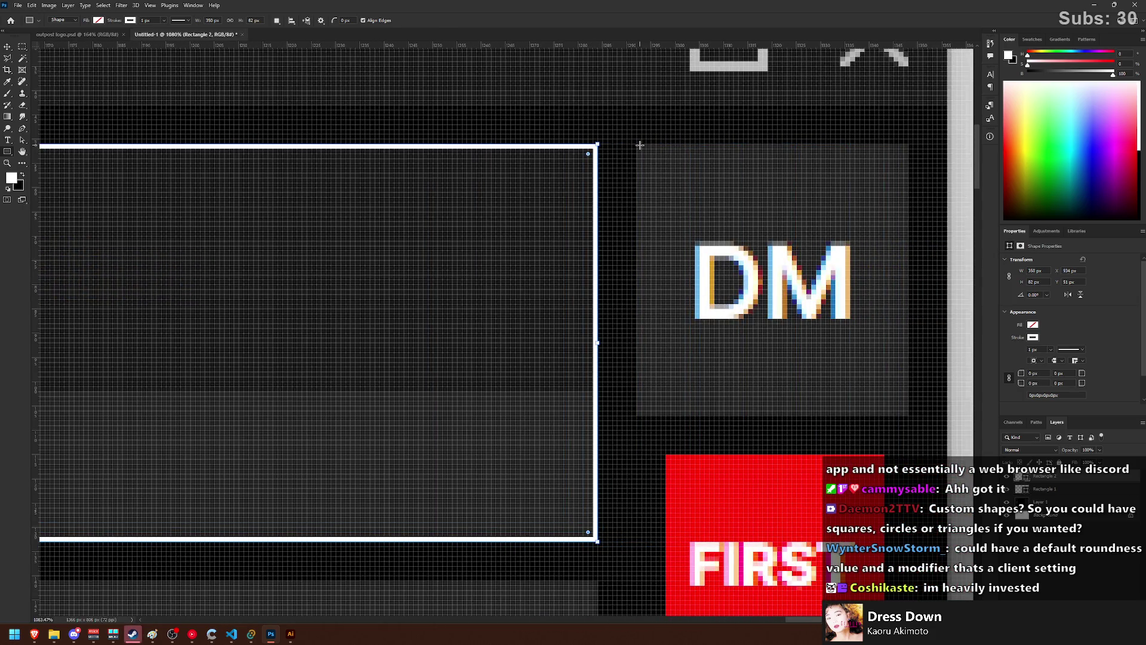
{"action": "left_click_drag", "start_coordinate": [907, 412], "coordinate": [907, 412]}
- Draw further white outline rectangles around the remaining chat panels
{"action": "scroll", "coordinate": [435, 409], "scroll_direction": "down", "scroll_amount": 4}
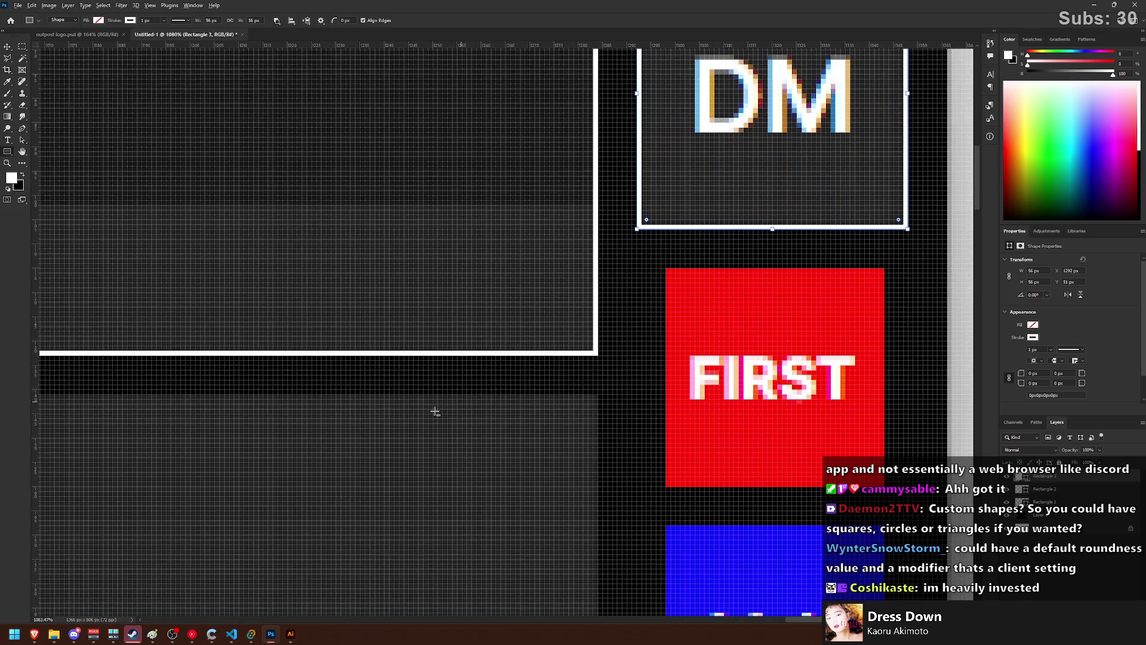
{"action": "scroll", "coordinate": [335, 486], "scroll_direction": "down", "scroll_amount": 4}
{"action": "scroll", "coordinate": [287, 490], "scroll_direction": "down", "scroll_amount": 2}
{"action": "scroll", "coordinate": [361, 397], "scroll_direction": "up", "scroll_amount": 4}
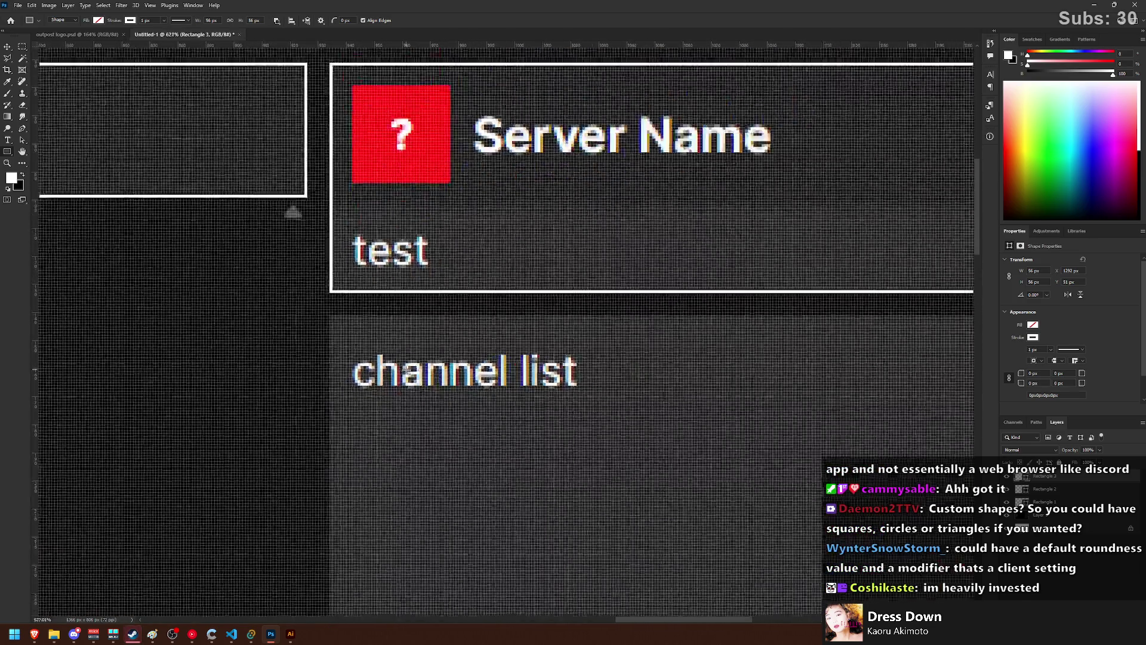
{"action": "scroll", "coordinate": [282, 278], "scroll_direction": "up", "scroll_amount": 4}
{"action": "mouse_move", "coordinate": [743, 627]}
{"action": "left_mouse_down"}
{"action": "mouse_move", "coordinate": [939, 617]}
{"action": "mouse_move", "coordinate": [995, 541]}
{"action": "mouse_move", "coordinate": [844, 307]}
{"action": "mouse_move", "coordinate": [87, 538]}
{"action": "mouse_move", "coordinate": [421, 527]}
{"action": "mouse_move", "coordinate": [223, 321]}
{"action": "mouse_move", "coordinate": [188, 206]}
{"action": "left_mouse_up"}
{"action": "scroll", "coordinate": [836, 340], "scroll_direction": "down", "scroll_amount": 3}
{"action": "scroll", "coordinate": [811, 330], "scroll_direction": "down", "scroll_amount": 2, "text": "alt"}
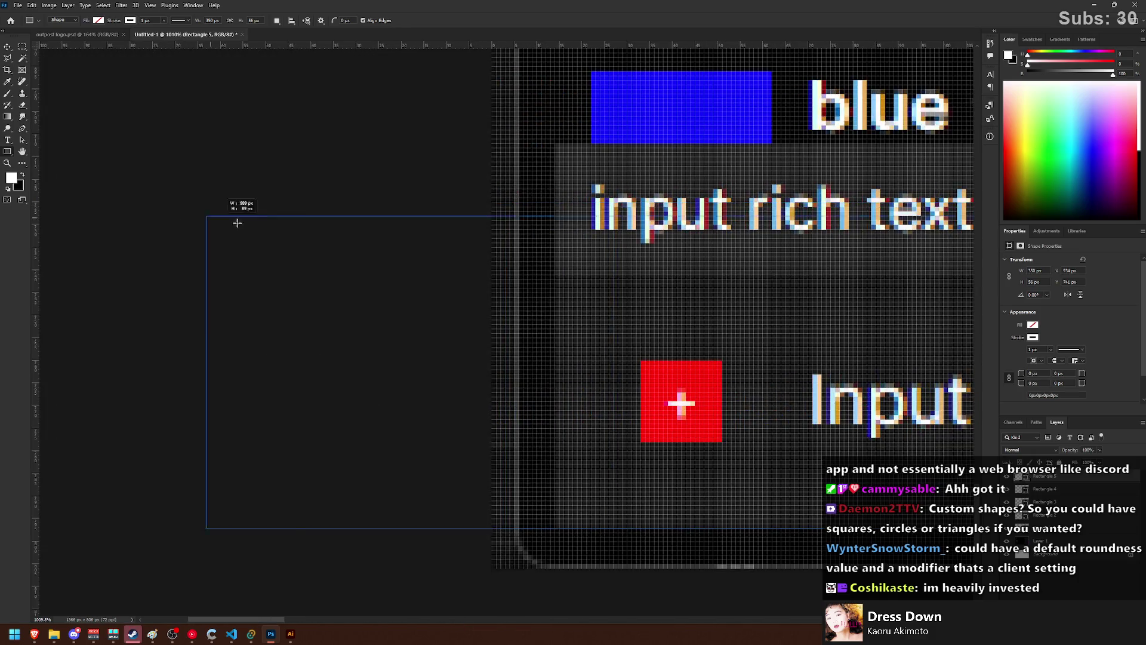
{"action": "mouse_move", "coordinate": [187, 206]}
{"action": "left_mouse_down"}
{"action": "mouse_move", "coordinate": [440, 173]}
{"action": "mouse_move", "coordinate": [495, 229]}
{"action": "left_mouse_up"}
{"action": "scroll", "coordinate": [439, 174], "scroll_direction": "down", "scroll_amount": 10}
{"action": "scroll", "coordinate": [541, 247], "scroll_direction": "down", "scroll_amount": 5}
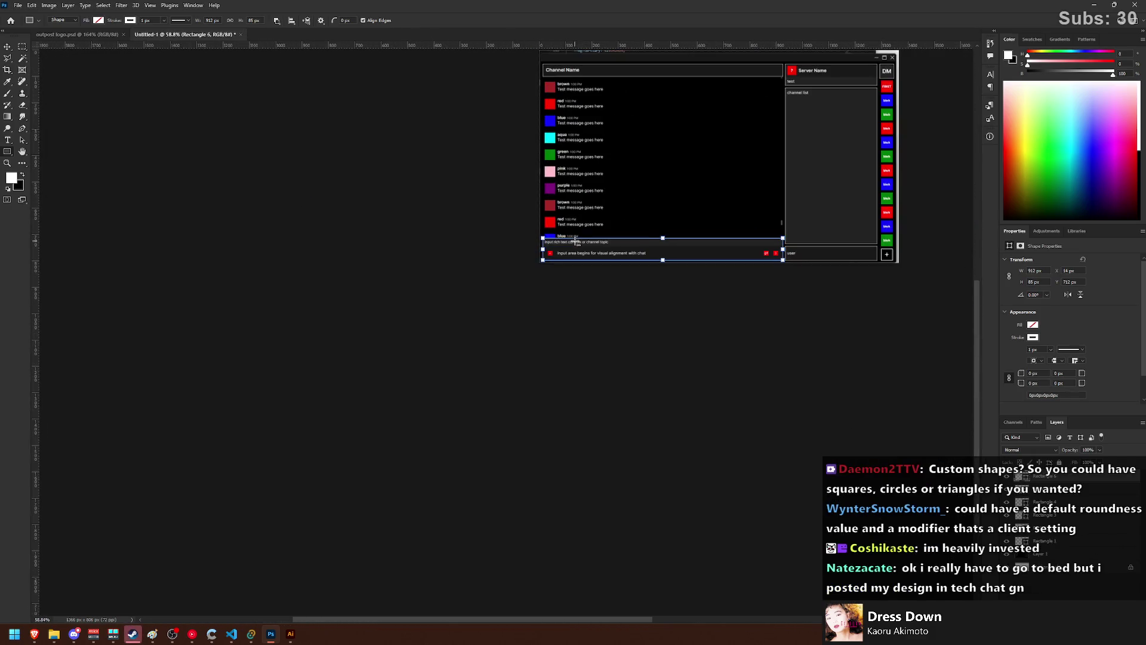
{"action": "scroll", "coordinate": [662, 138], "scroll_direction": "right", "scroll_amount": 3}
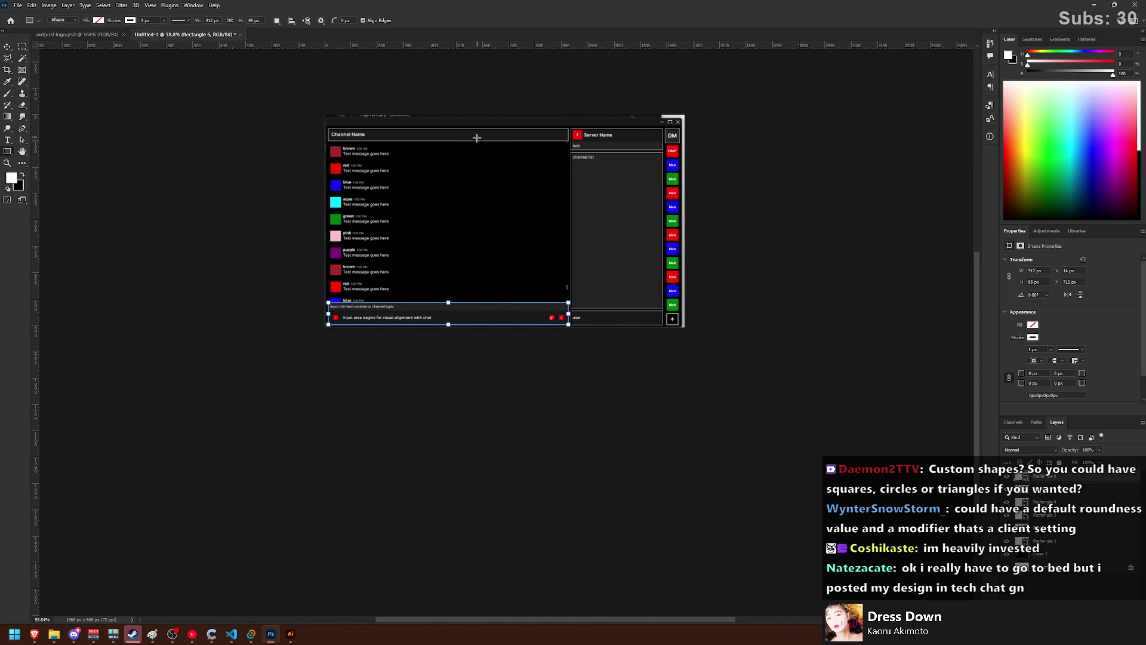
{"action": "scroll", "coordinate": [476, 158], "scroll_direction": "up", "scroll_amount": 5}
- Select all the outline rectangle layers and lower their opacity to about 21%
{"action": "left_click", "coordinate": [1103, 502]}
{"action": "left_click", "coordinate": [1103, 540]}
{"action": "left_click", "coordinate": [1103, 475], "text": "shift"}
{"action": "left_click_drag", "start_coordinate": [1072, 462], "coordinate": [1068, 463]}
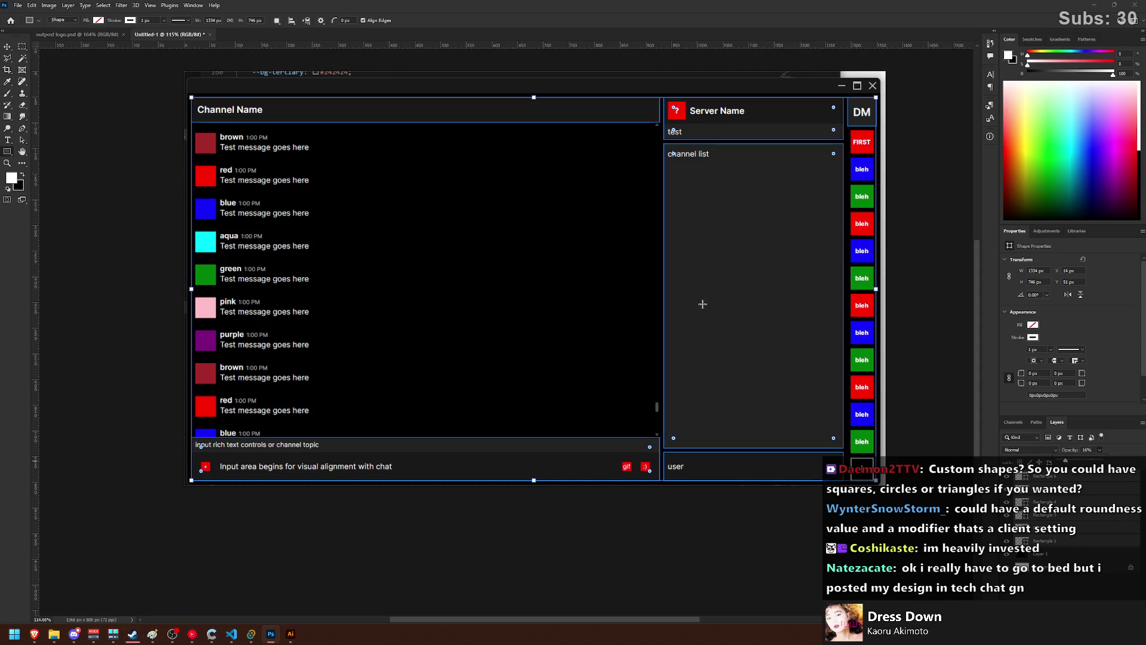
{"action": "left_click", "coordinate": [22, 46]}
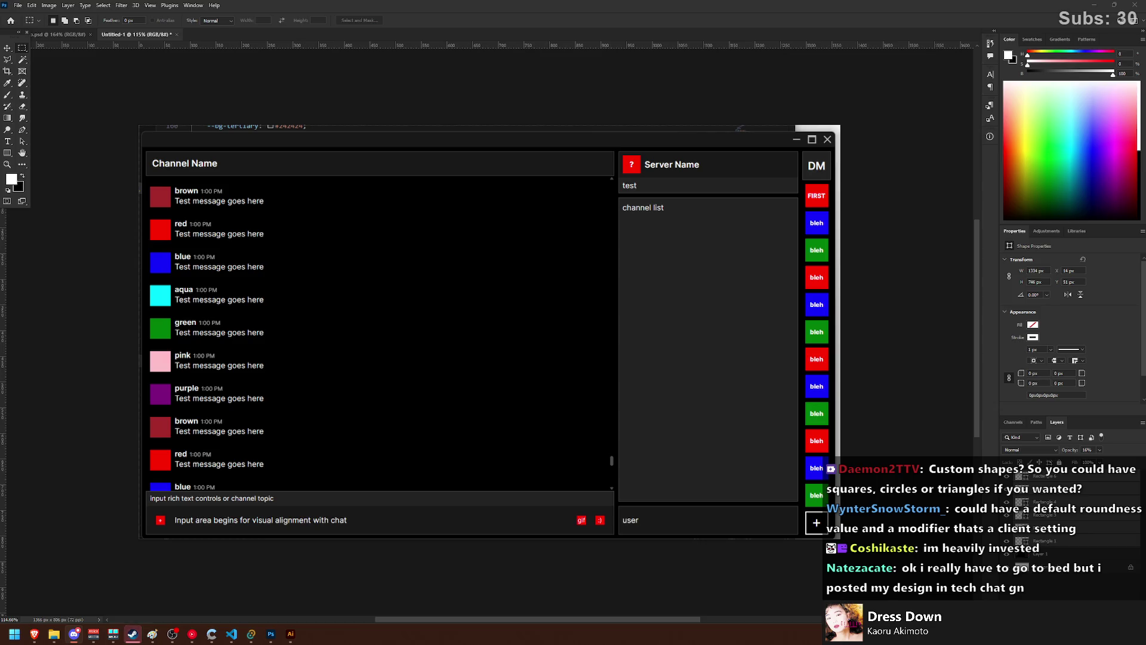
{"action": "left_click", "coordinate": [1065, 480]}
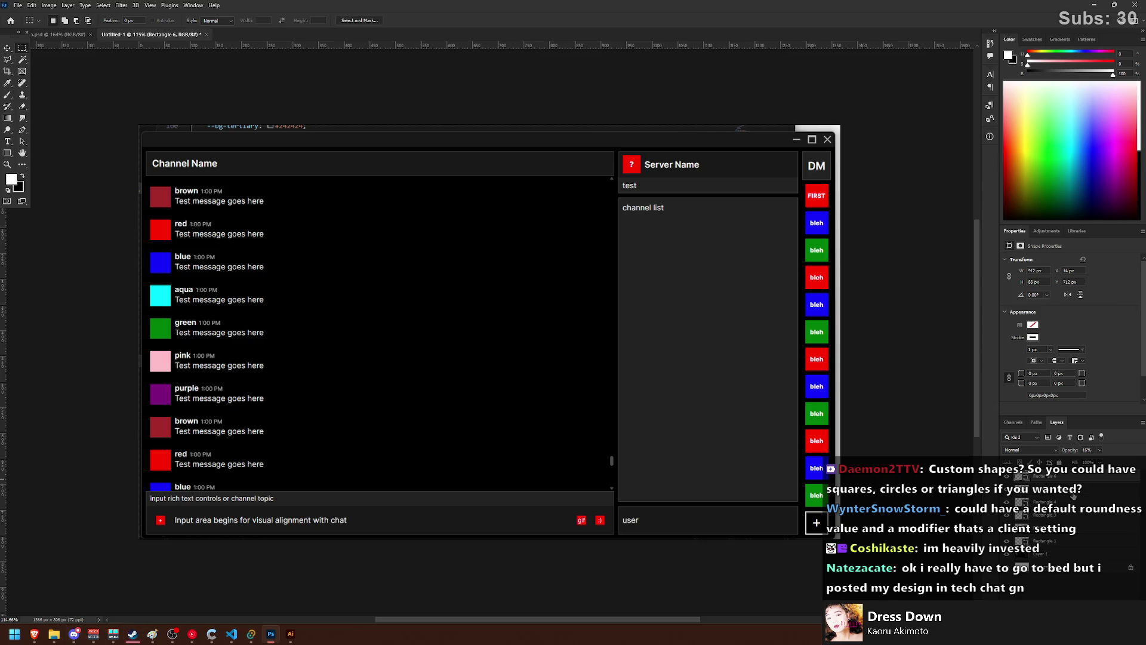
- Add a new empty Layer 2 and switch to the hard-edged Pencil tool
{"action": "key", "text": "ctrl+shift+alt+n"}
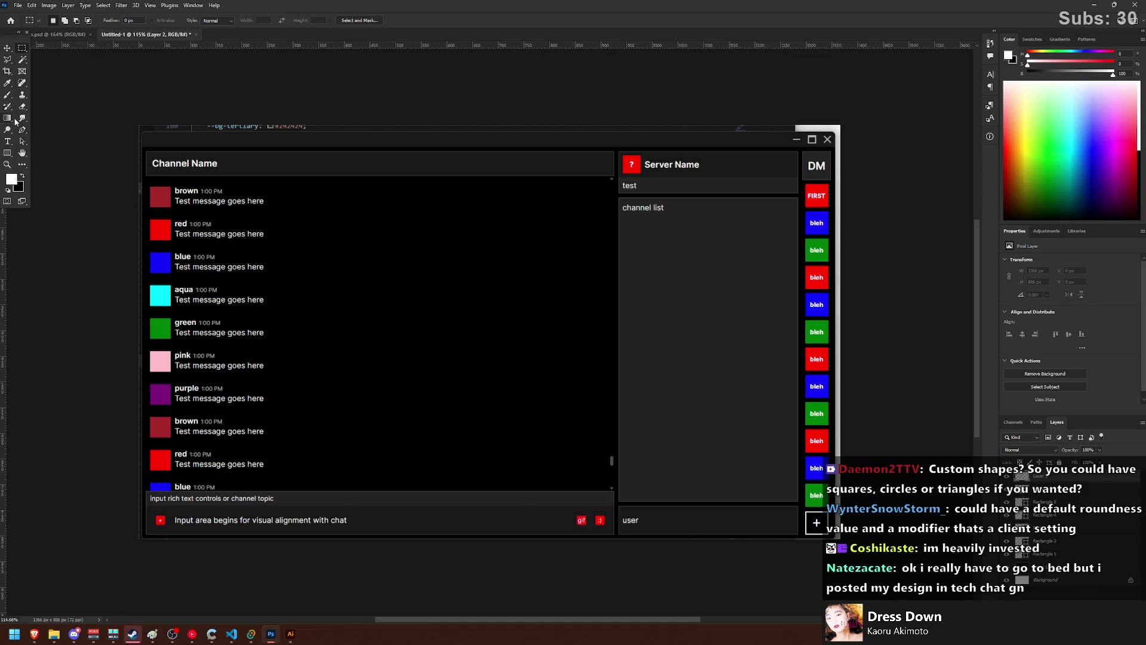
{"action": "right_click", "coordinate": [8, 95]}
{"action": "left_click", "coordinate": [36, 106]}
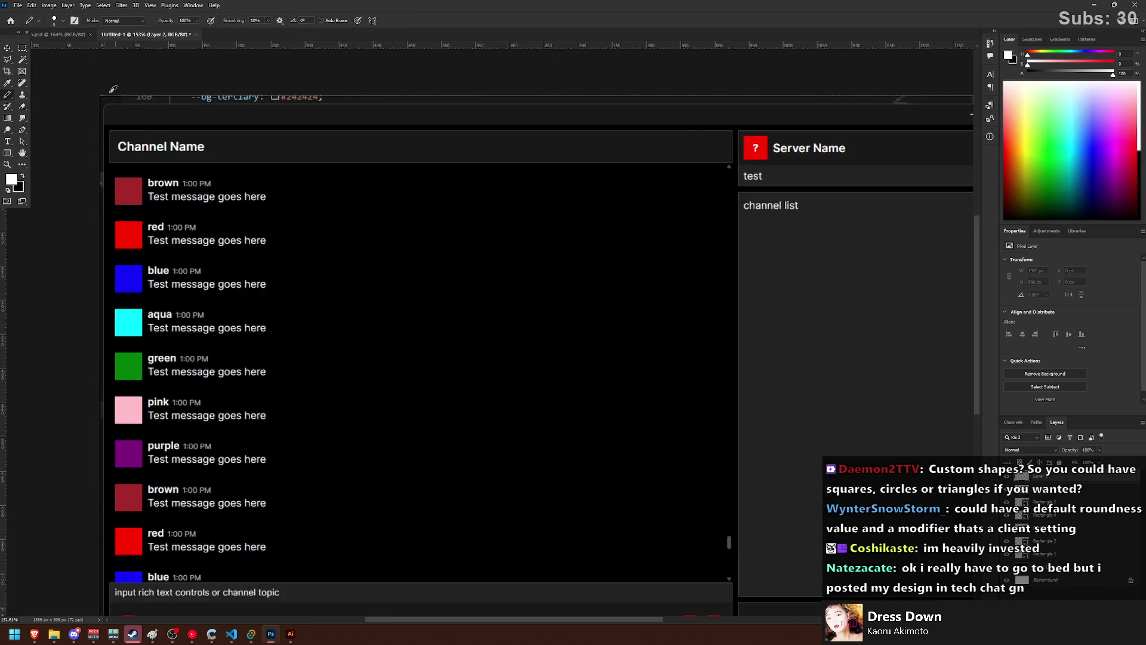
{"action": "scroll", "coordinate": [175, 161], "scroll_direction": "up", "scroll_amount": 5}
{"action": "scroll", "coordinate": [53, 102], "scroll_direction": "up", "scroll_amount": 2}
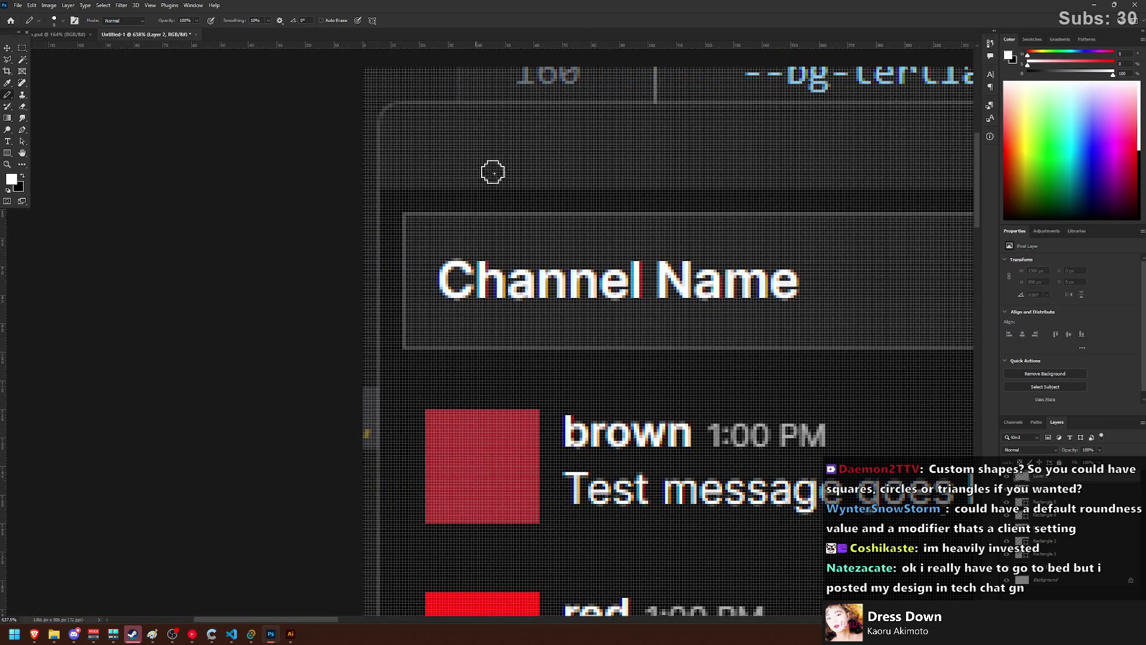
- Draw a straight 1-px white line across the mockup below the title bar, faded to 20% opacity
{"action": "left_click", "coordinate": [381, 187]}
{"action": "scroll", "coordinate": [491, 191], "scroll_direction": "right", "scroll_amount": 15}
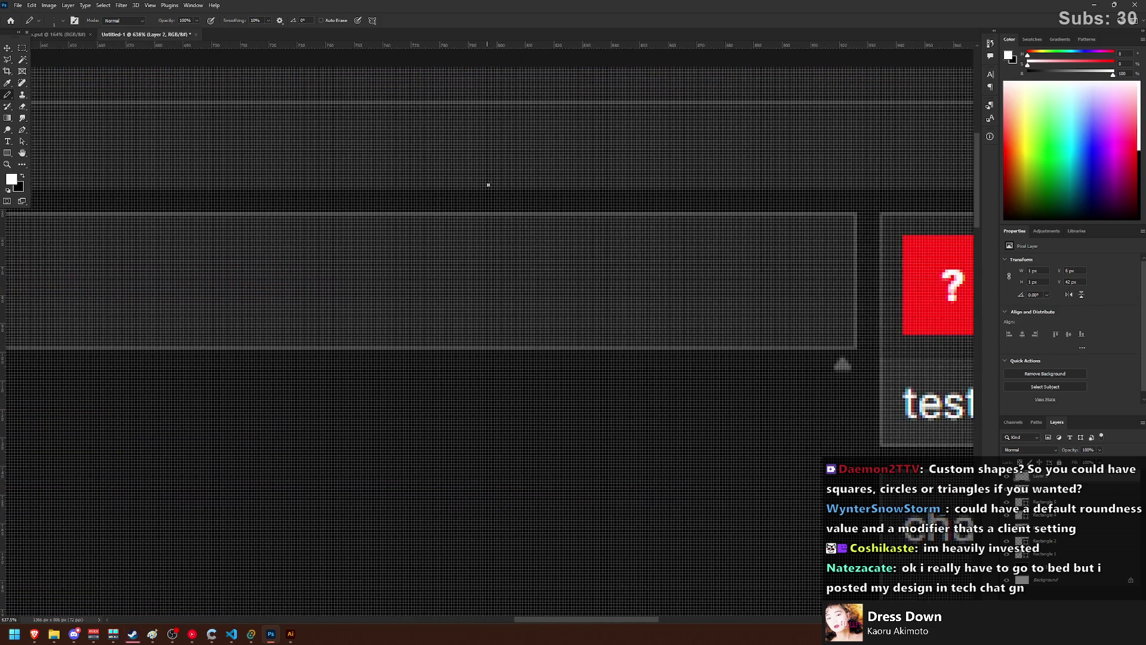
{"action": "scroll", "coordinate": [489, 185], "scroll_direction": "right", "scroll_amount": 5}
{"action": "scroll", "coordinate": [496, 179], "scroll_direction": "right", "scroll_amount": 5}
{"action": "scroll", "coordinate": [656, 198], "scroll_direction": "right", "scroll_amount": 5}
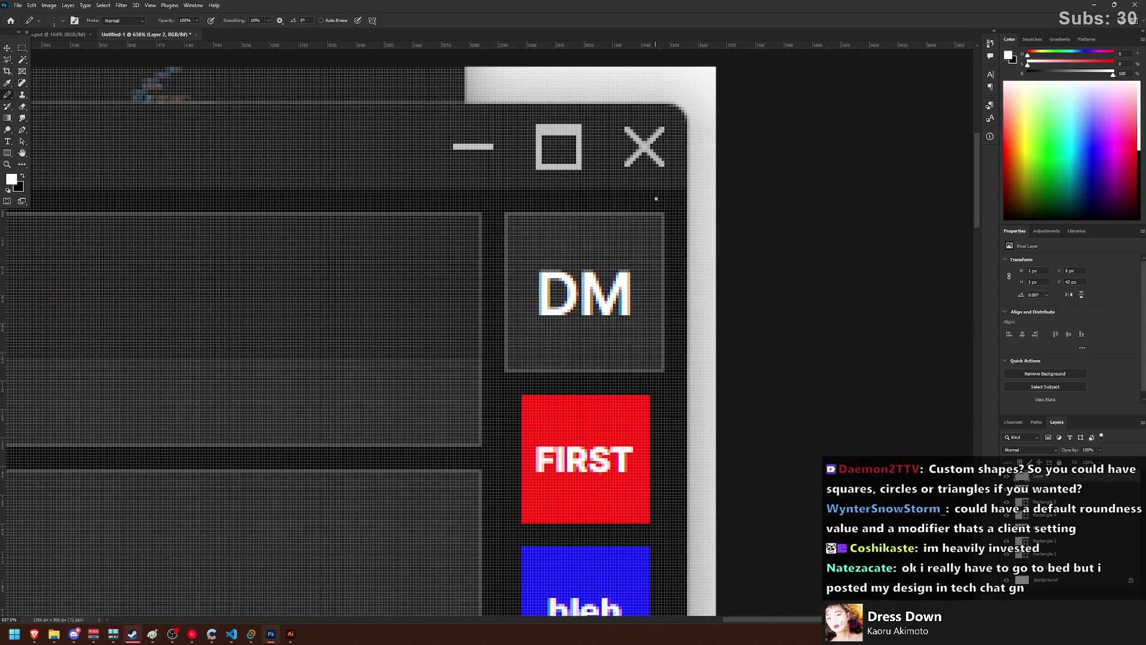
{"action": "left_click", "coordinate": [685, 188], "text": "shift"}
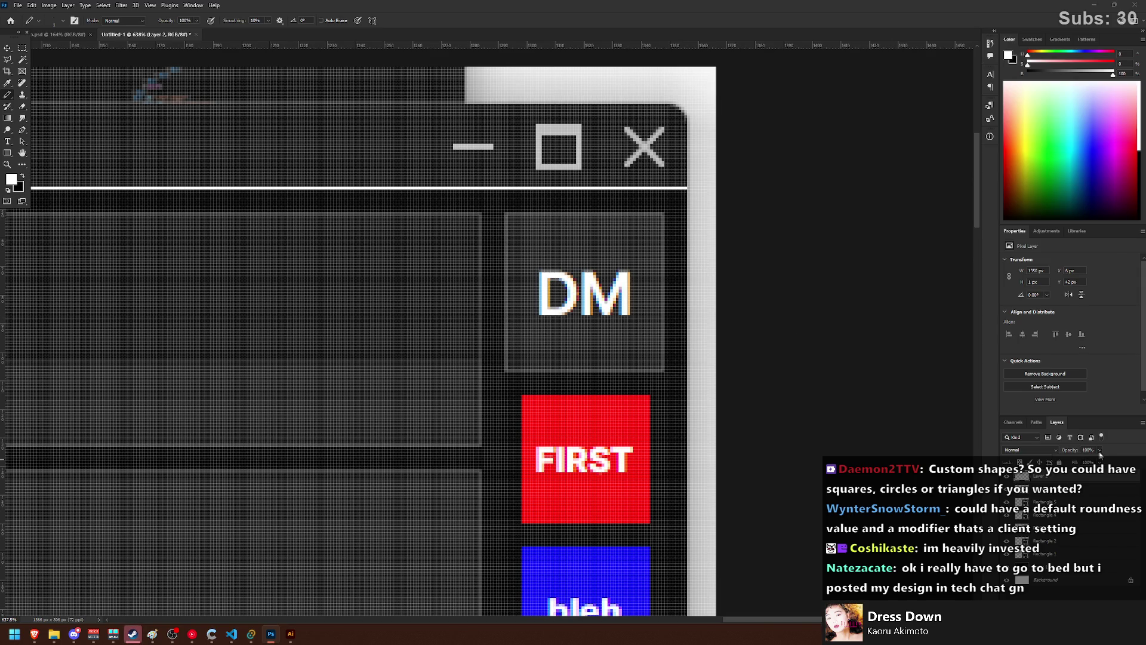
{"action": "left_click_drag", "start_coordinate": [1067, 462], "coordinate": [1067, 462]}
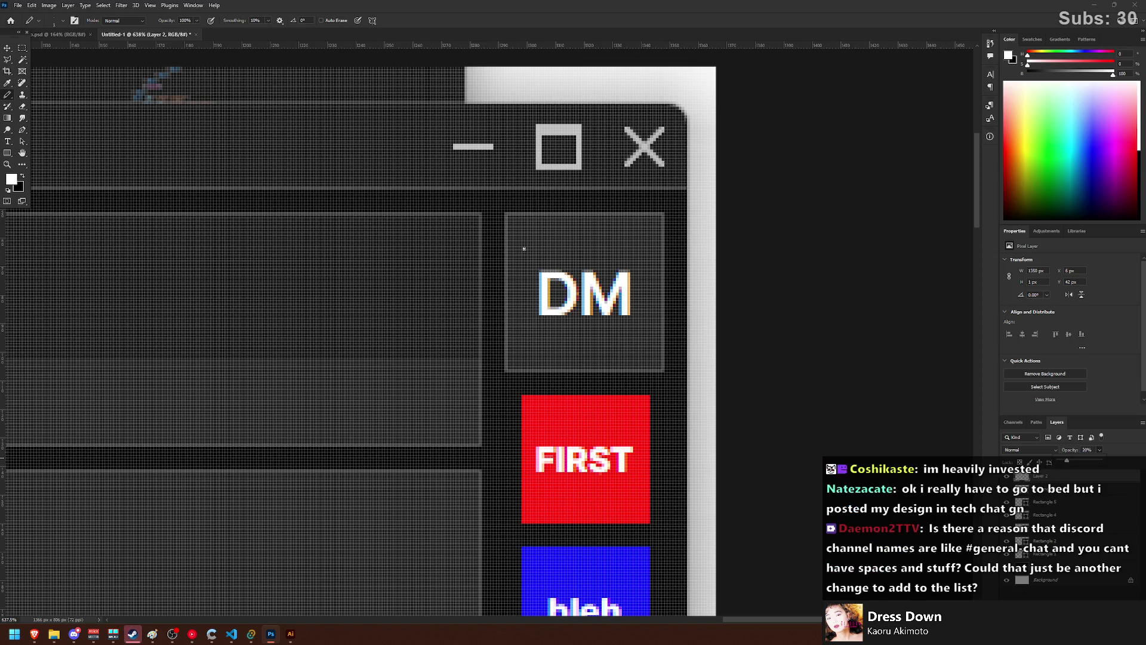